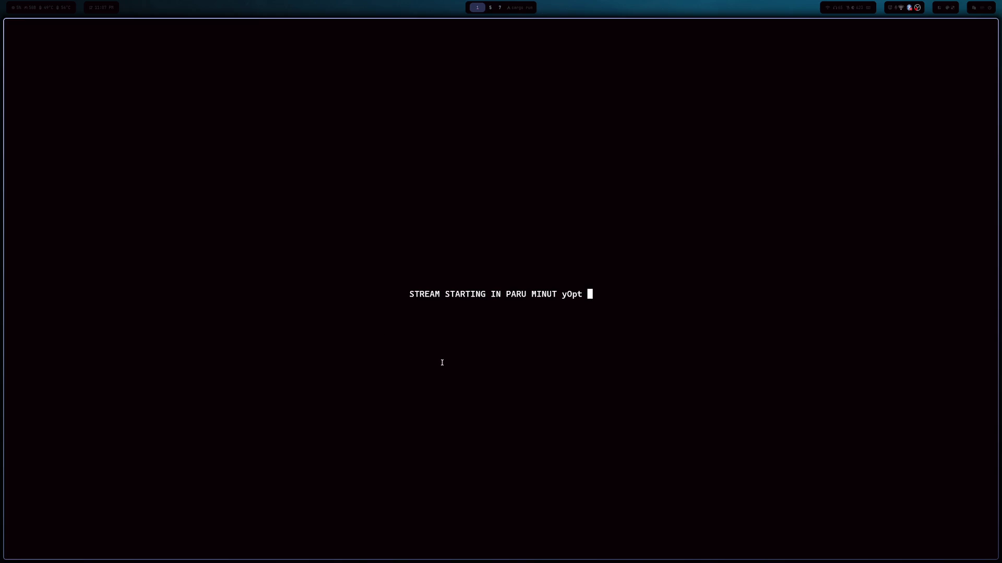
- Close the STREAM STARTING screen and bring the OBS Studio window forward
key("Escape")
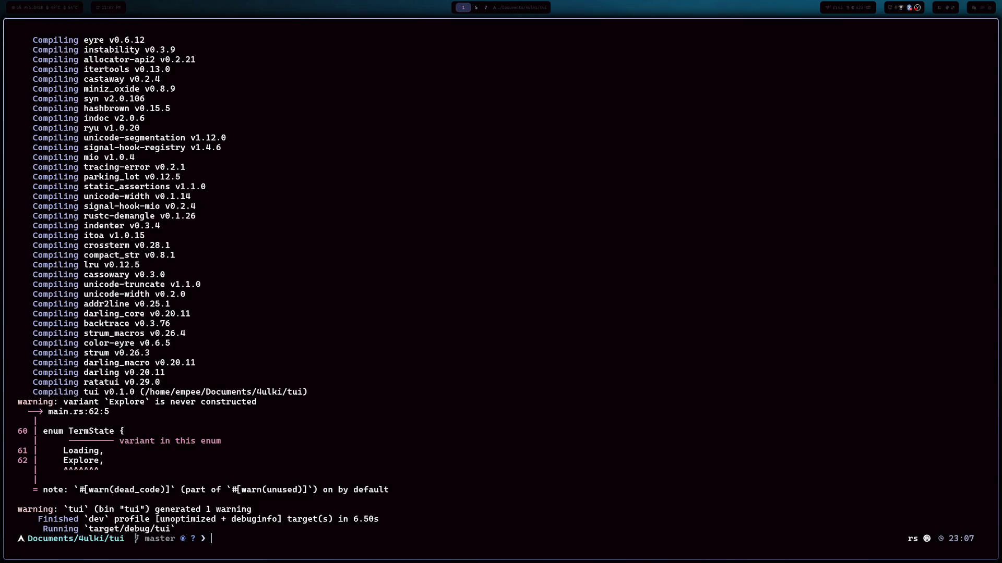
key("super+Tab")
key("super+Tab")
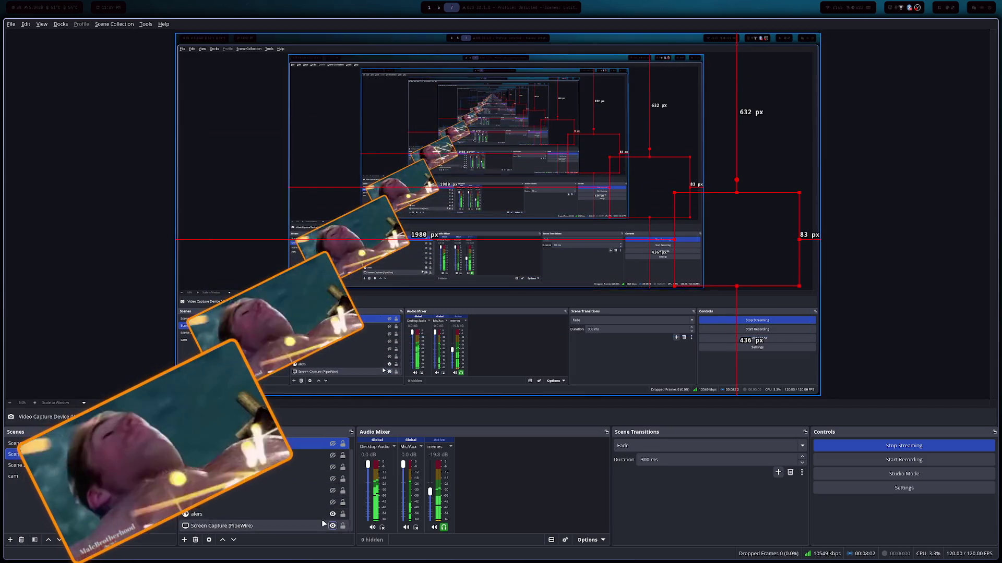
- Hide the rotated meme overlay, show the Video Capture Device (V4L2) 3 webcam, then switch to YouTube
scroll(329, 485, "up", 1)
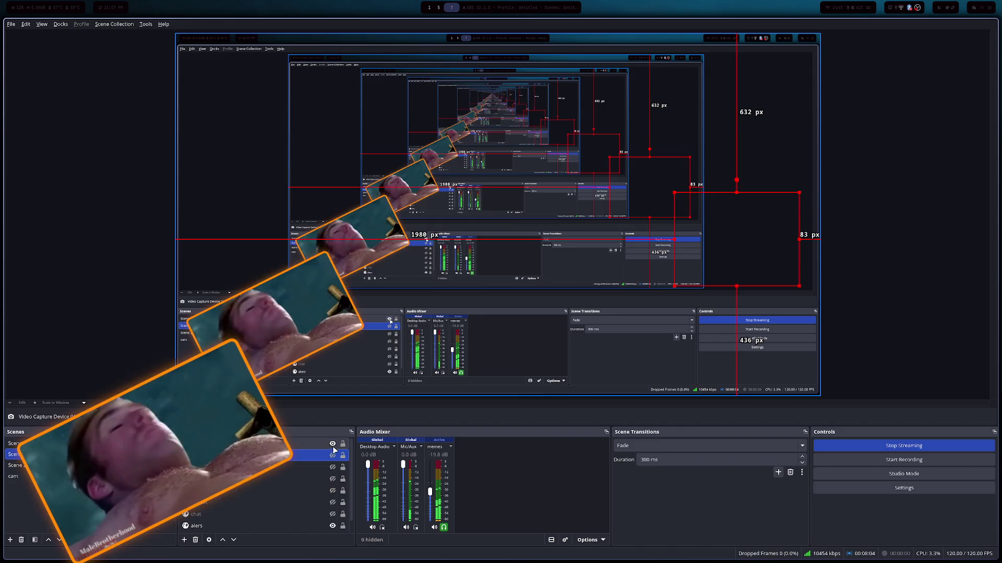
left_click(332, 444)
scroll(329, 501, "down", 1)
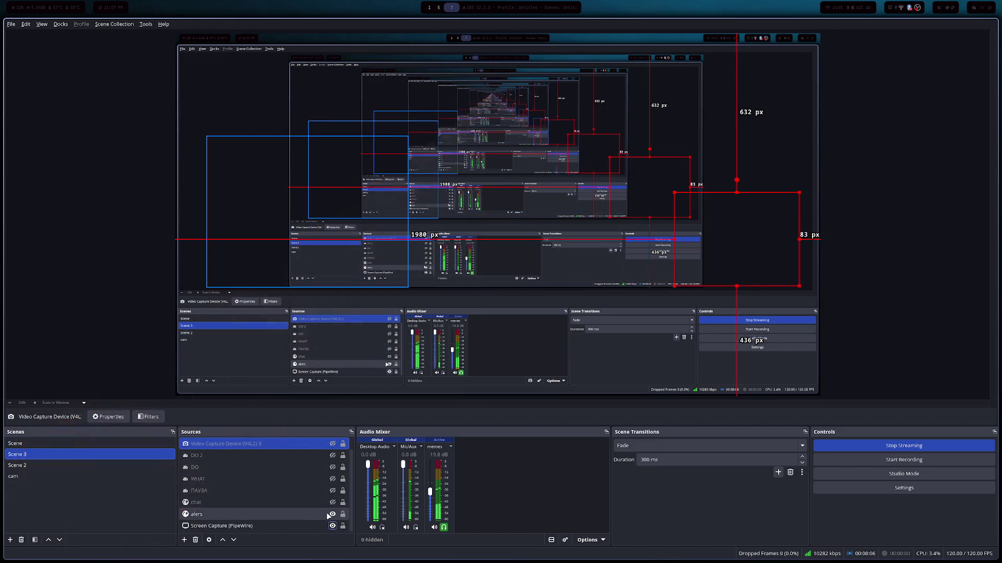
scroll(334, 462, "up", 1)
left_click(333, 455)
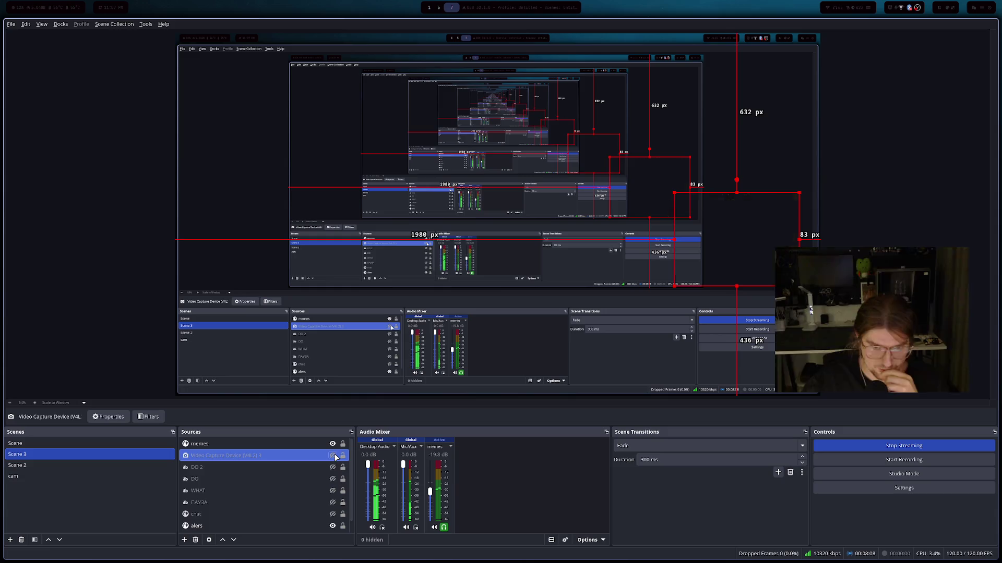
left_click(333, 455)
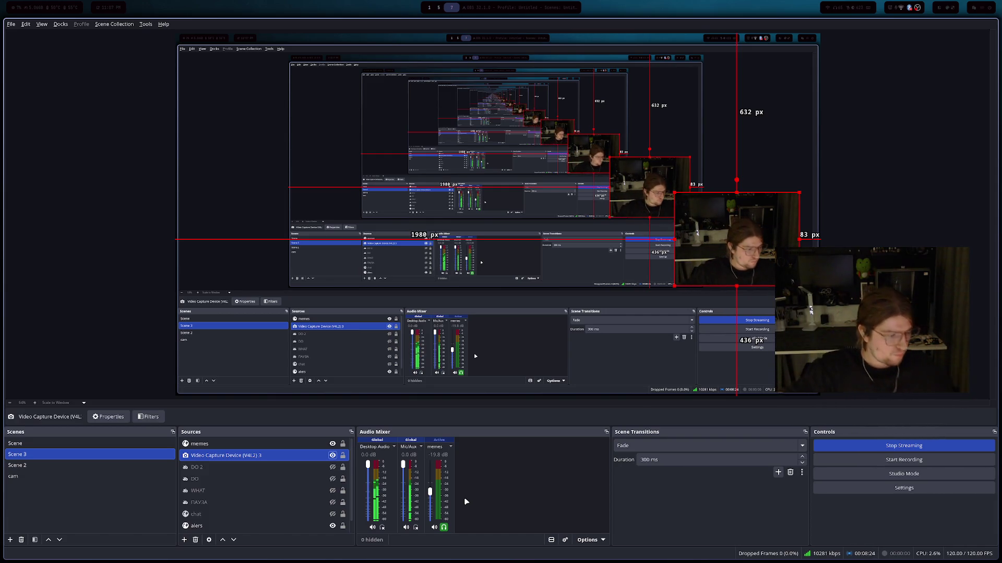
key("alt+Tab")
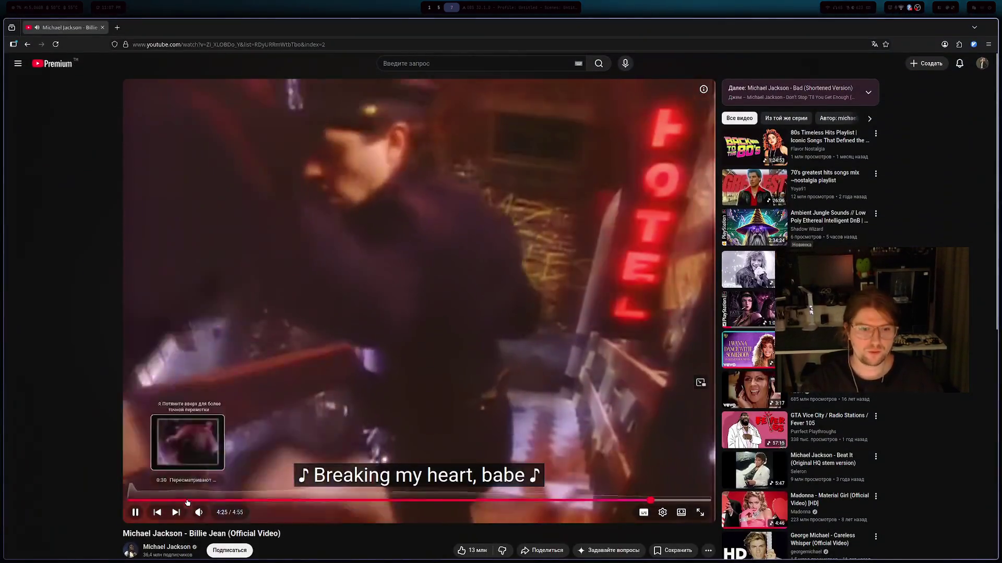
mouse_move(207, 511)
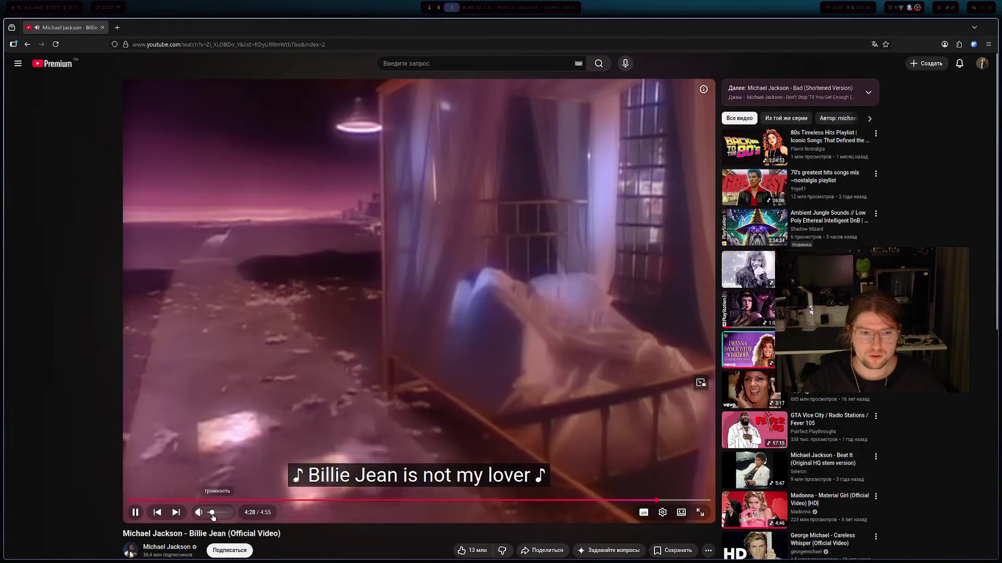
- In a new terminal, recall the history entry that changes into ~/Documents/spotik/streambot
key("alt+Tab")
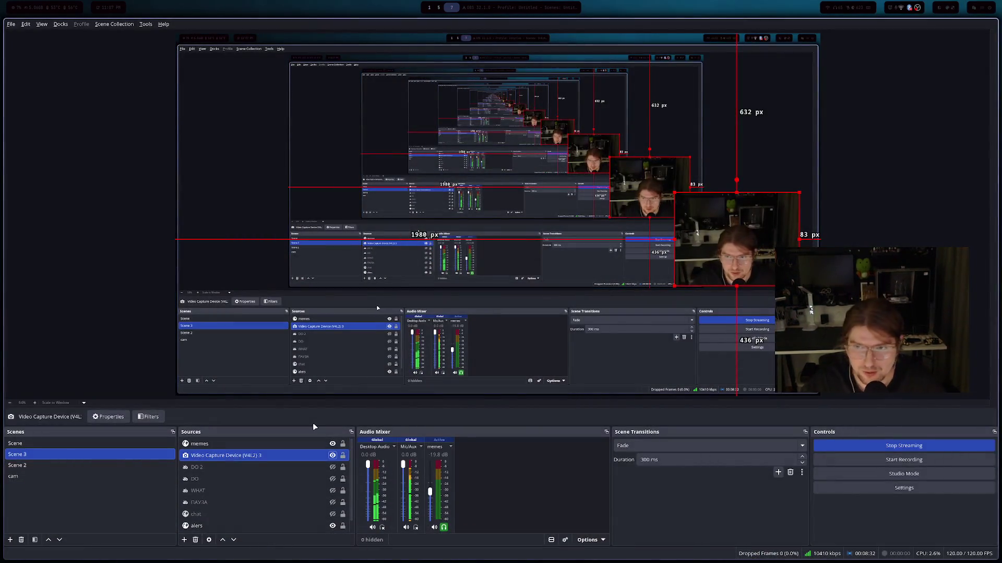
key("super+3")
key("super+Return")
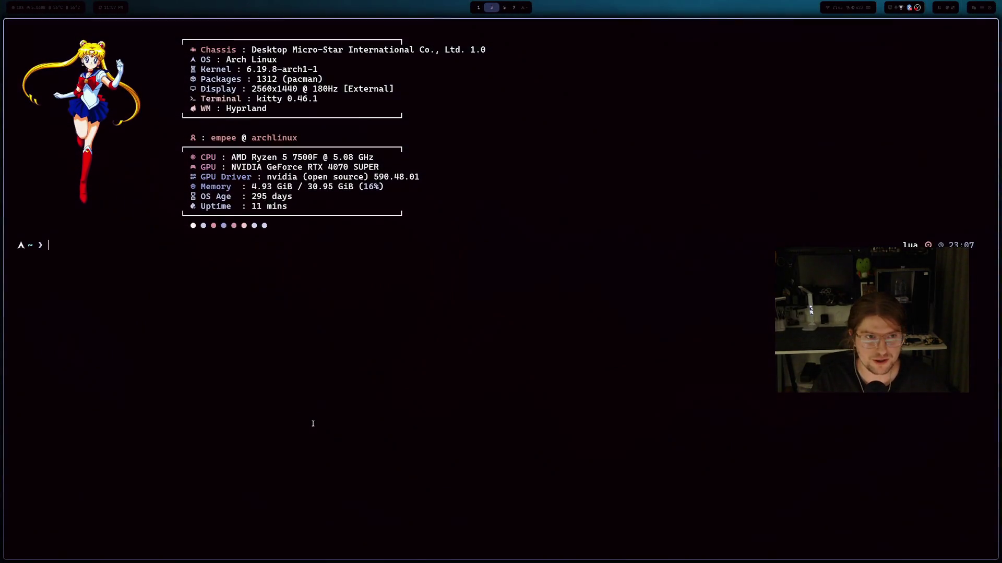
key("ctrl+r")
type("dfs")
key("BackSpace")
key("BackSpace")
key("BackSpace")
type("asd")
key("BackSpace")
key("BackSpace")
key("BackSpace")
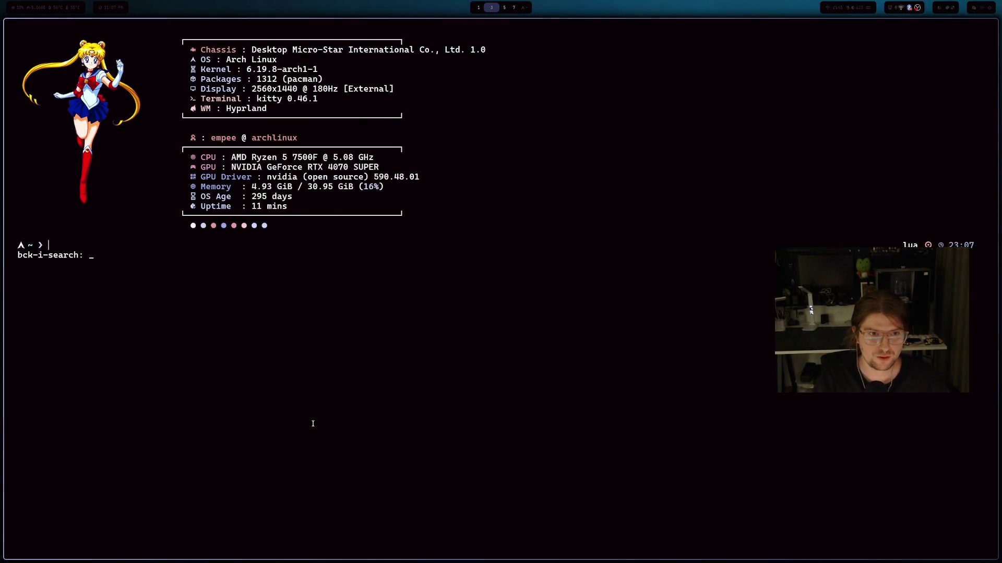
type("cd ~/Documents/spotik/streambot")
key("Return")
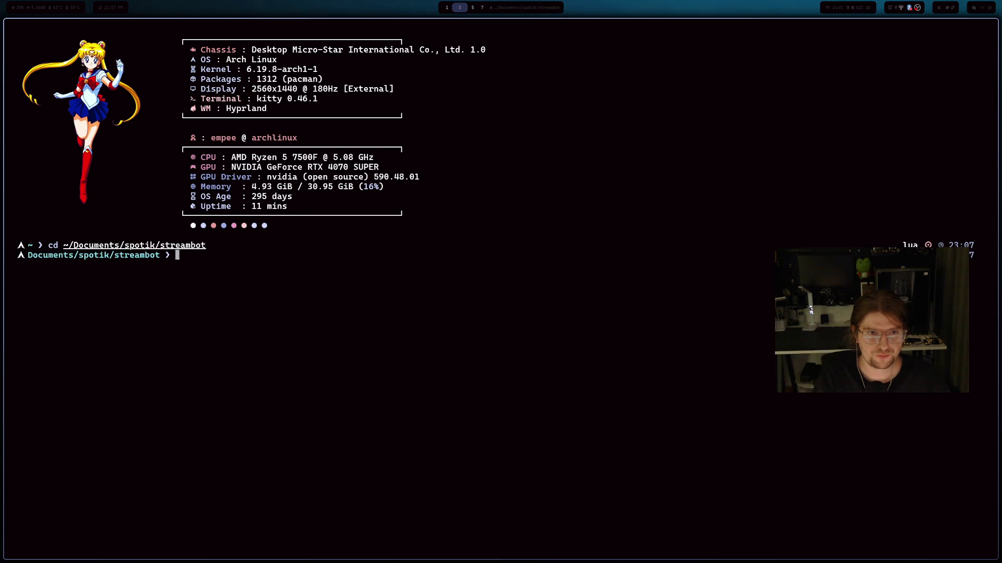
- Start the streambot with 'go run .' and move to the Twitch channel page
type("go= rui")
key("BackSpace")
key("BackSpace")
type("un .")
key("Return")
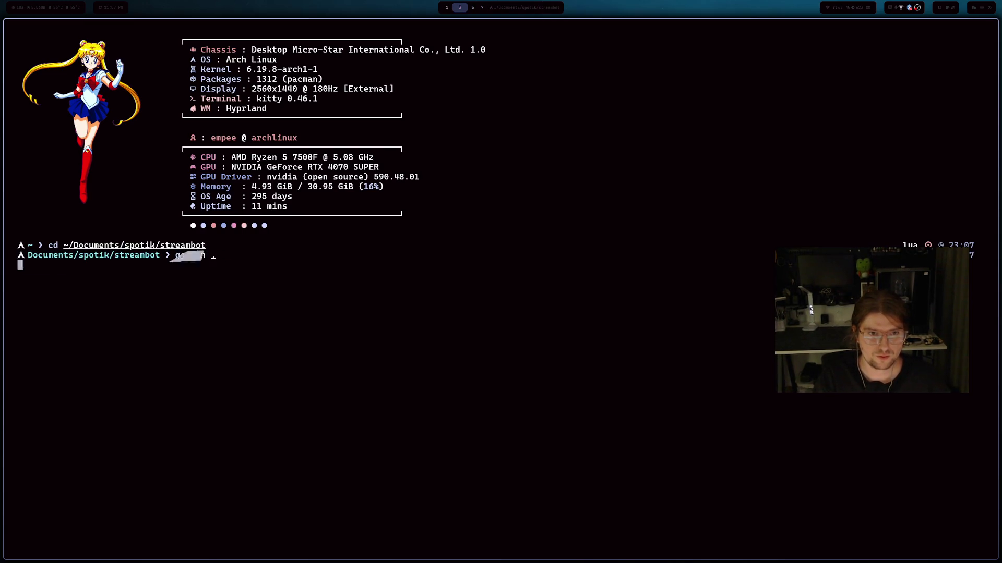
key("super+7")
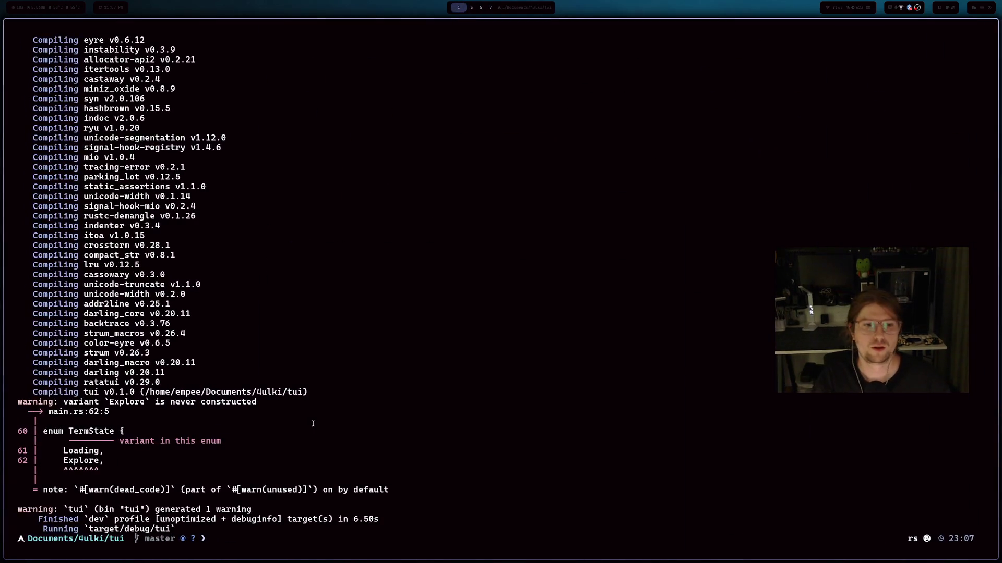
key("super+1")
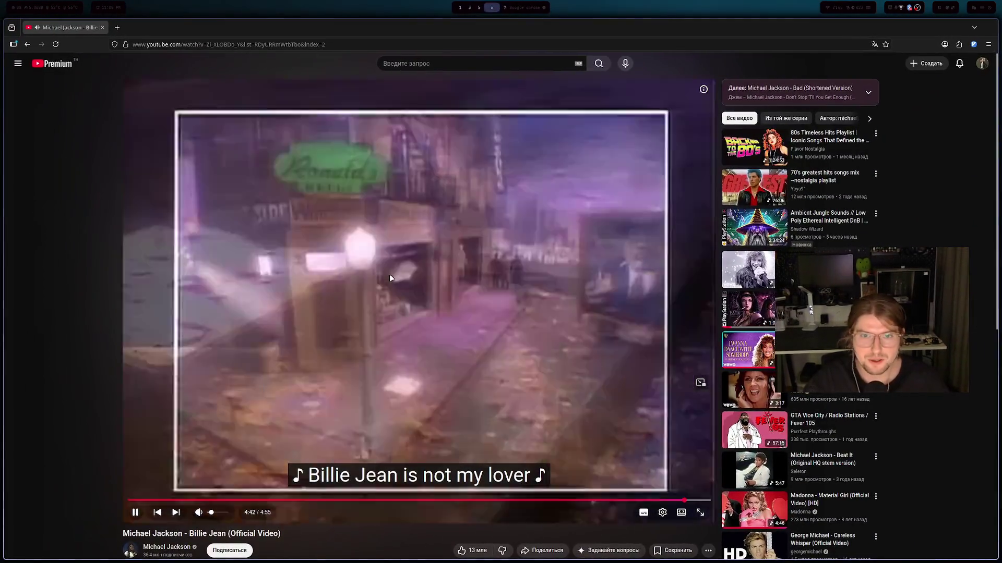
key("super+5")
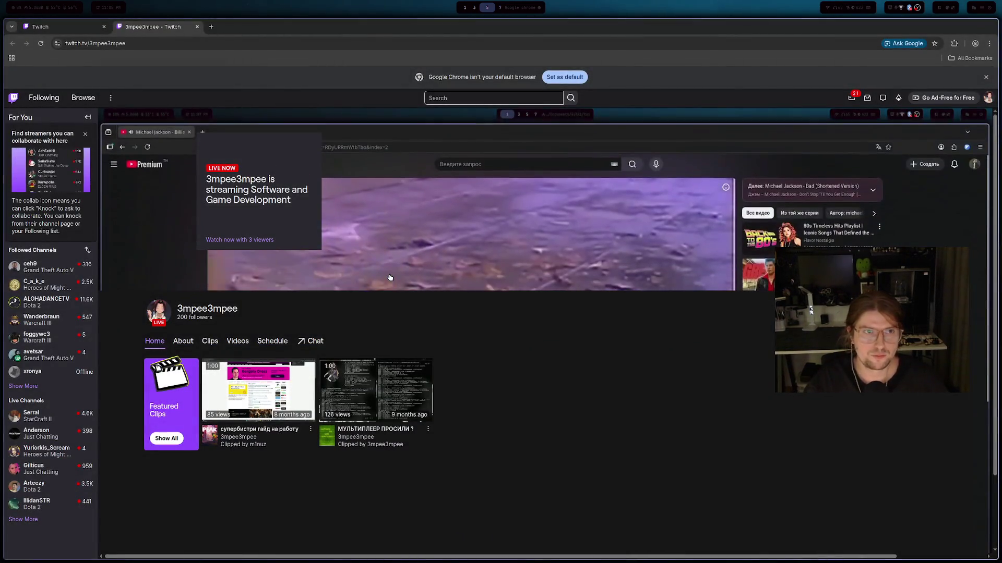
- Close the Twitch channel tab and accept the waiting collaboration request in Stream Manager
key("ctrl+w")
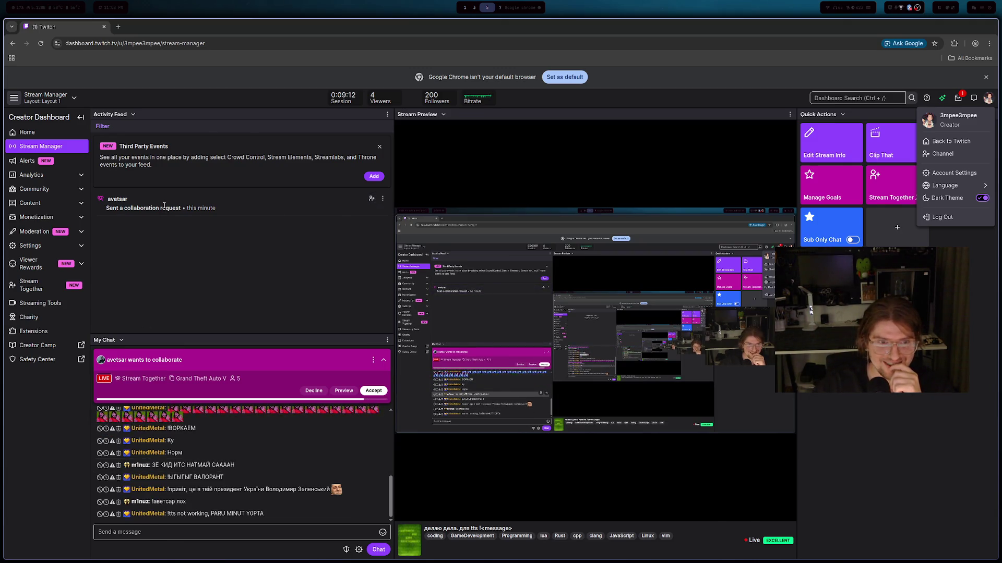
left_click(371, 198)
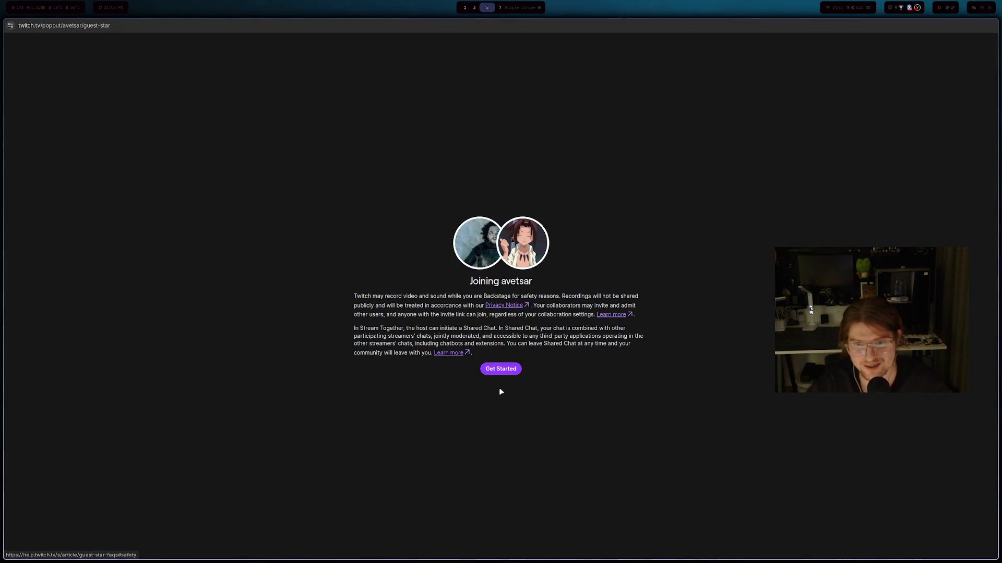
- Join Stream Together with the microphone allowed, then end the call, leave, and close the window
left_click(502, 370)
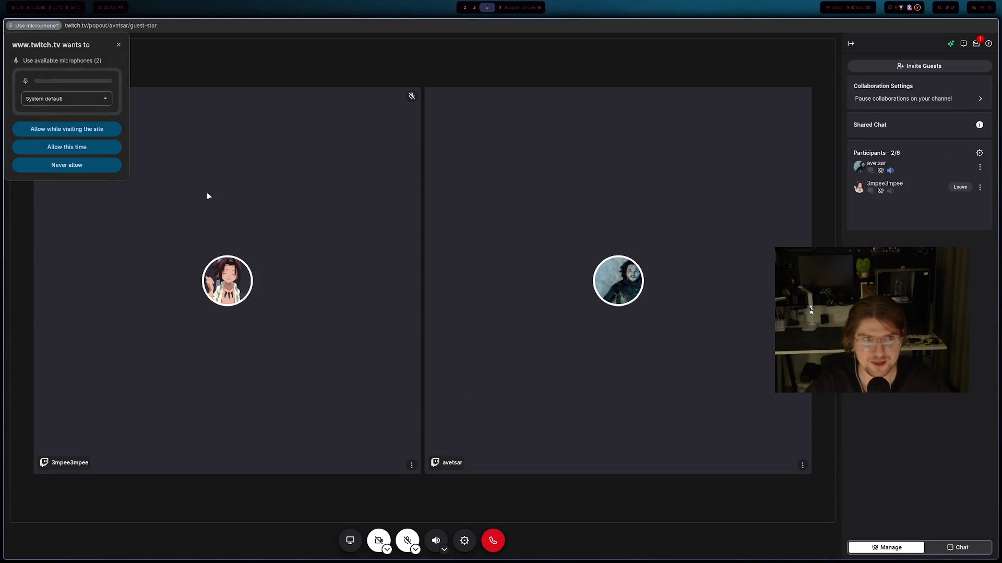
left_click(119, 45)
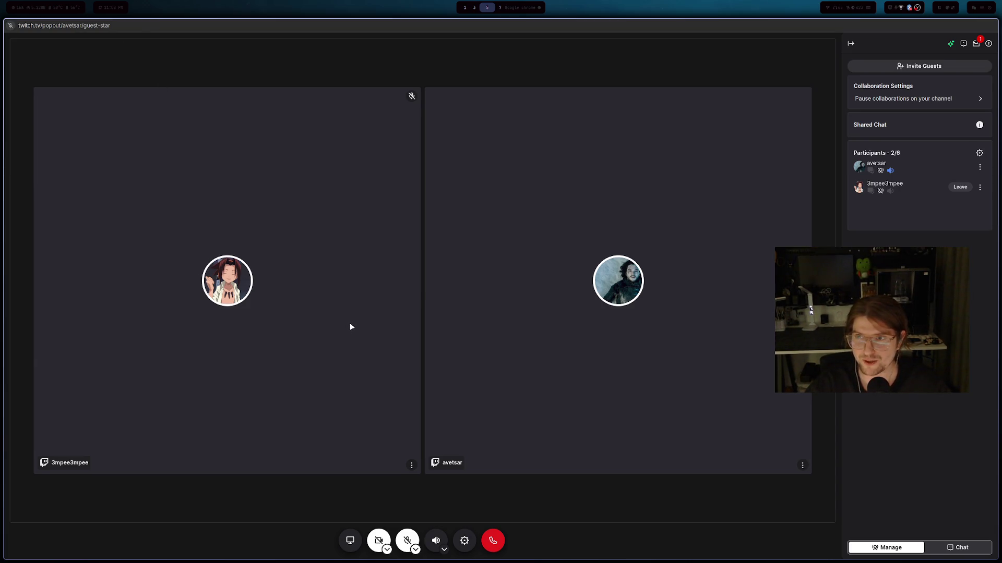
left_click(407, 541)
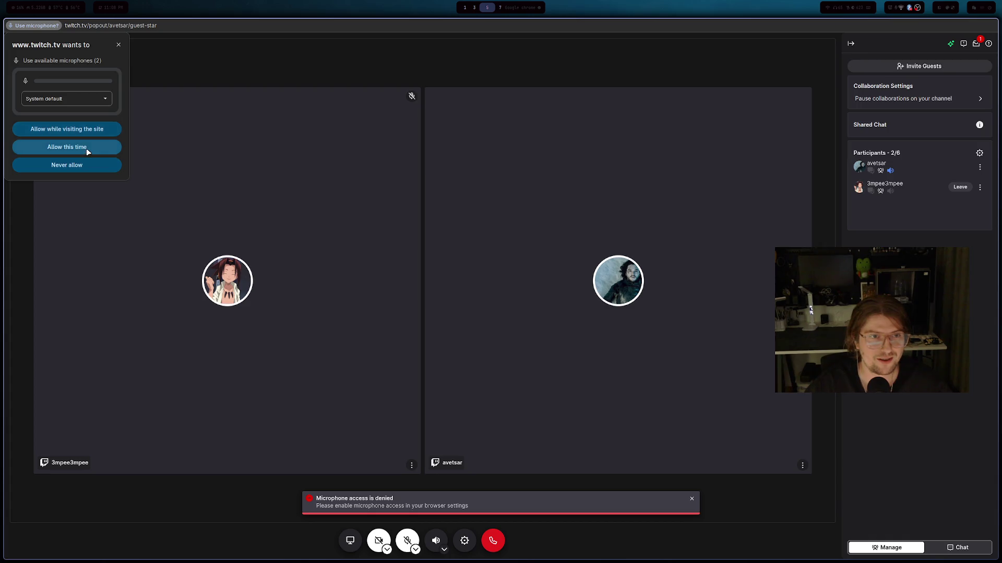
left_click(86, 148)
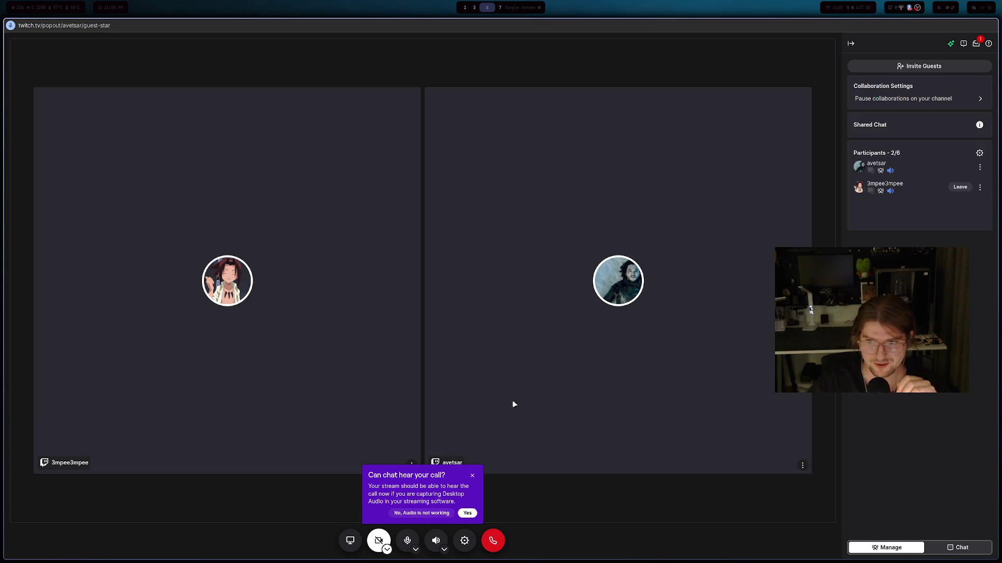
left_click(490, 545)
left_click(574, 322)
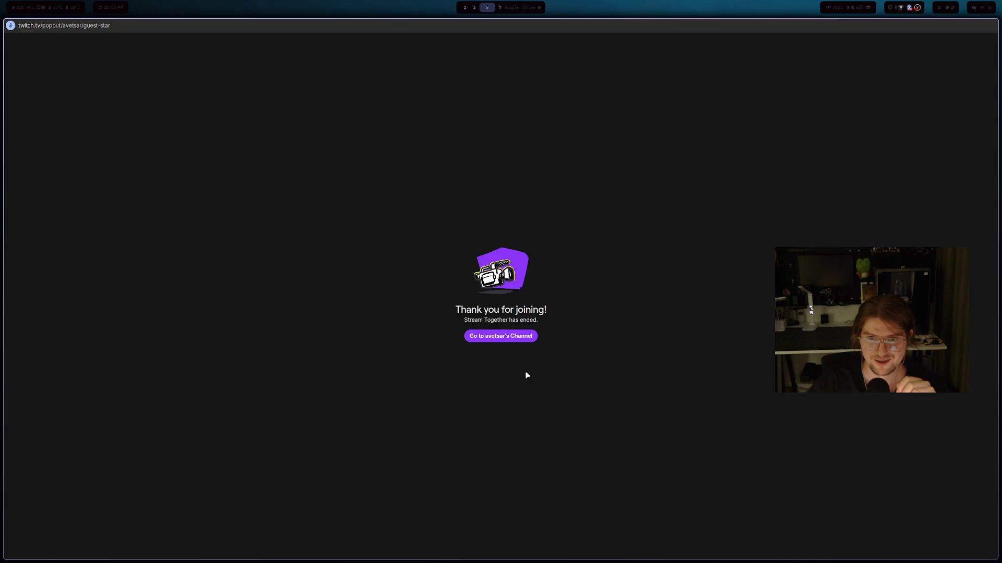
key("ctrl+w")
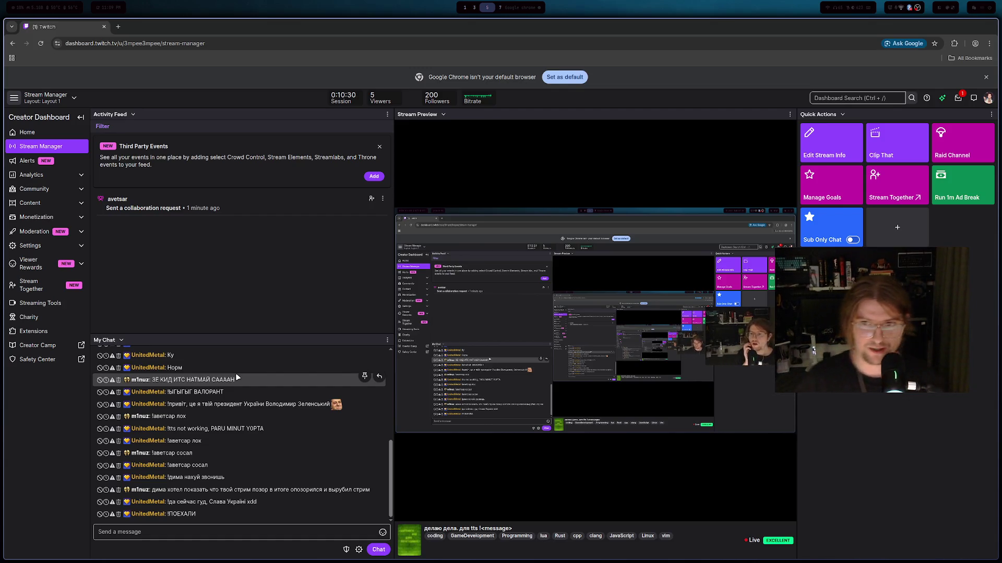
- Bring up the terminal workspace showing the finished tui cargo build
key("super+1")
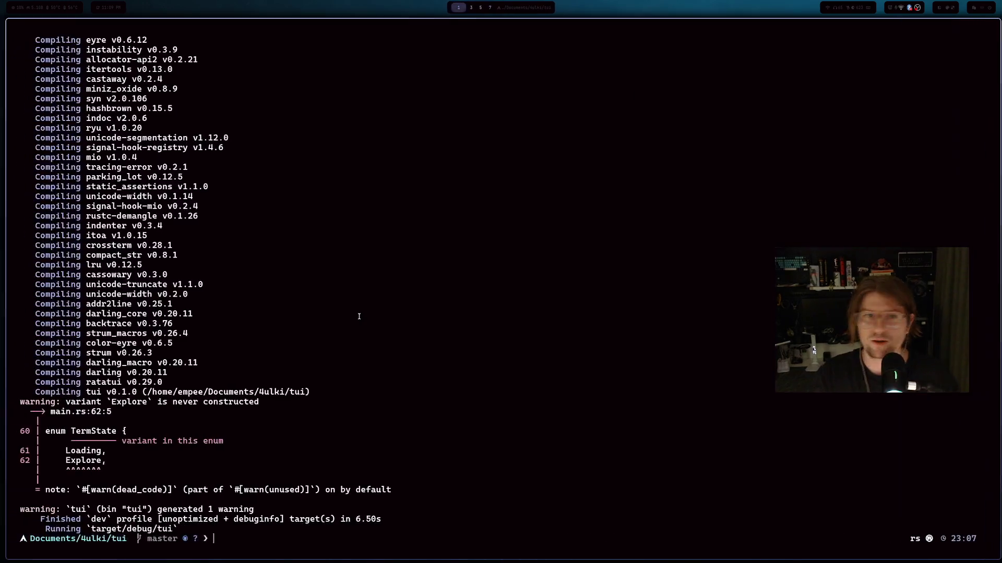
- Clear the stray prompt characters and launch Godot Engine from the app launcher with 'god'
type("dd")
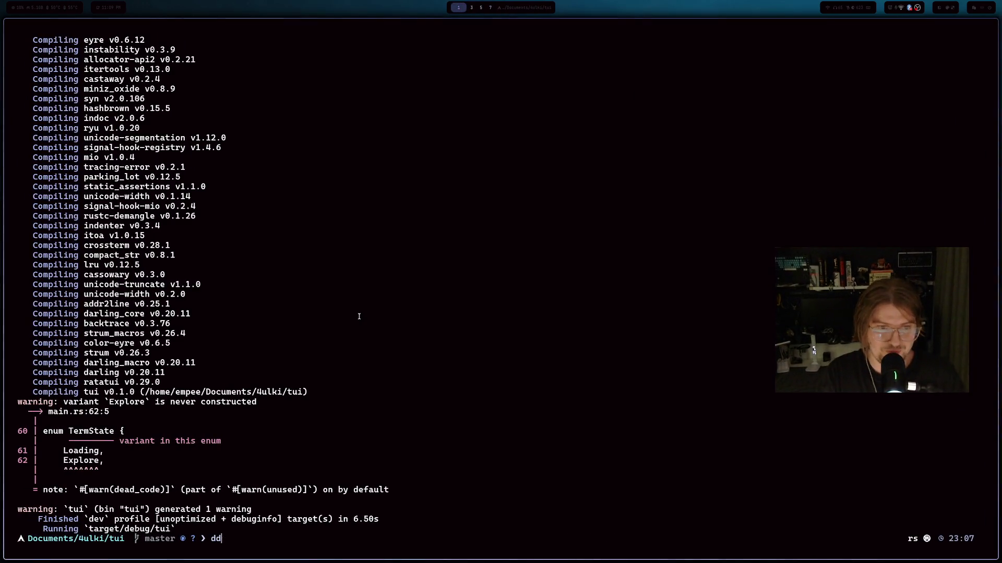
key("BackSpace")
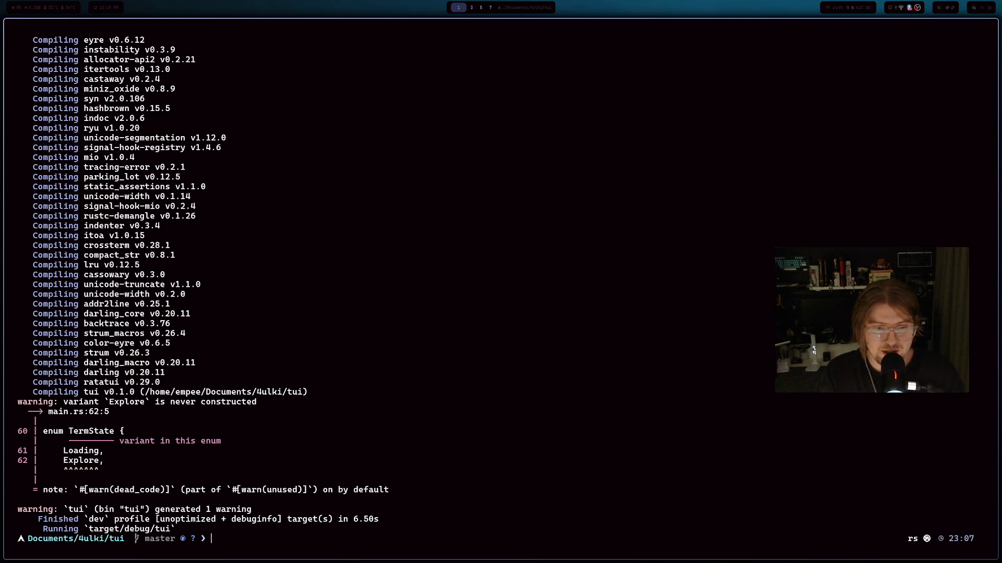
key("super+d")
type("god")
key("Return")
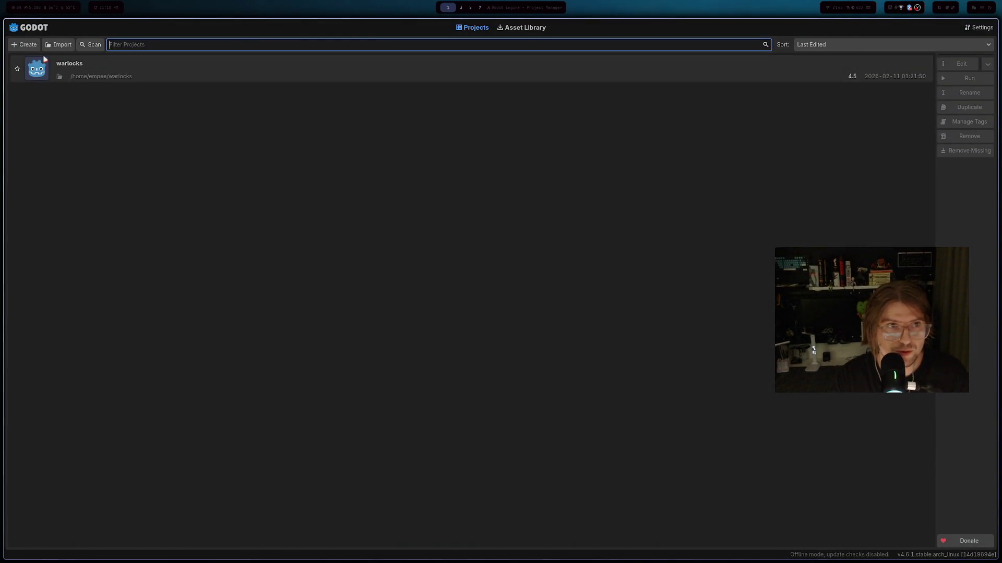
- Create a new Godot project named 'w', then return to the Twitch Stream Manager workspace
left_click(24, 44)
type("w")
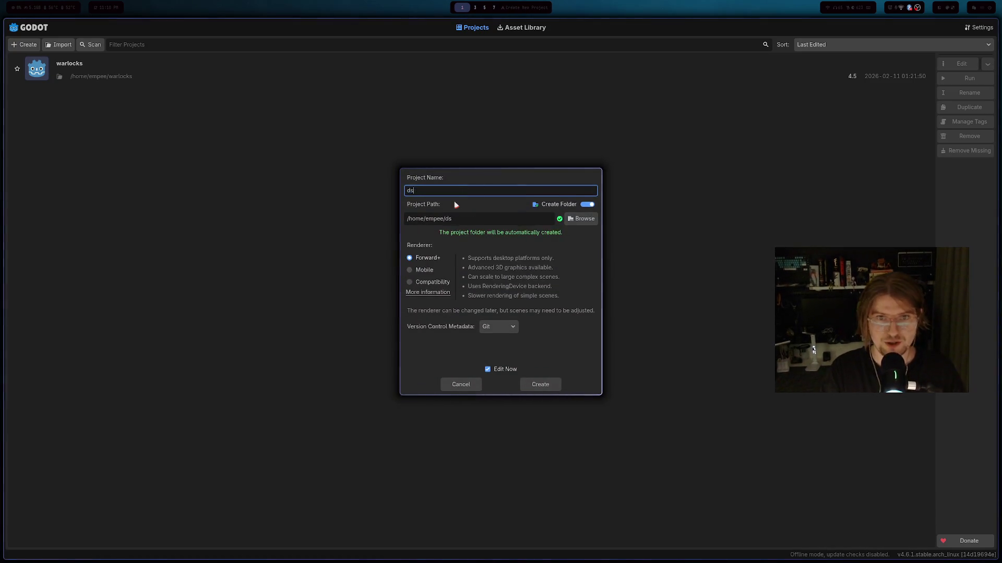
key("BackSpace")
type("w")
key("BackSpace")
type("w")
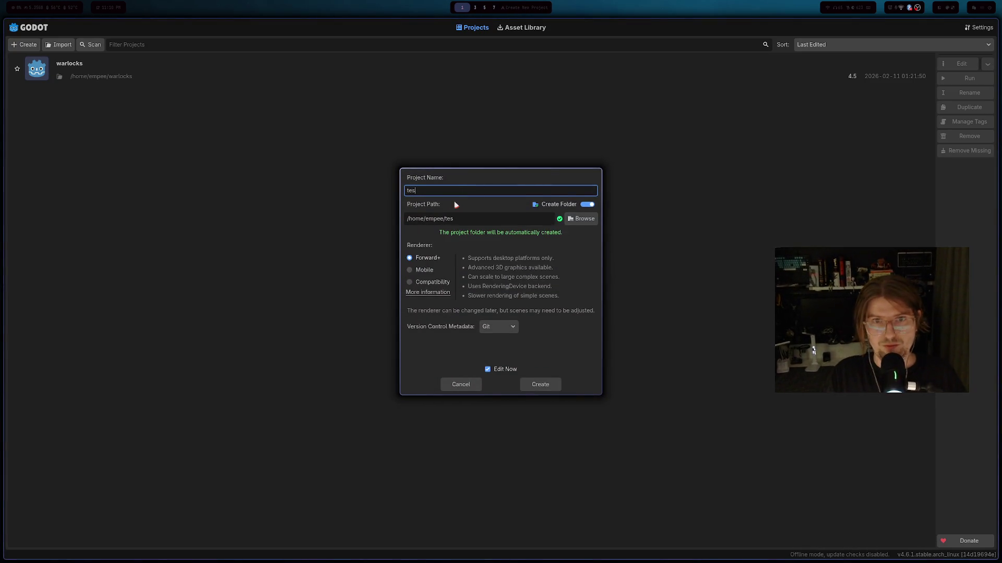
left_click(543, 386)
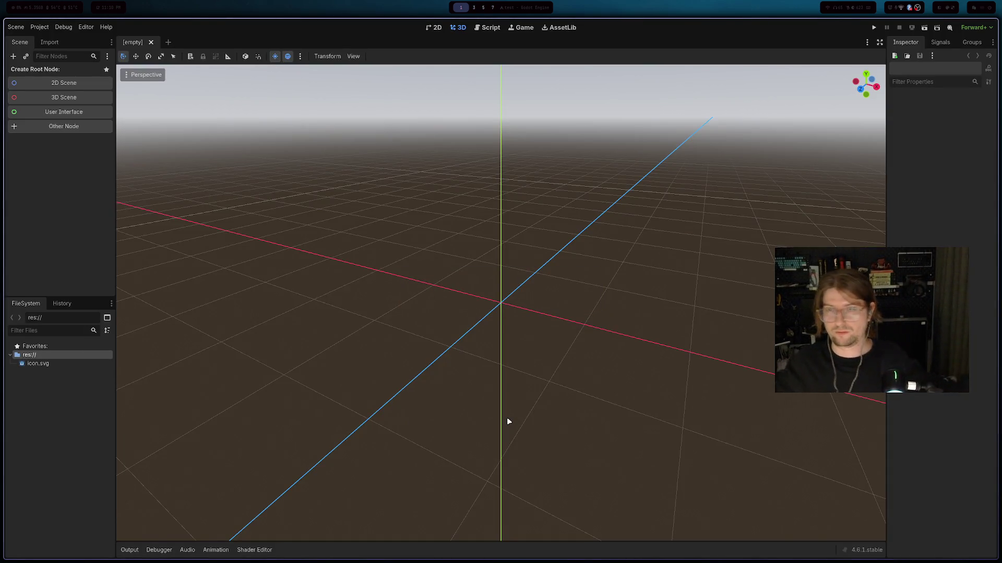
key("super+5")
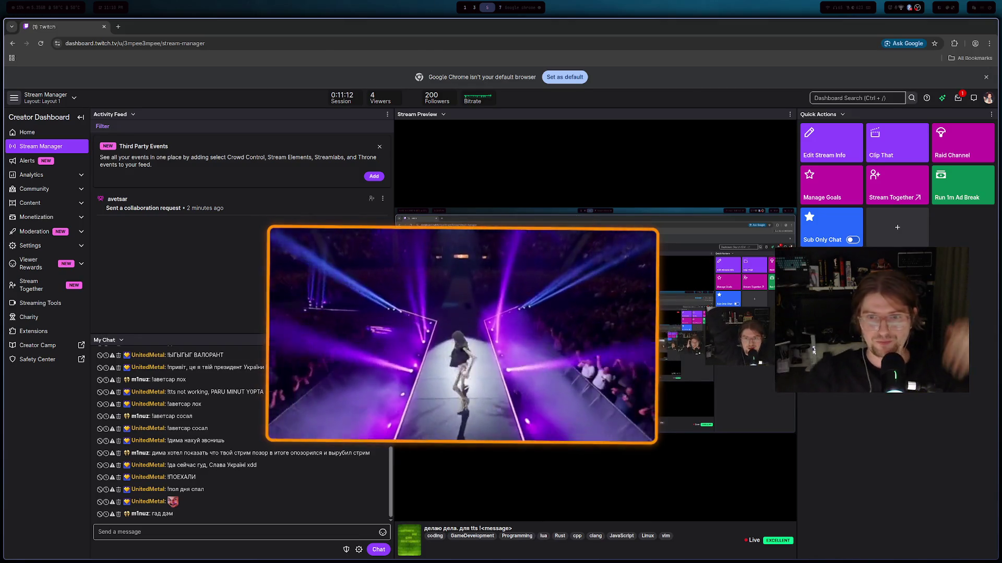
- Search 'godot card game guide' in a new Firefox tab and open the Card Game Framework Quick Start Guide
key("alt+Tab")
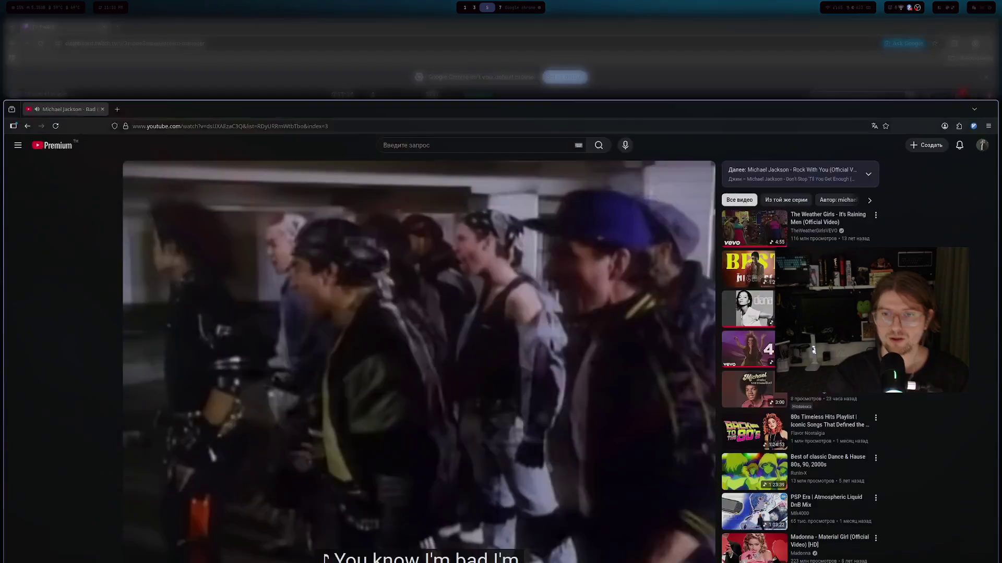
key("ctrl+t")
type("ds")
key("BackSpace")
key("BackSpace")
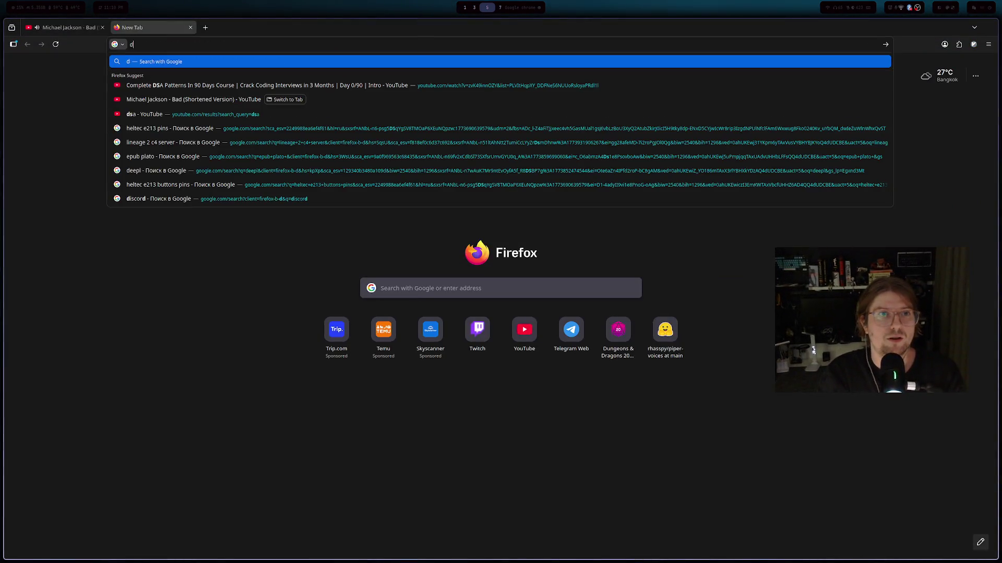
type("godot ")
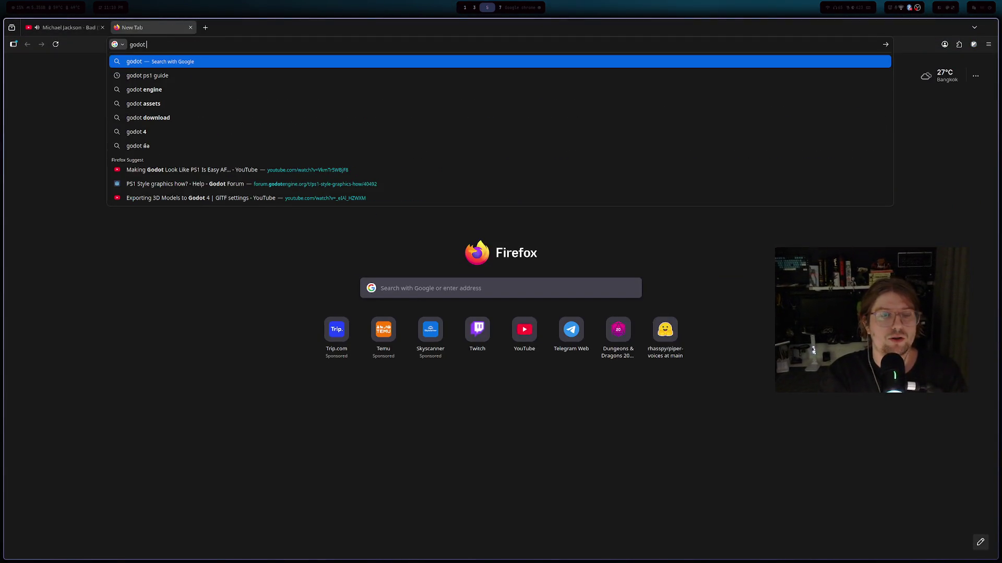
type("card game ")
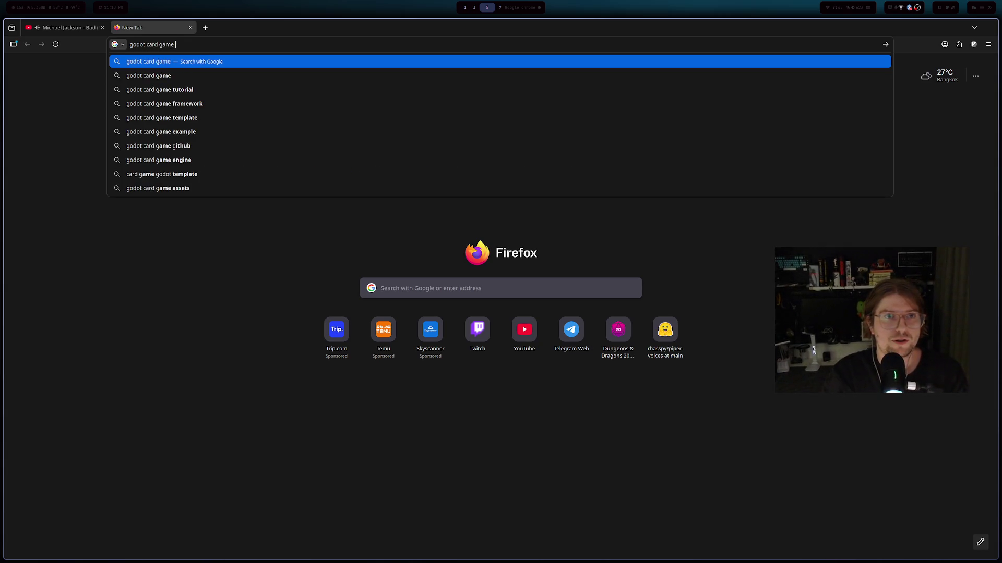
type("guide")
key("Return")
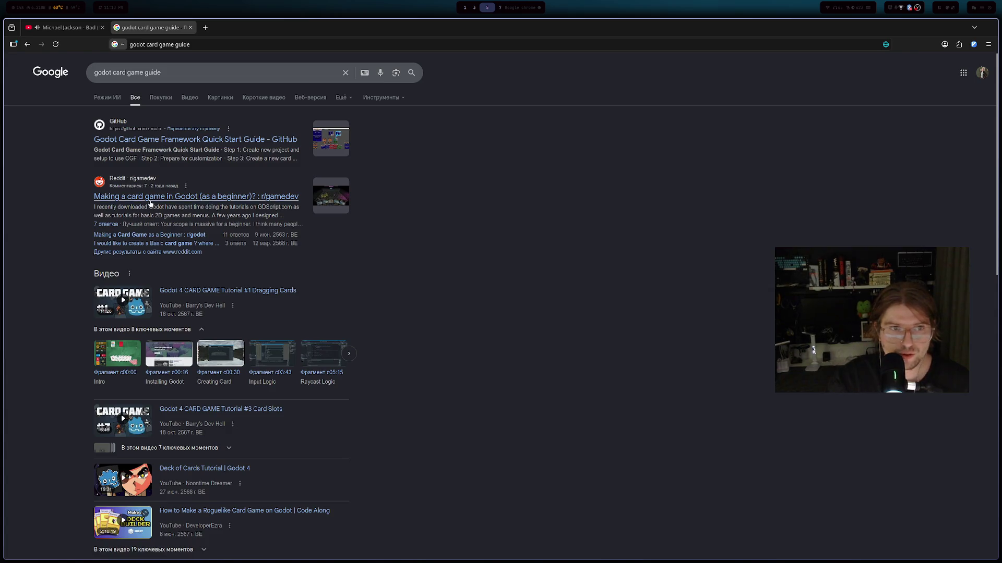
left_click(148, 139)
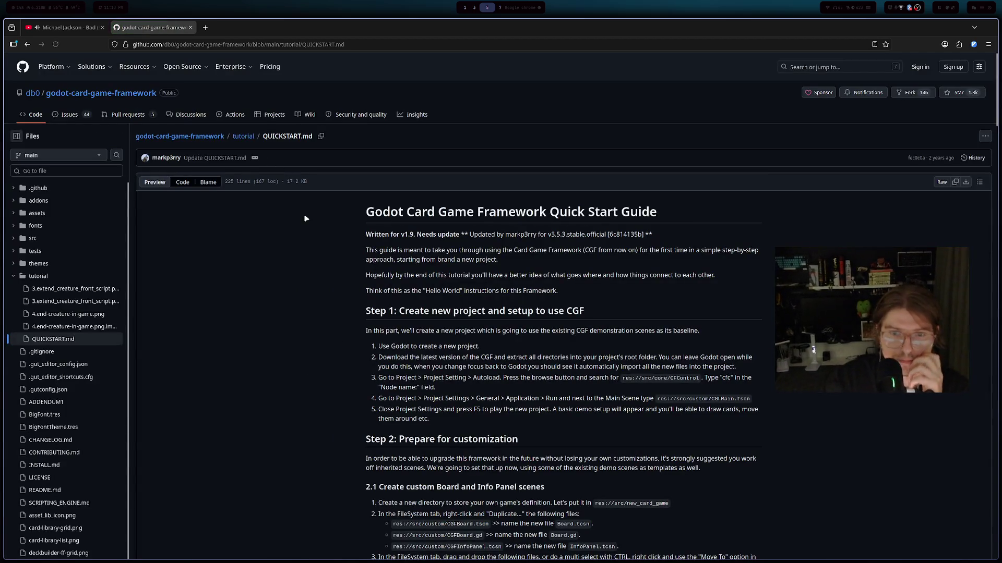
- Read through QUICKSTART.md on GitHub, then go back to the Google results
scroll(391, 232, "down", 8)
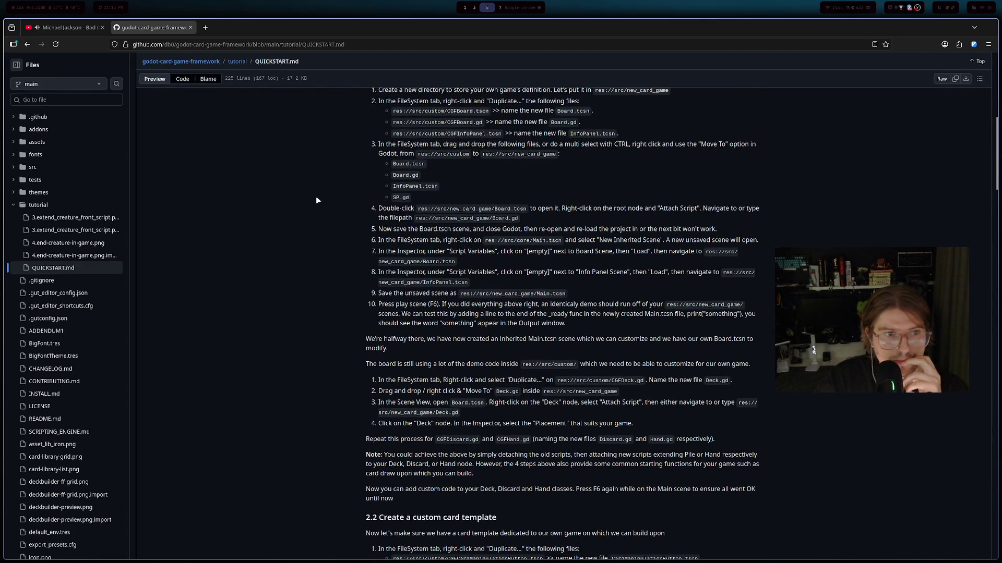
scroll(317, 202, "down", 15)
scroll(320, 202, "up", 2)
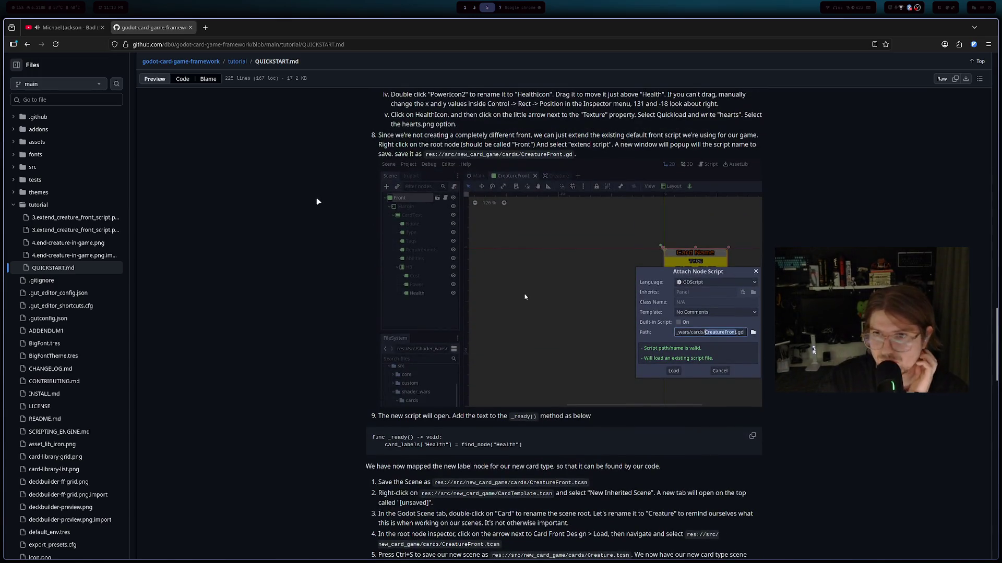
scroll(313, 204, "down", 15)
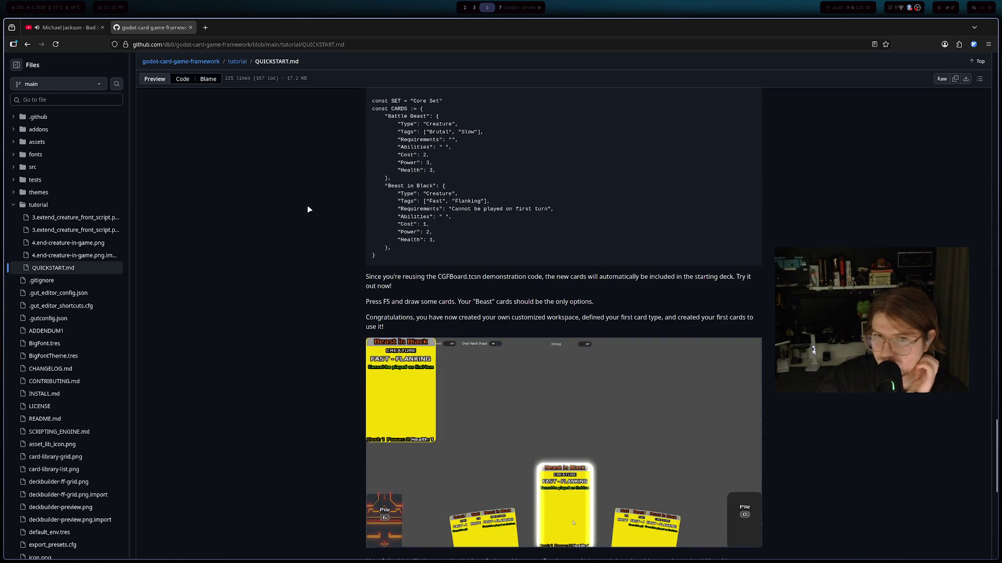
scroll(308, 208, "down", 8)
scroll(304, 208, "up", 20)
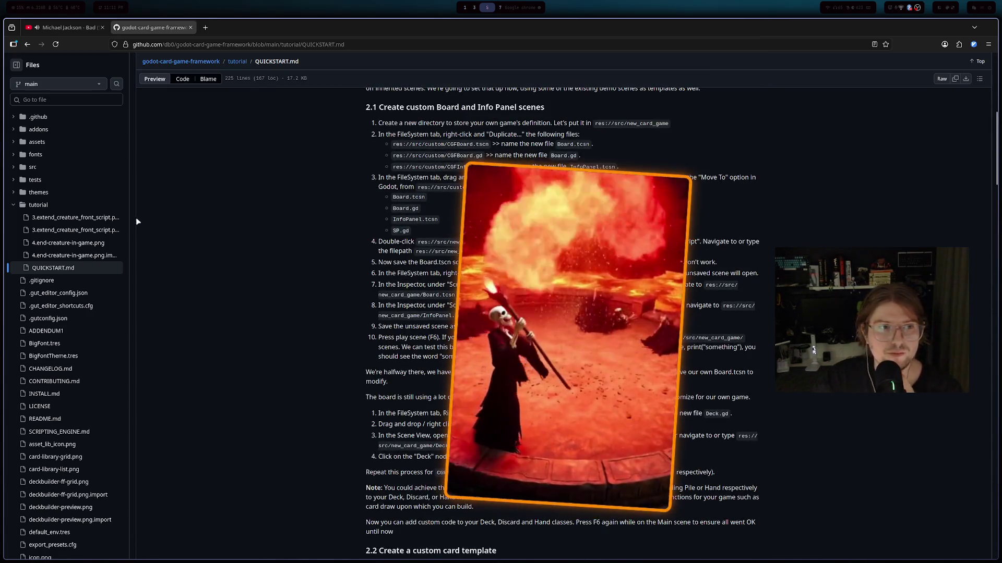
left_click(27, 44)
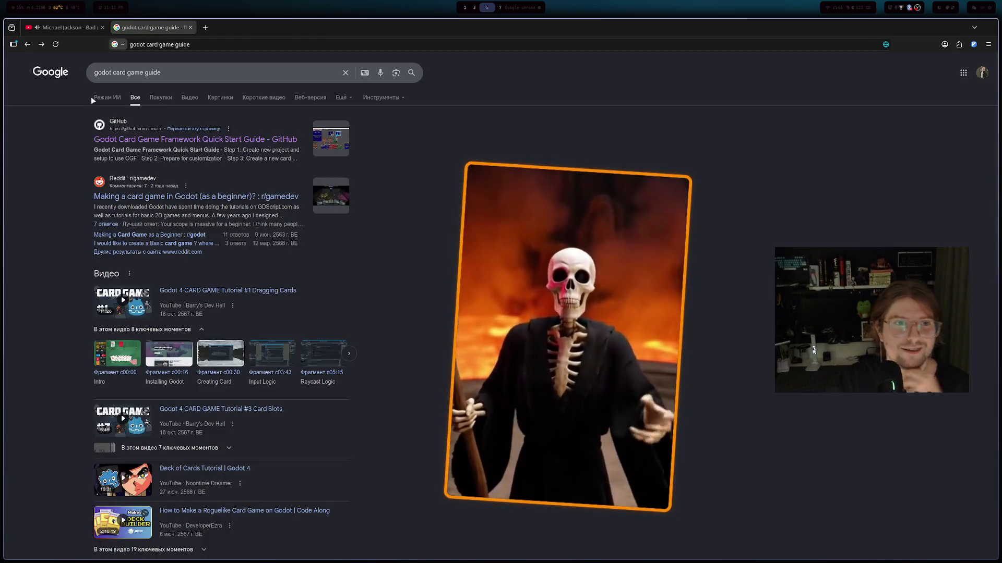
scroll(181, 190, "down", 3)
scroll(182, 190, "down", 3)
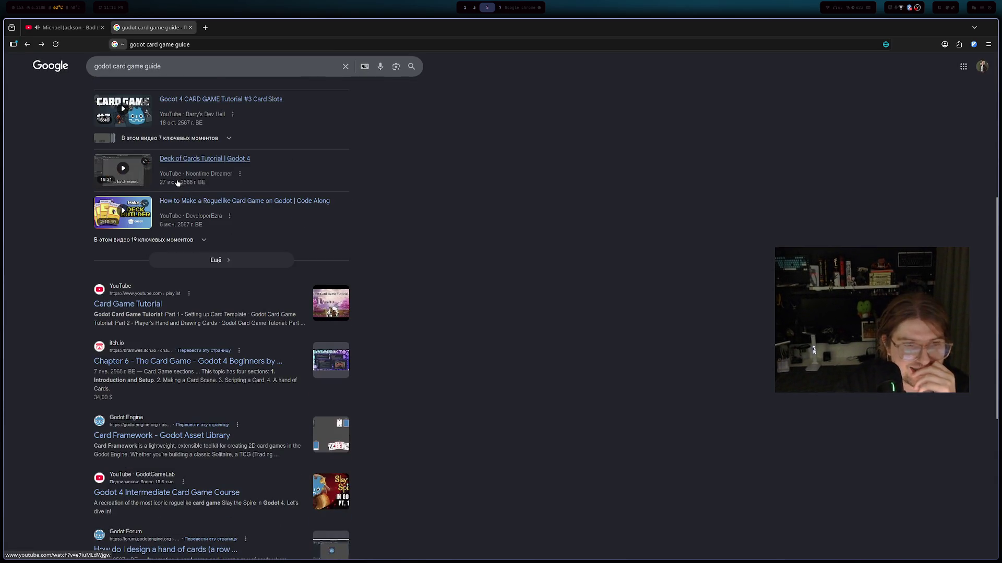
scroll(176, 188, "down", 5)
scroll(176, 188, "up", 1)
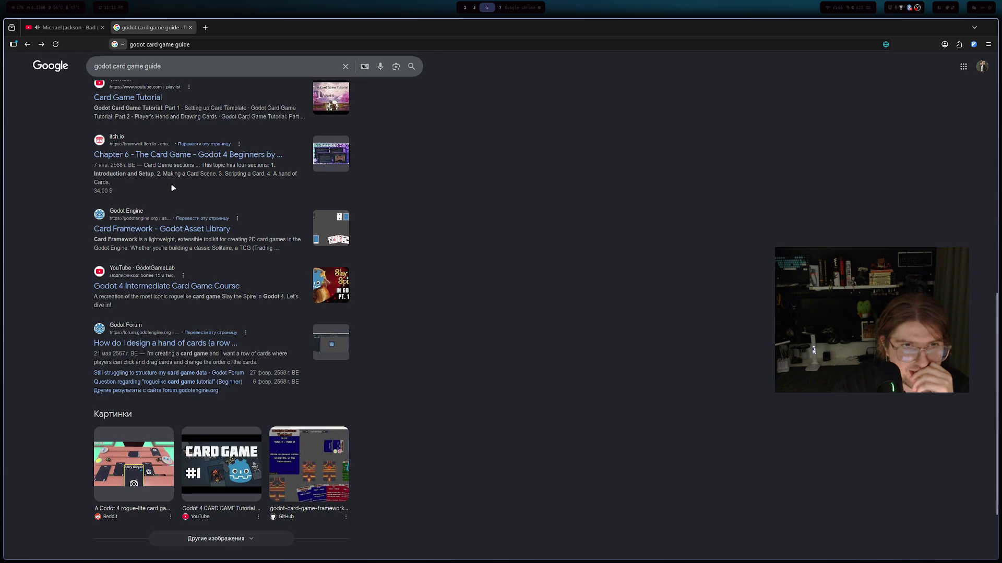
scroll(173, 188, "up", 4)
scroll(178, 187, "up", 6)
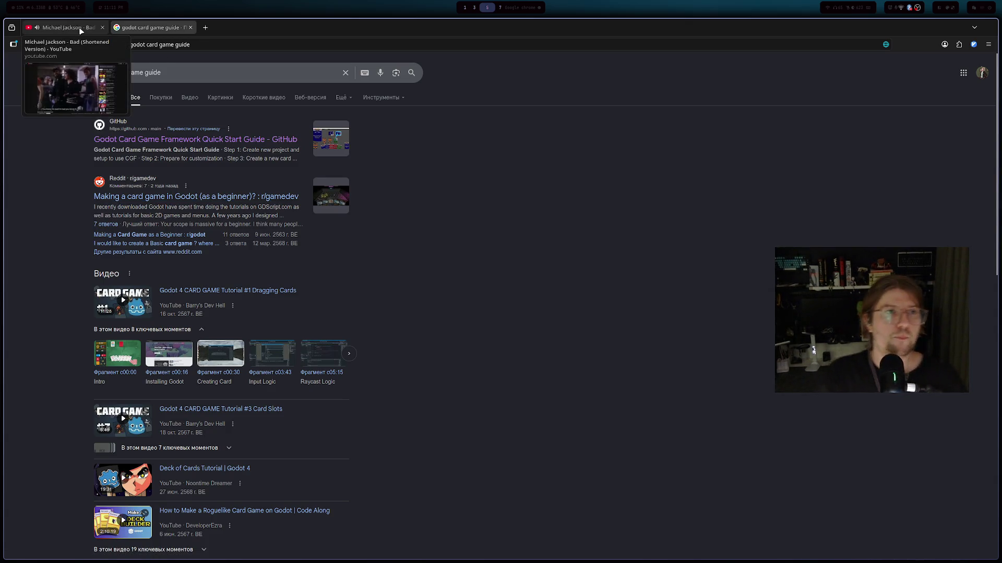
left_click(65, 27)
mouse_move(199, 512)
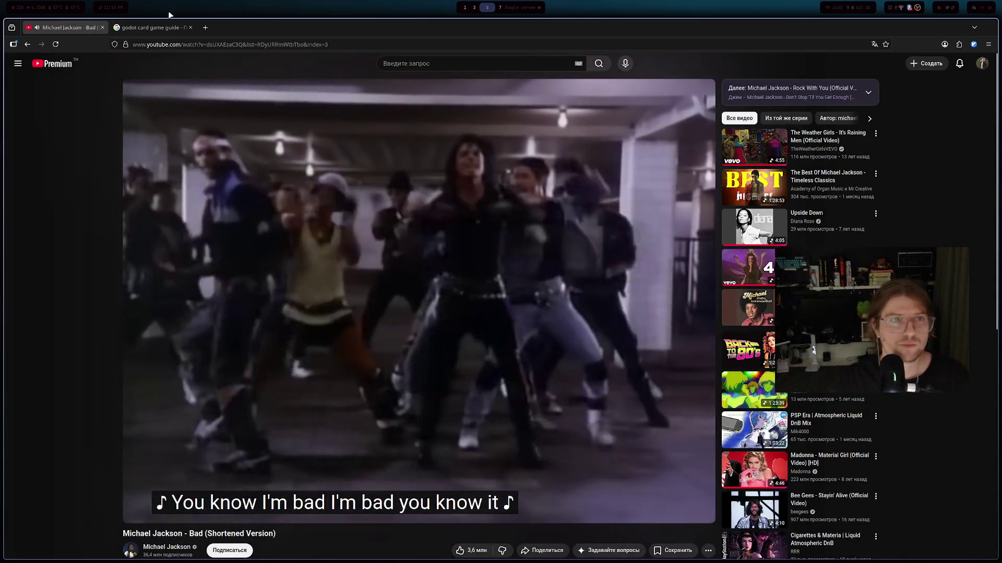
key("ctrl+Tab")
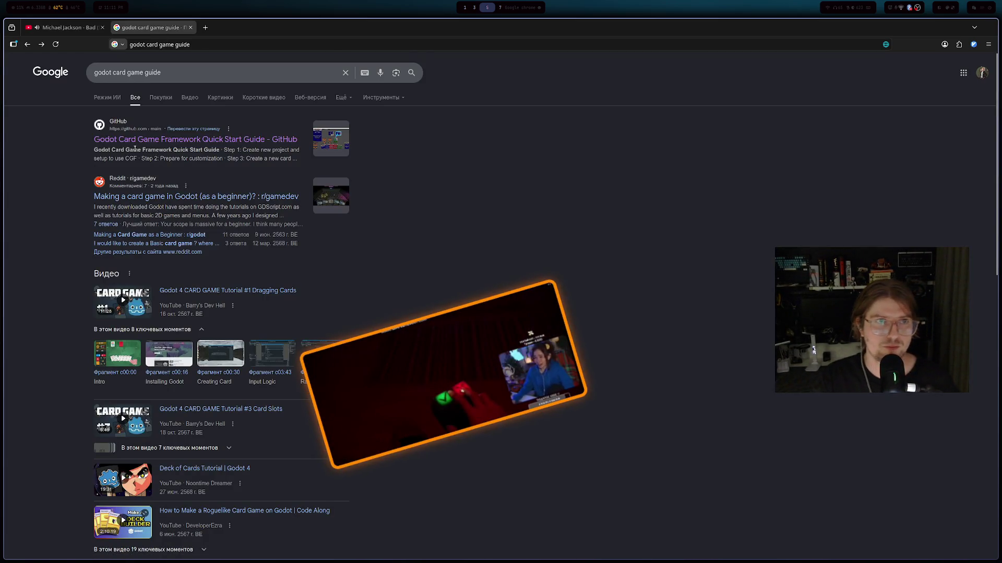
key("alt+Tab")
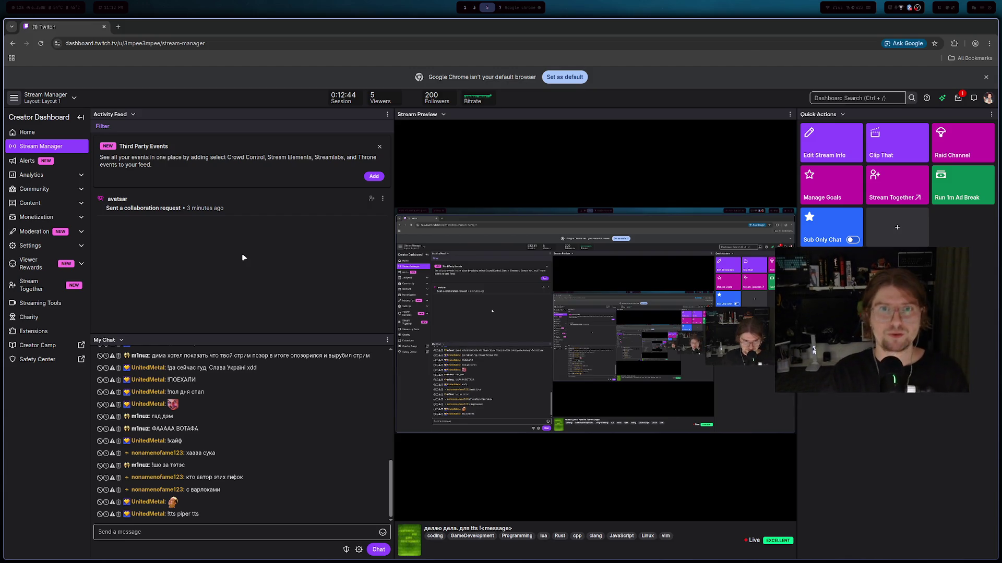
key("alt+Tab")
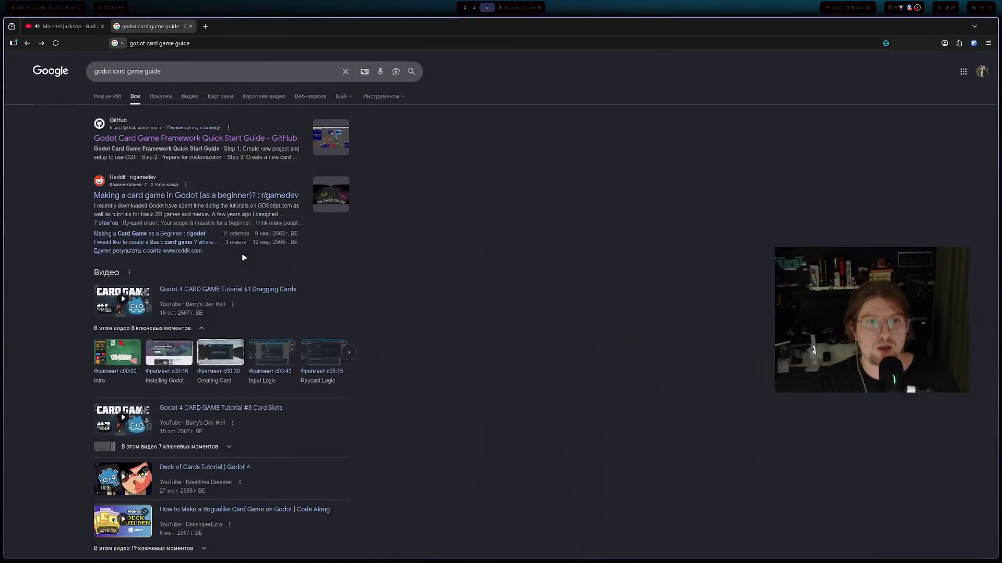
- Replace the search query with 'godot game tutorial' and run the search
scroll(243, 258, "down", 4)
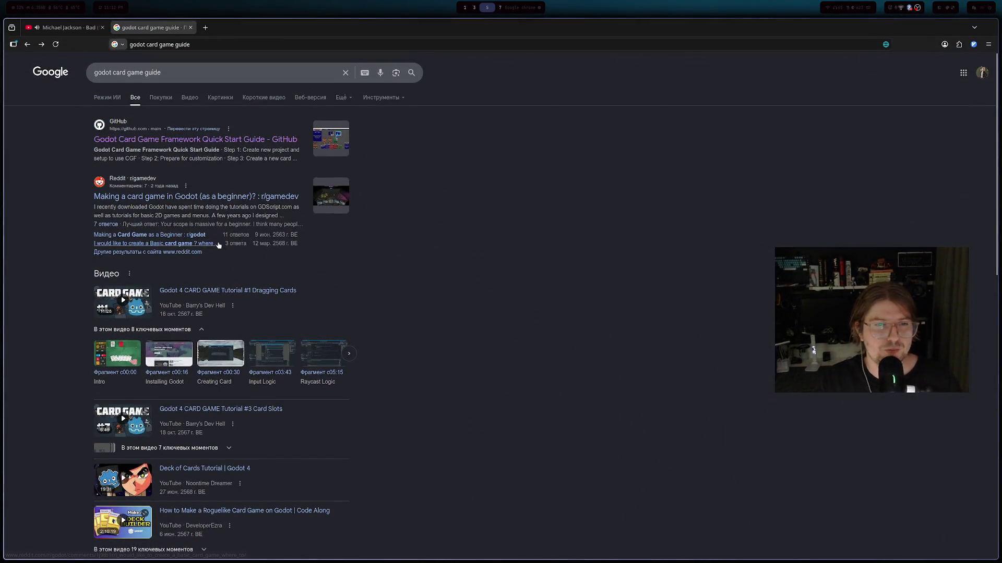
scroll(226, 232, "down", 5)
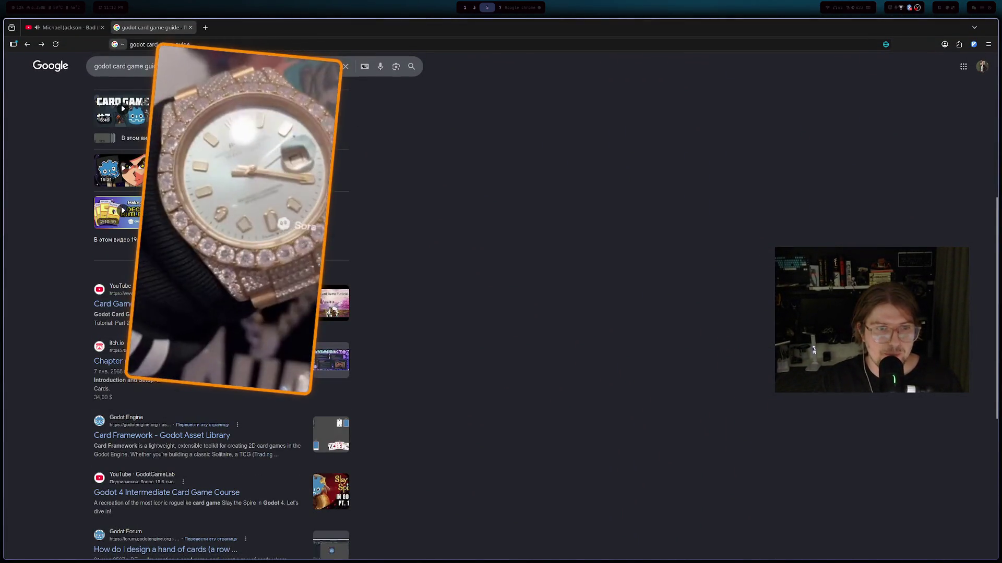
scroll(219, 313, "down", 4)
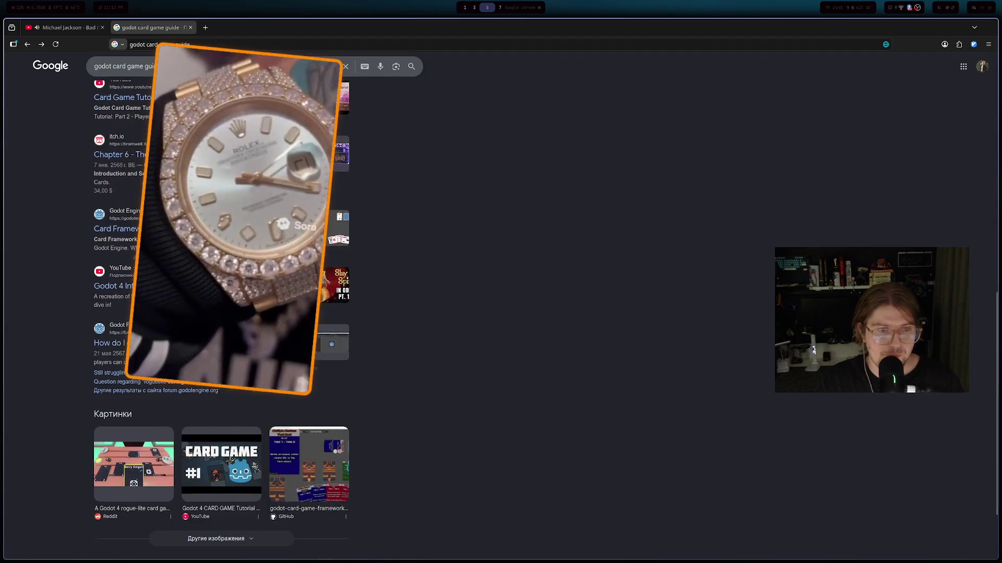
scroll(219, 313, "down", 1)
scroll(219, 313, "up", 10)
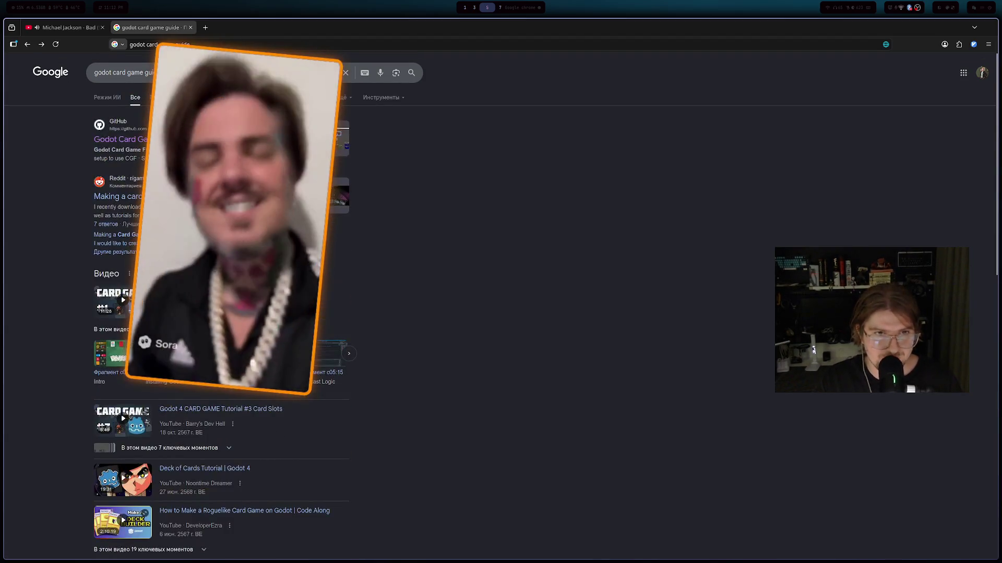
key("/")
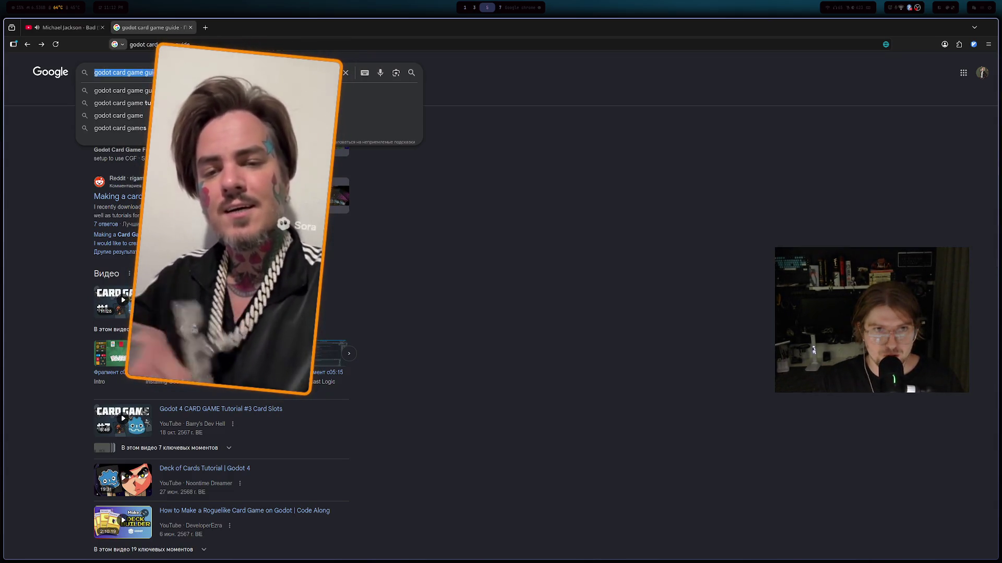
double_click(149, 72)
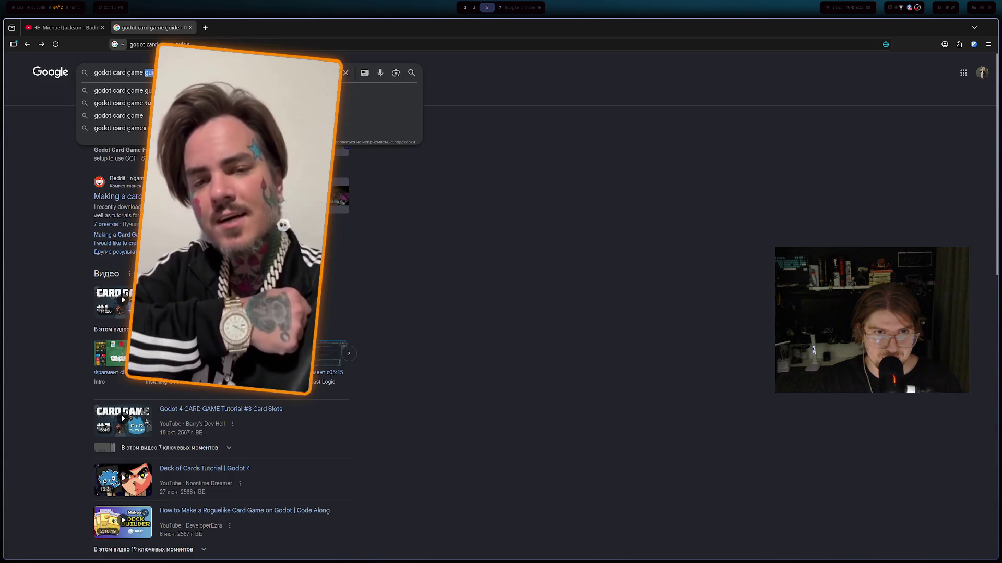
left_click(176, 73)
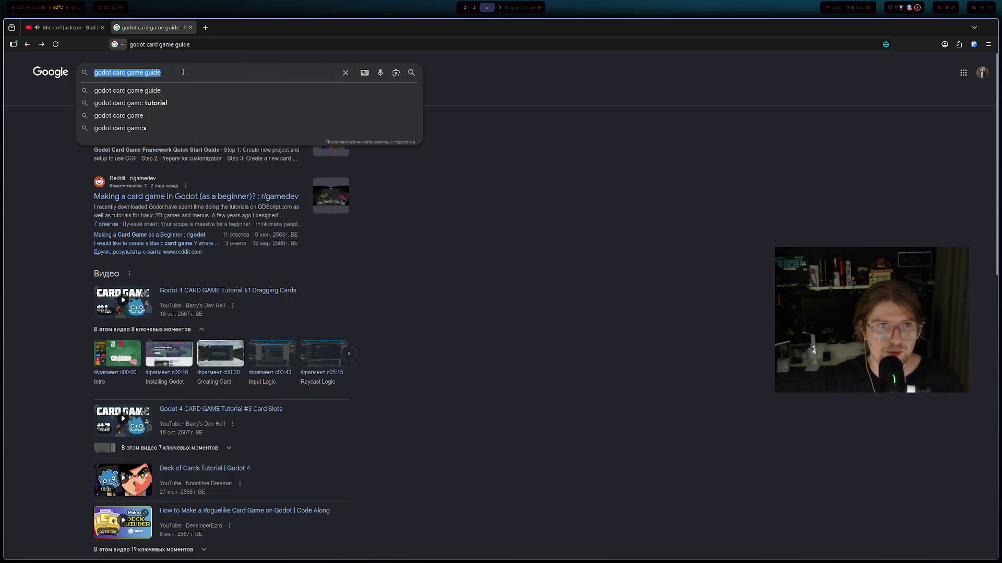
key("BackSpace")
key("BackSpace")
type("godot s")
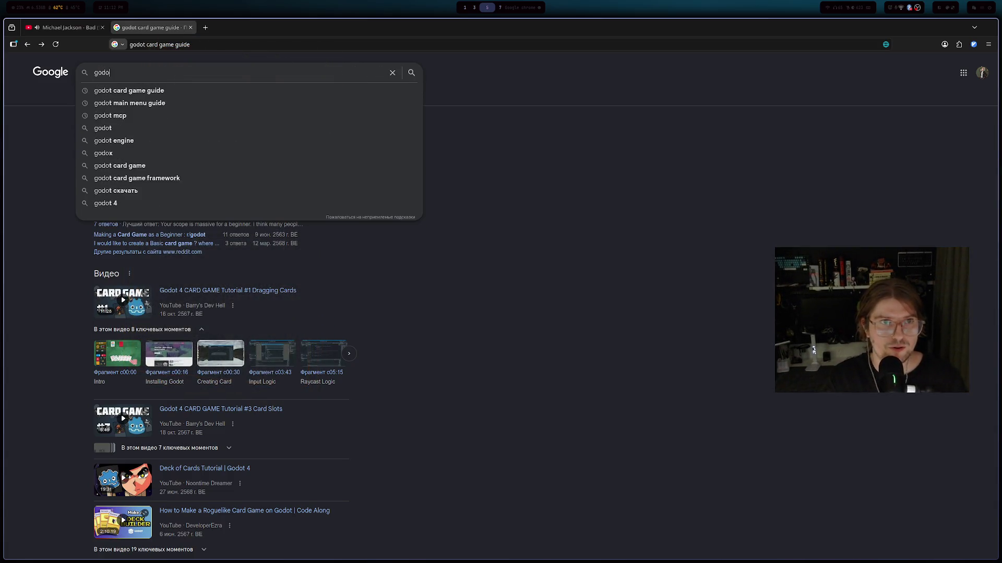
key("BackSpace")
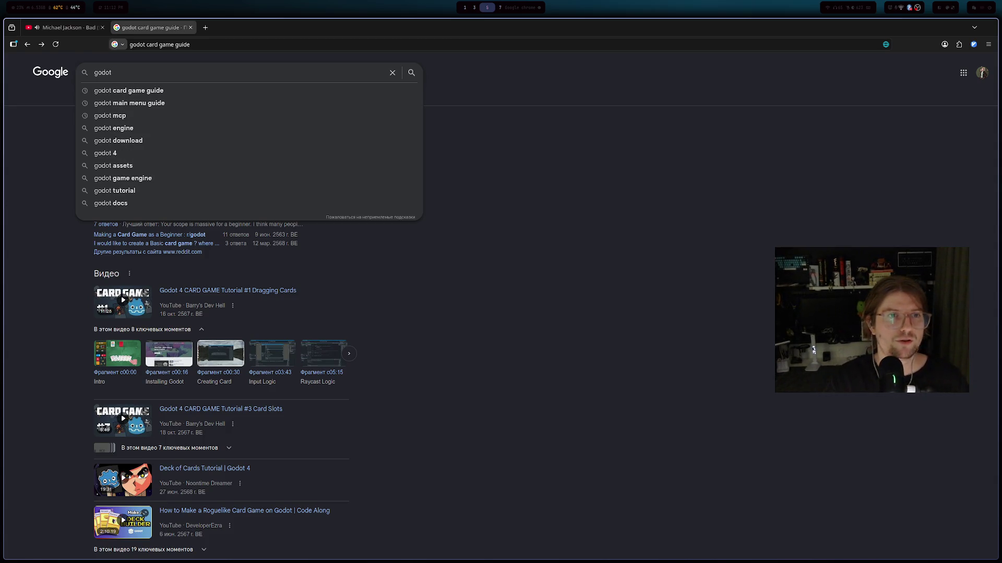
type(" game tutorial")
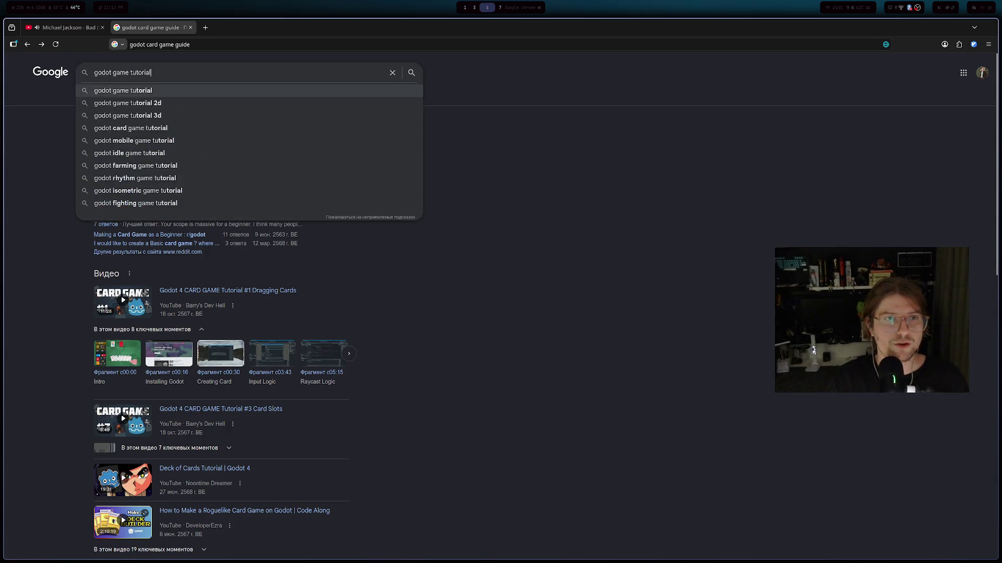
key("Return")
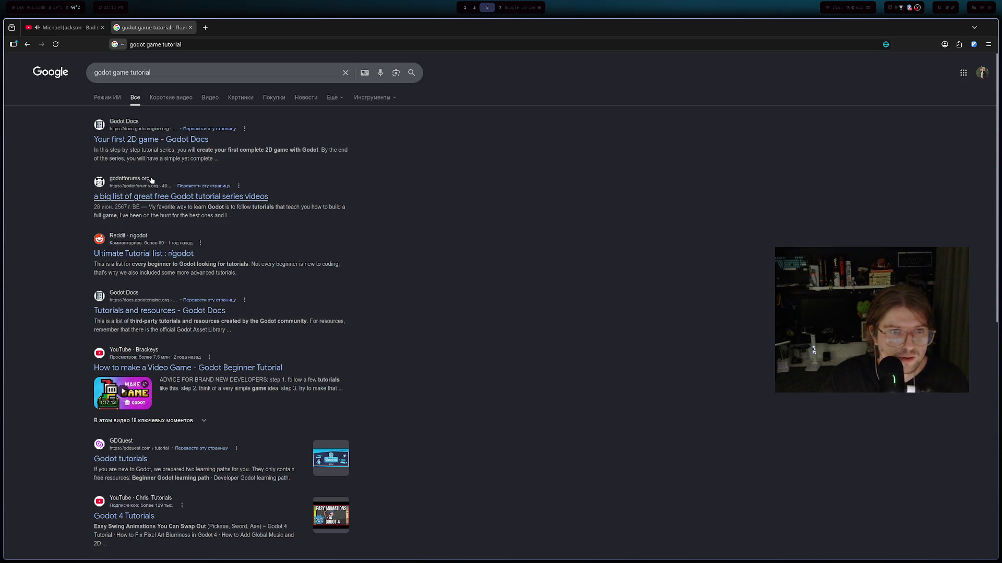
- Scroll to the godottutorials.com result and open the Godot Tutorials site
scroll(151, 193, "down", 5)
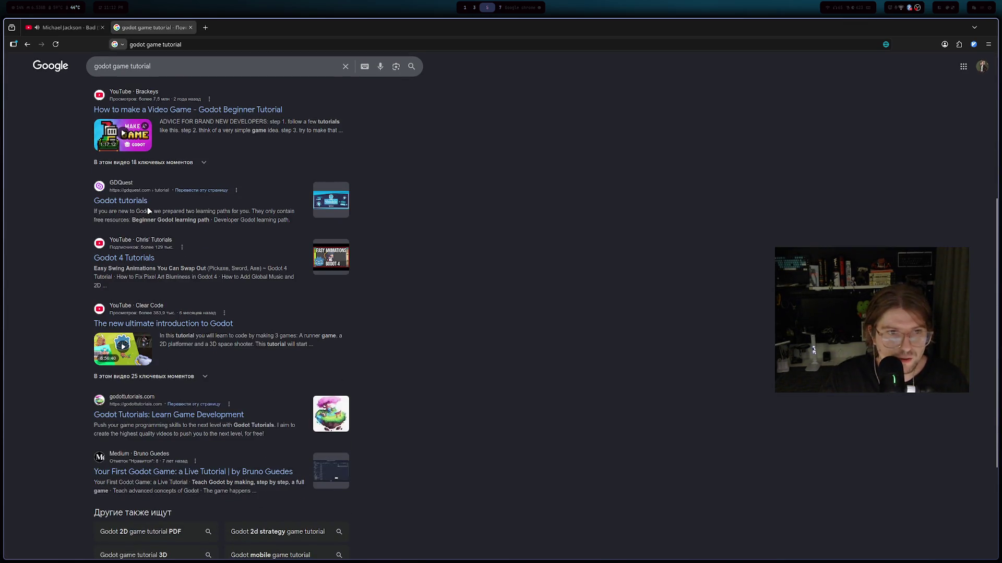
scroll(149, 207, "down", 2)
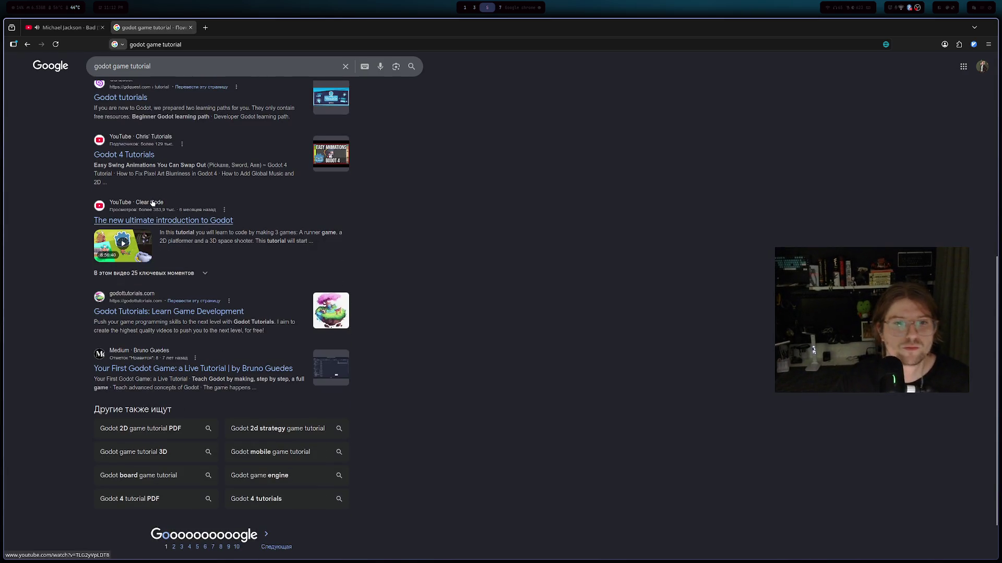
left_click(188, 312)
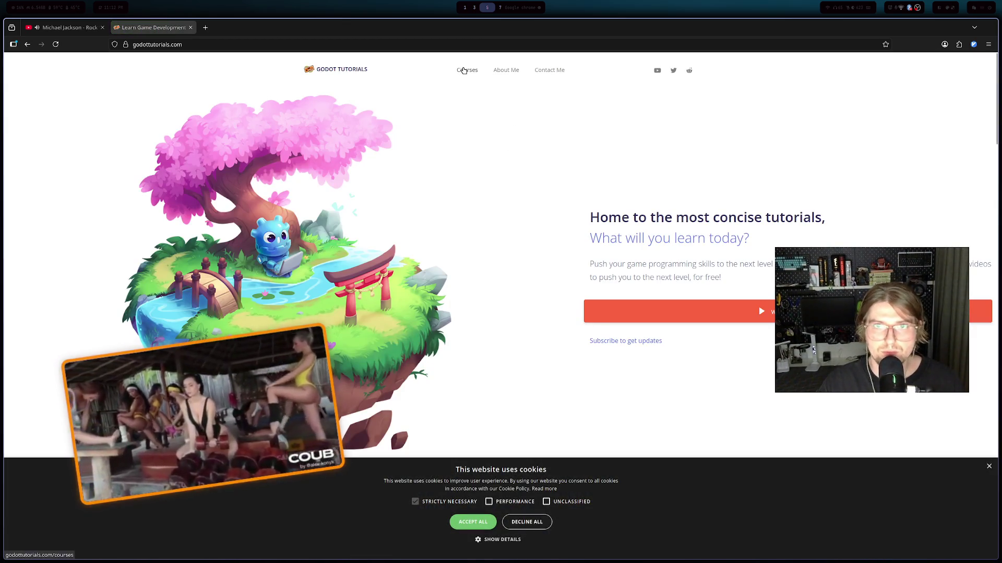
- Open the site's Courses page and accept all cookies on the notice
left_click(467, 70)
scroll(396, 209, "down", 3)
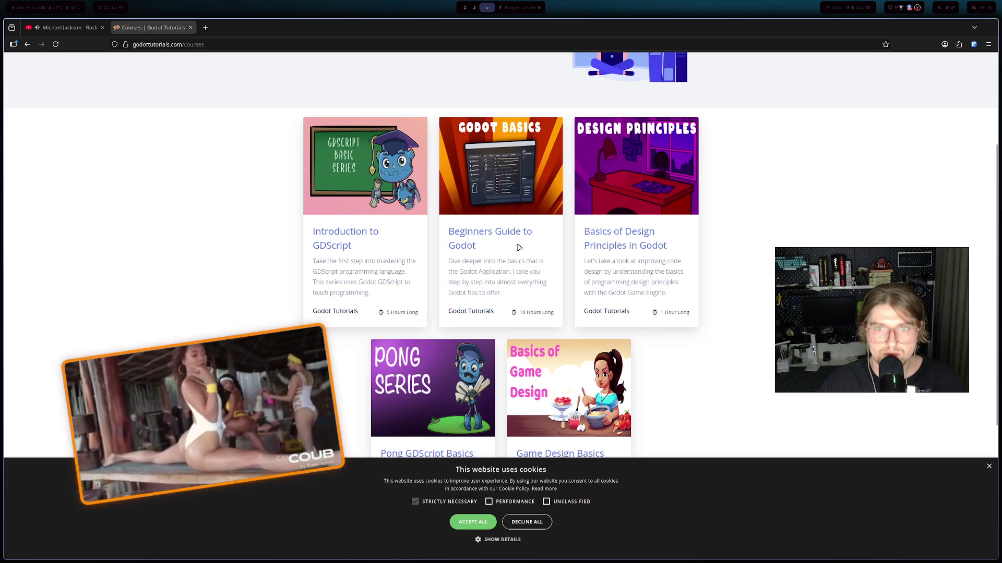
left_click(472, 523)
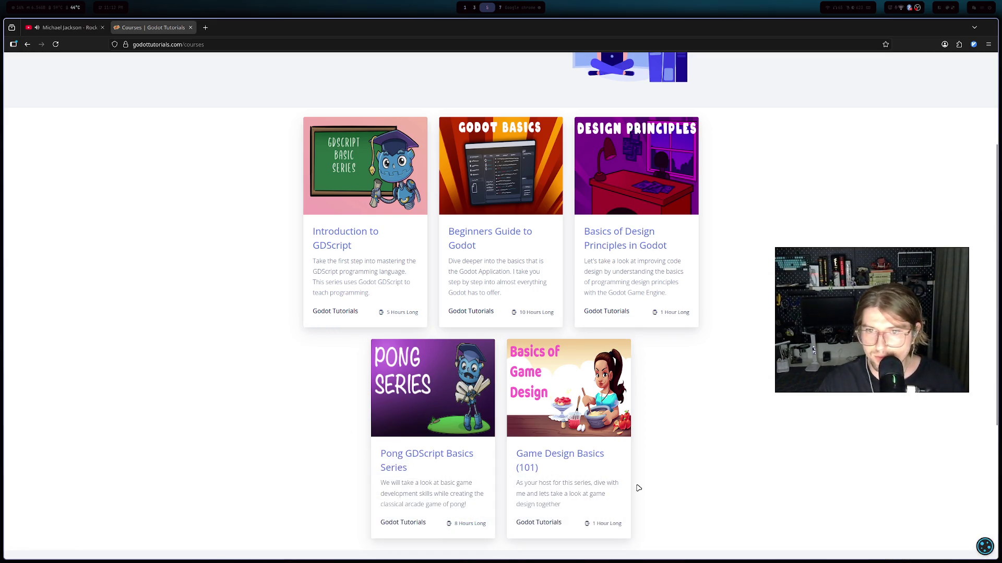
- Browse the five course cards, then go back to the 'godot game tutorial' results
key("alt+Tab")
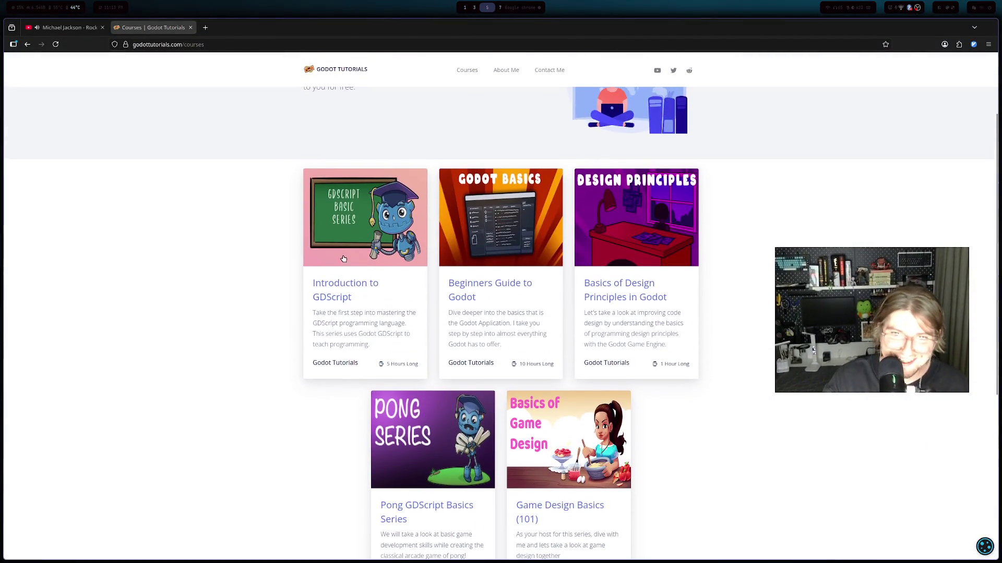
scroll(366, 257, "up", 2)
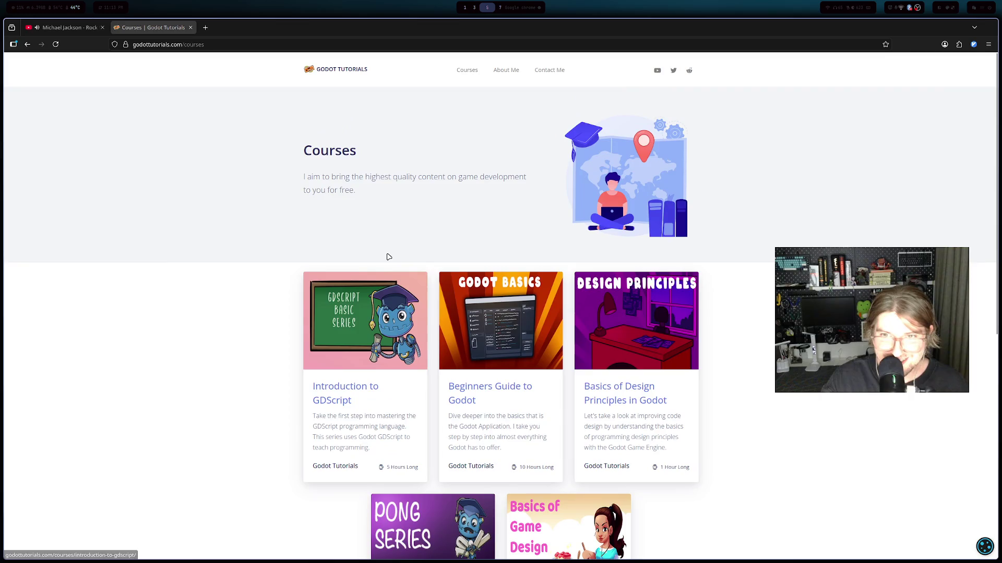
scroll(388, 257, "down", 3)
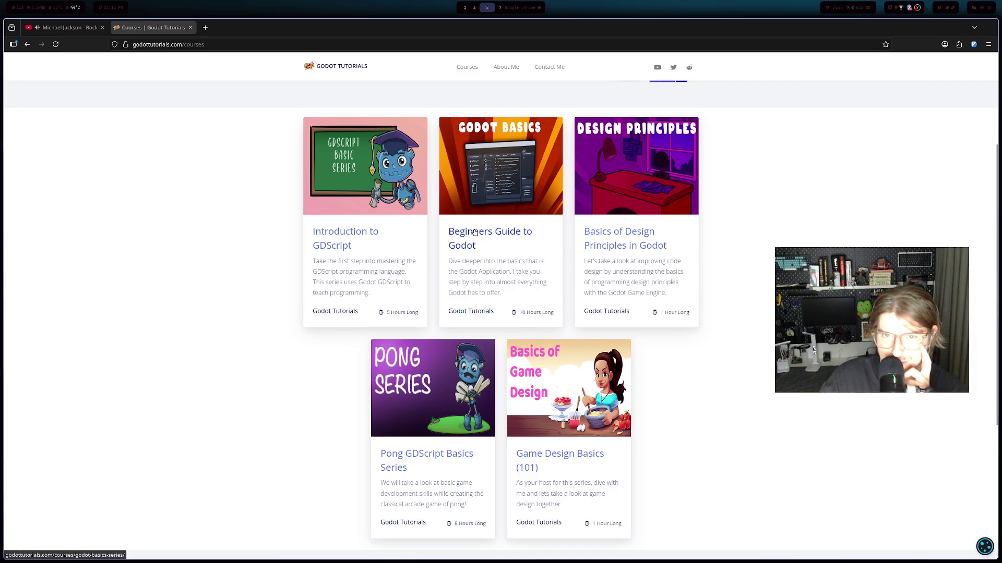
scroll(474, 229, "up", 3)
scroll(467, 229, "down", 2)
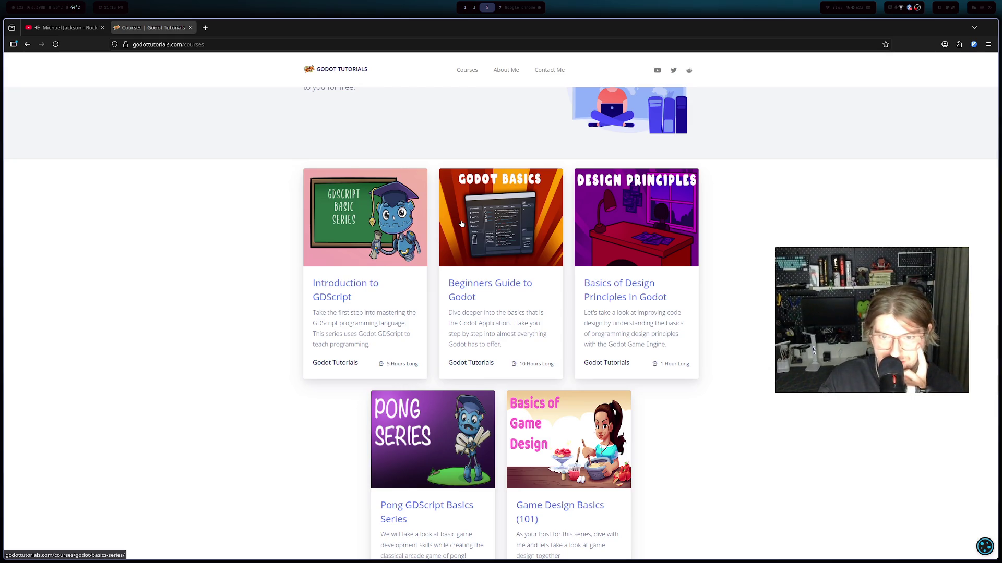
scroll(463, 235, "down", 1)
scroll(466, 250, "up", 1)
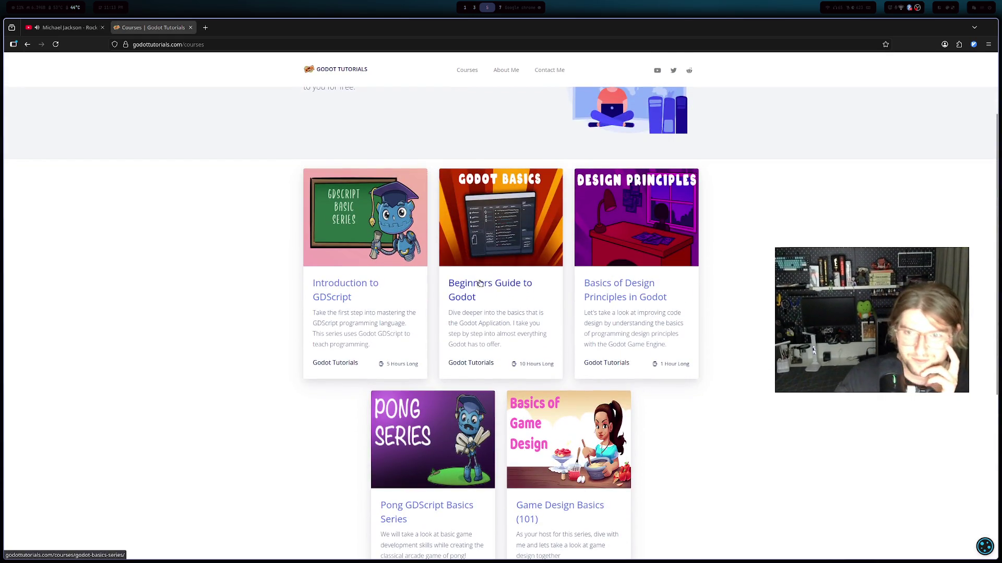
scroll(482, 284, "up", 1)
scroll(441, 320, "down", 2)
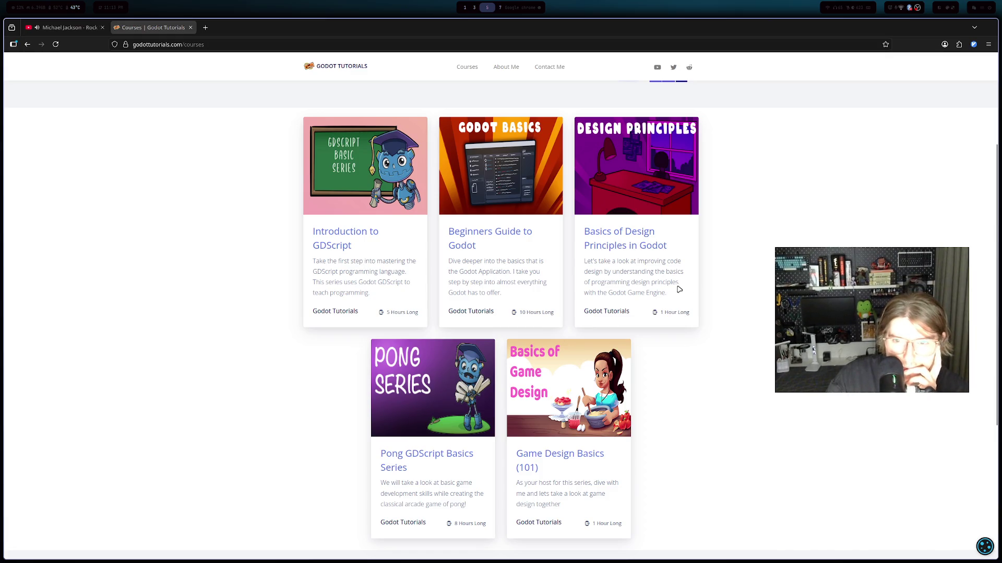
scroll(590, 248, "down", 1)
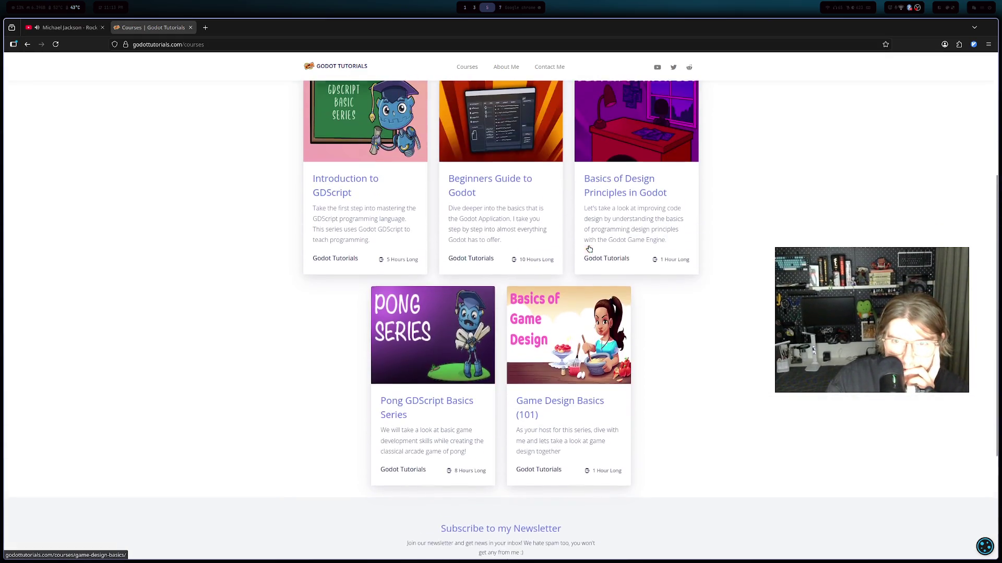
scroll(588, 245, "down", 1)
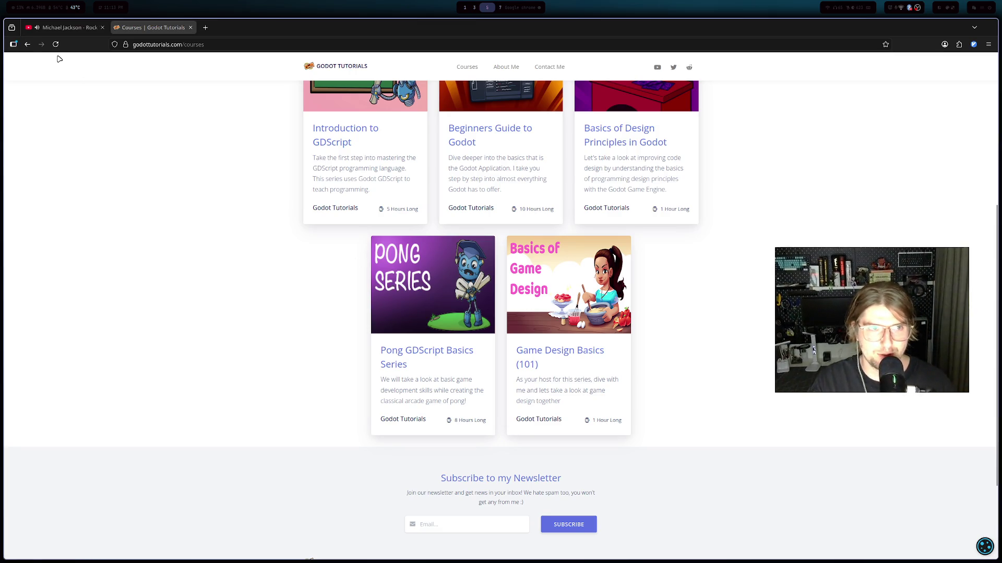
left_click(28, 46)
left_click(28, 44)
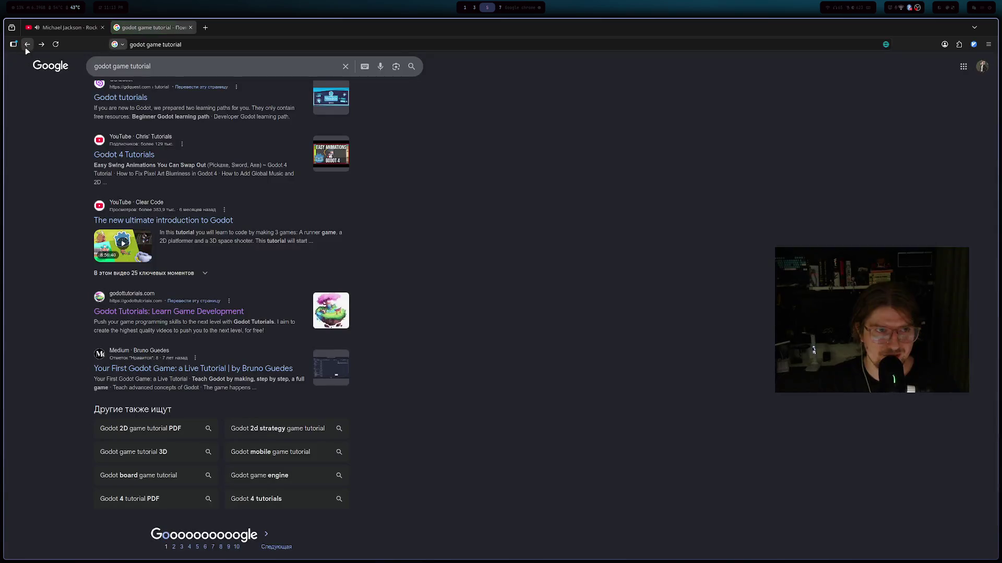
- Clear the 'godot game tutorial' query from the search box and switch to an empty workspace
scroll(170, 158, "up", 2)
double_click(168, 75)
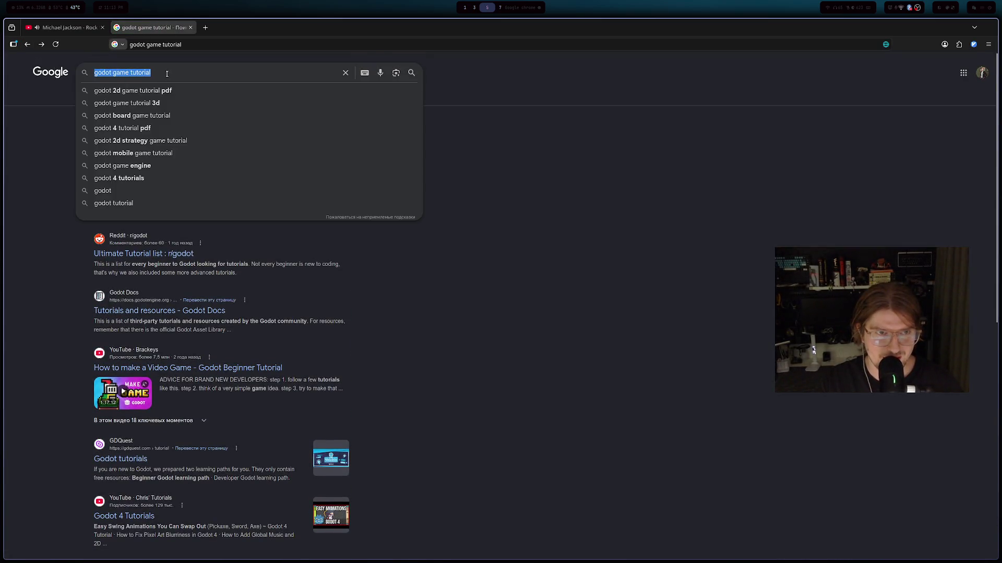
key("ctrl+a")
key("BackSpace")
type("g")
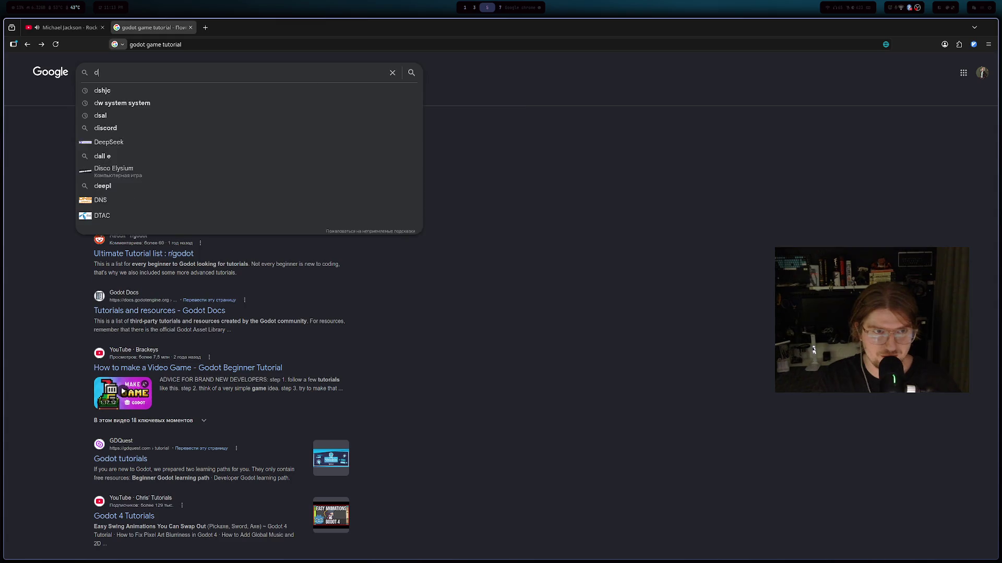
key("BackSpace")
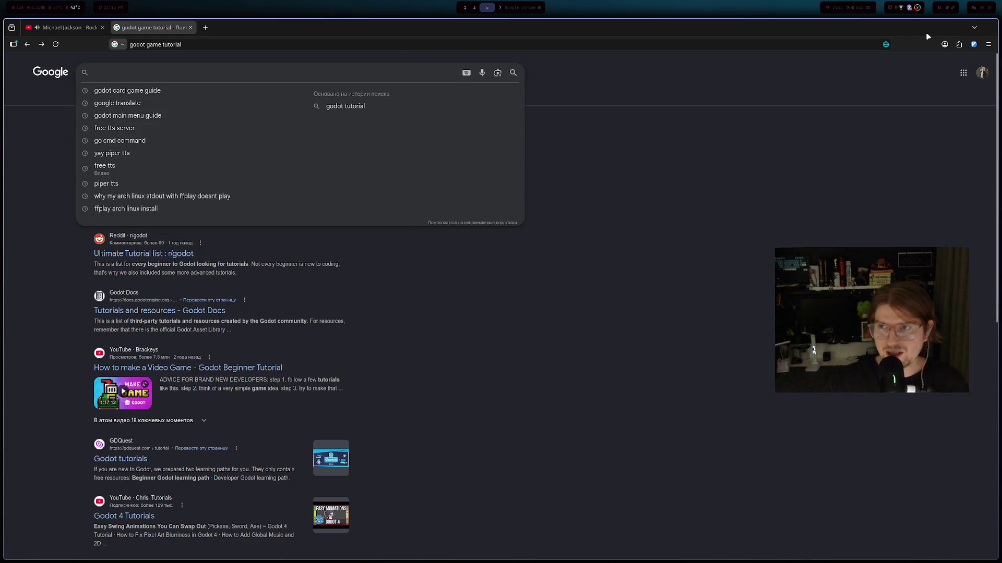
key("super+3")
key("super+1")
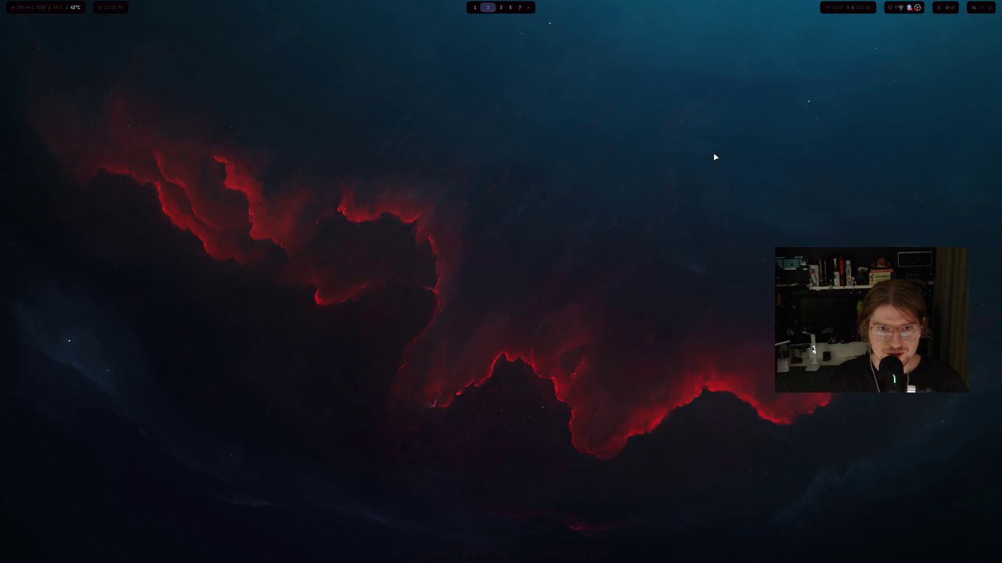
- Open a new kitty terminal and launch vifm
key("super+3")
key("super+Return")
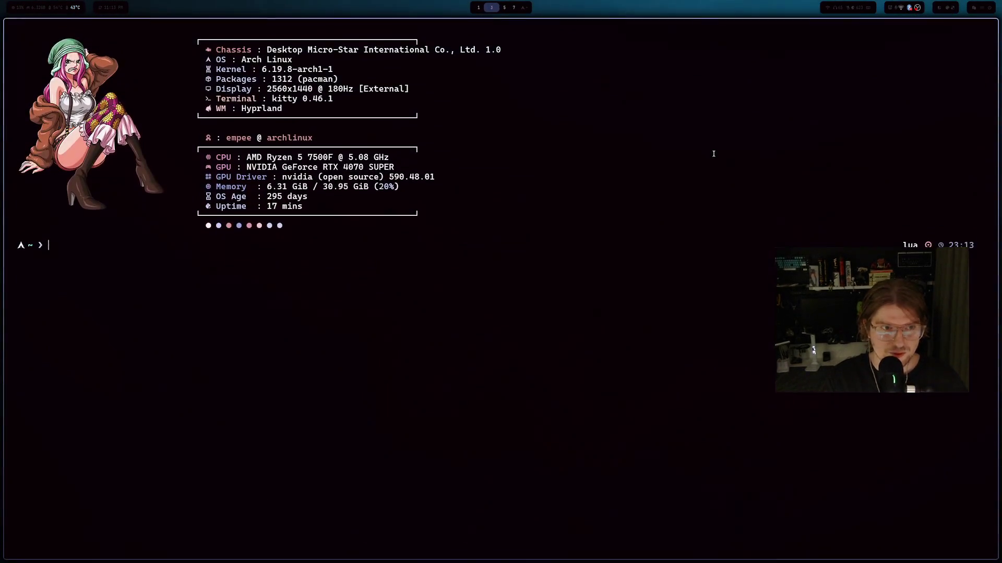
type("vifm")
key("Return")
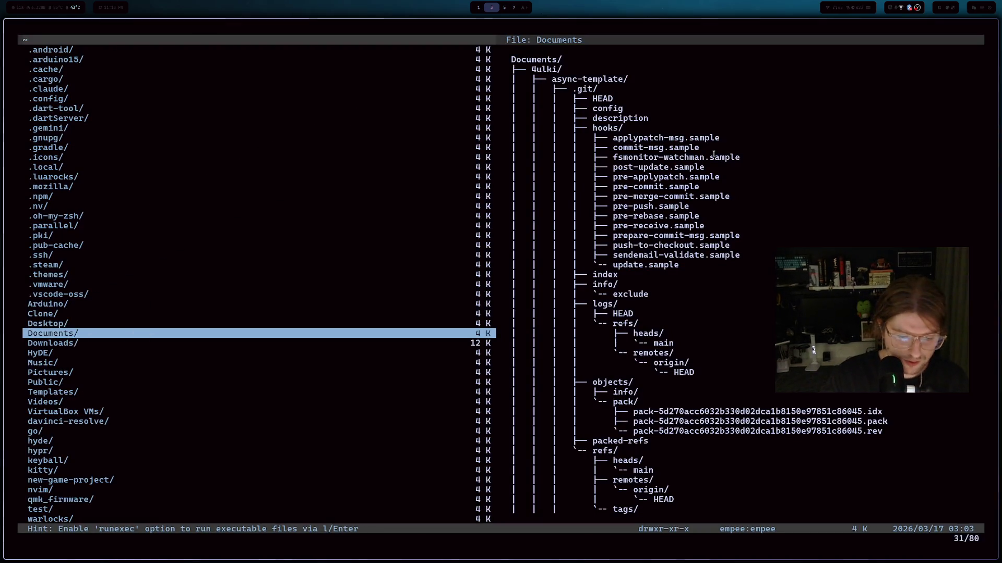
- Browse the streambot tts folder, previewing the Russian, Ukrainian and English voice model files
key("ctrl+o")
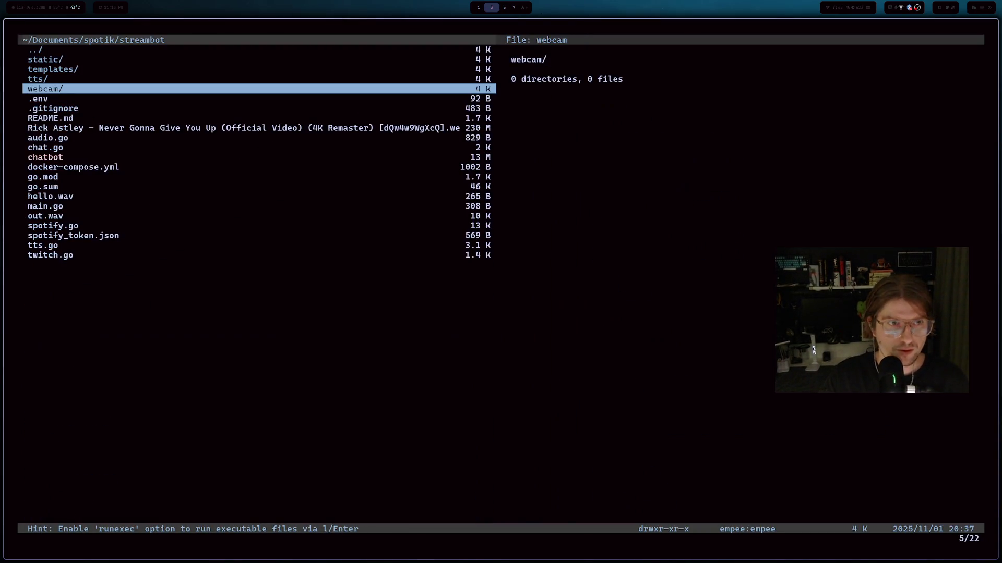
key("k")
key("l")
key("j")
key("j")
key("j")
key("j")
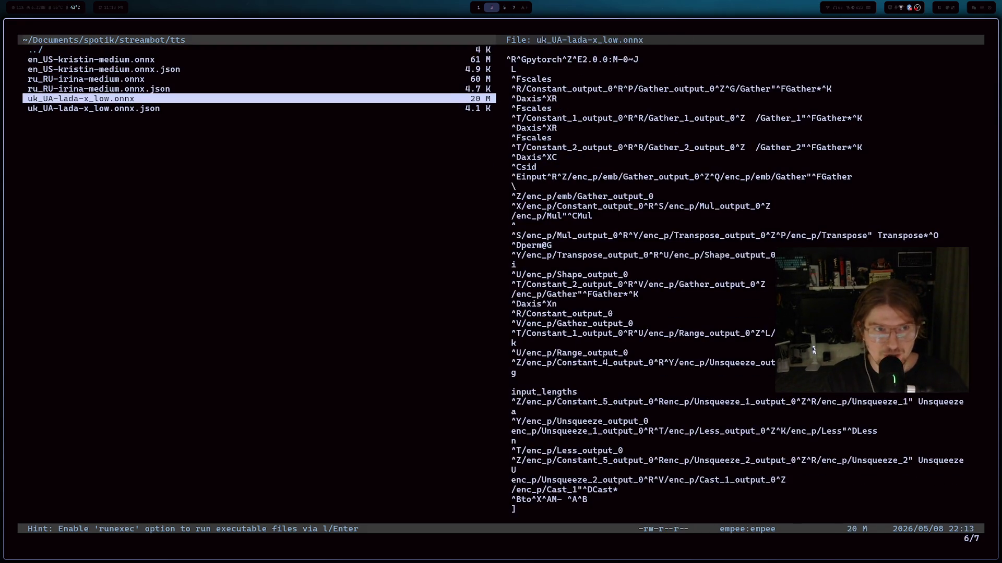
key("j")
key("k")
key("k")
key("j")
key("j")
key("k")
key("k")
key("k")
key("k")
key("k")
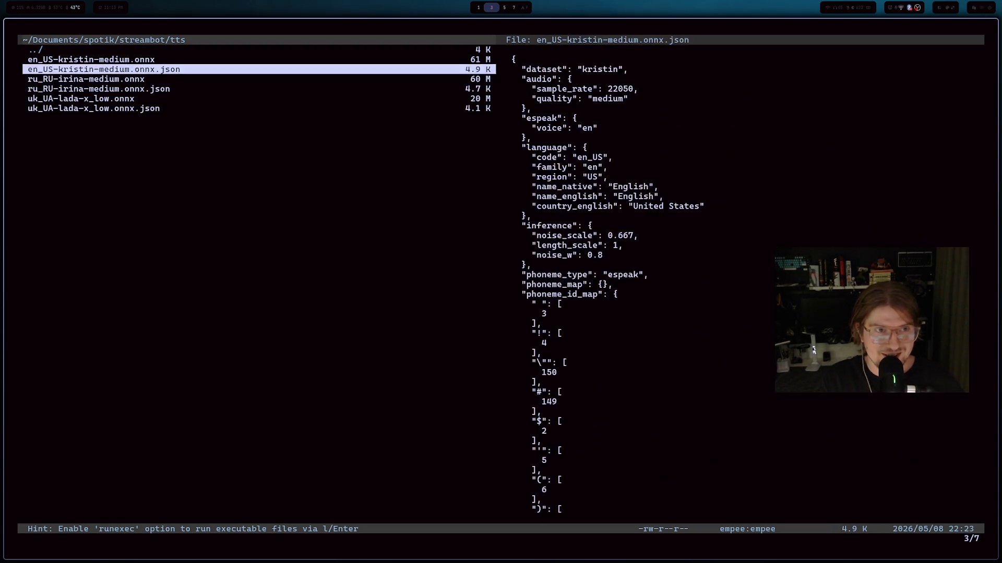
key("j")
key("j")
key("j")
key("k")
key("k")
key("k")
key("v")
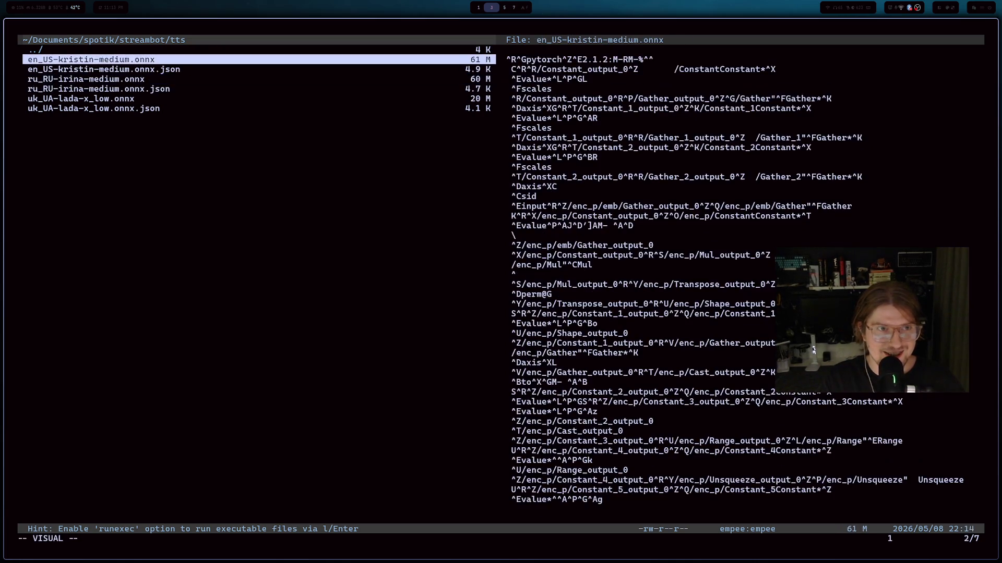
key("j")
key("j")
key("j")
key("j")
key("j")
key("Escape")
key("k")
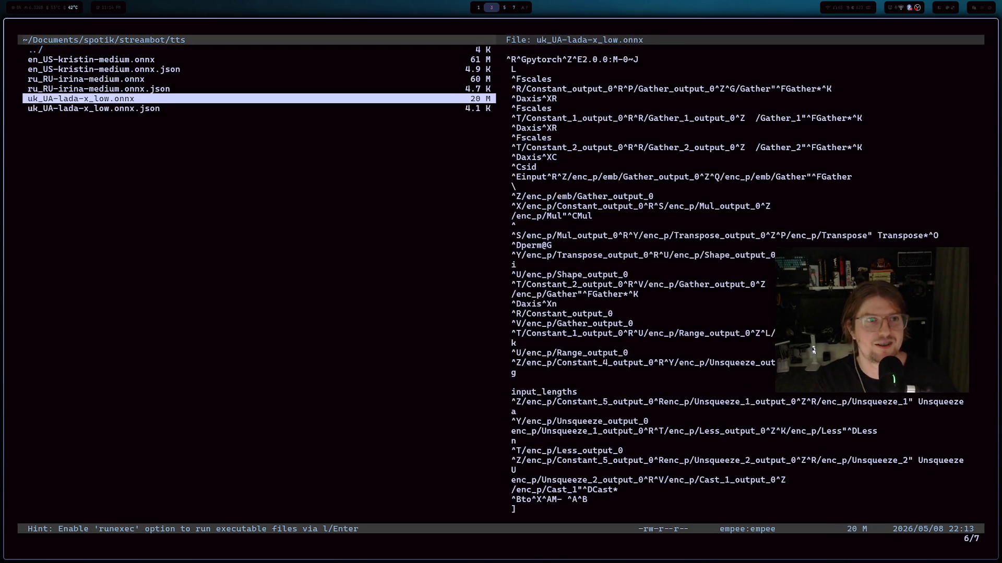
key("k")
key("j")
- Quit vifm with :q and return focus to the browser
key("colon")
type("q")
key("Return")
key("alt+Tab")
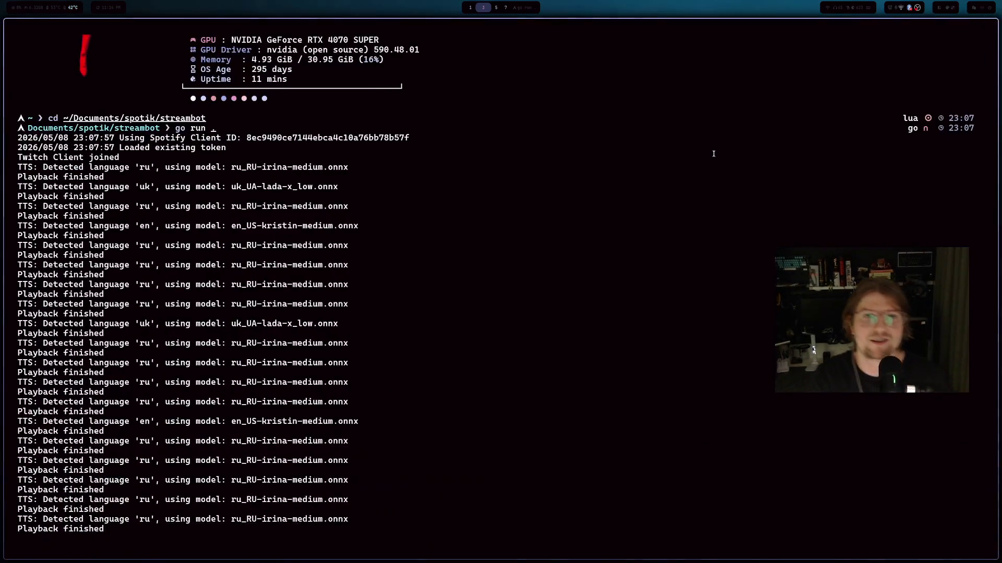
key("alt+Tab")
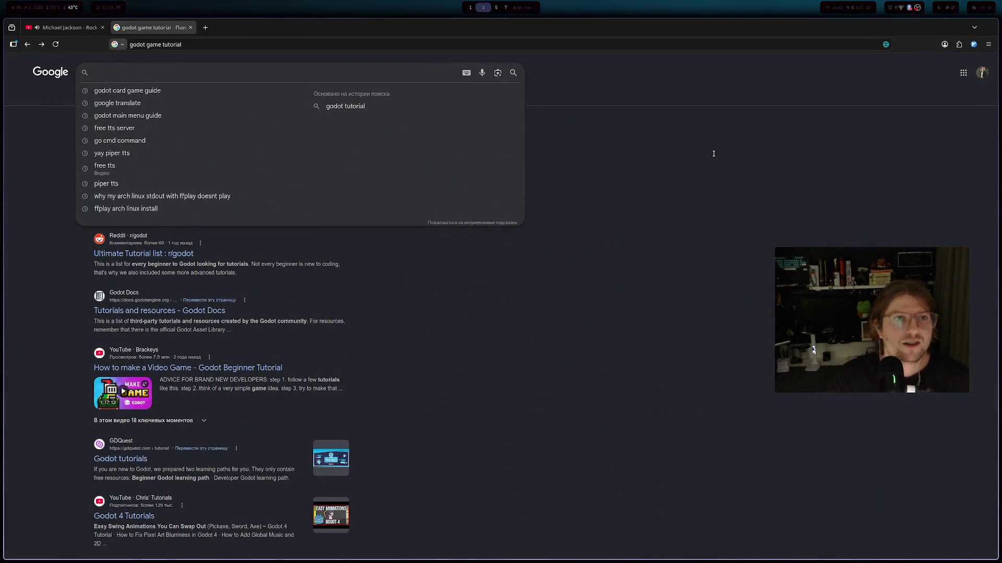
- Search Google for 'godot card game guide'
type("godot ca")
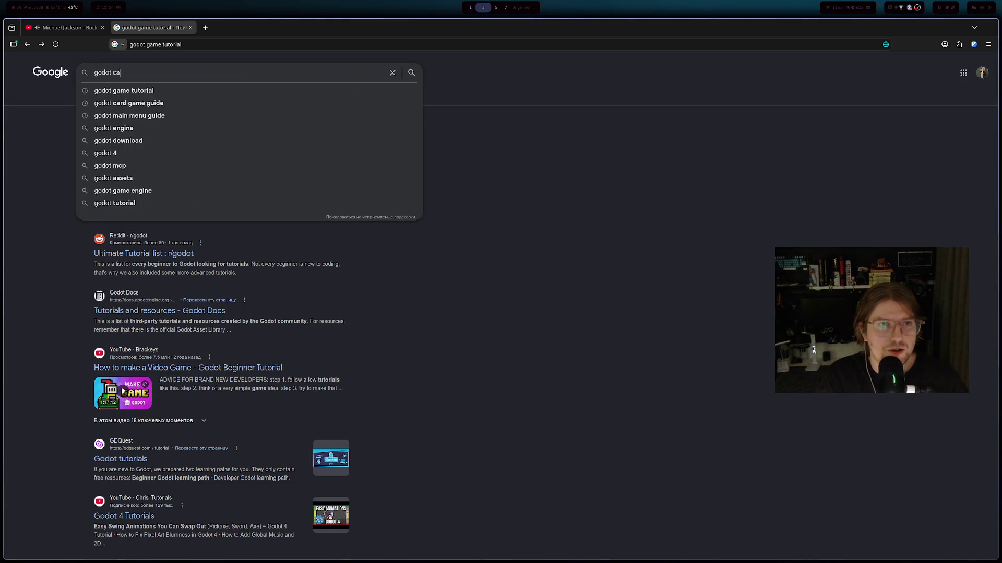
type("rd gmae da")
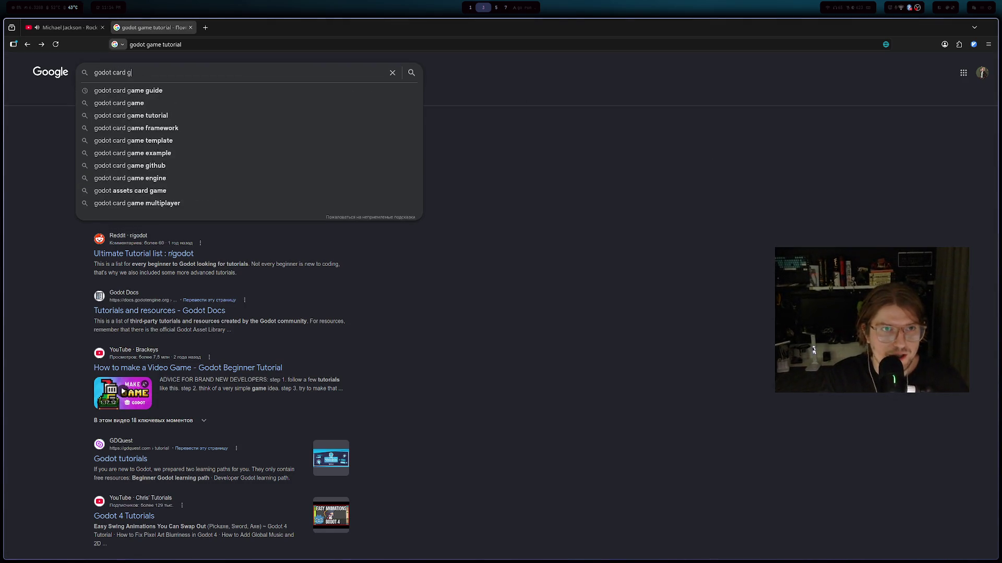
key("BackSpace")
key("BackSpace")
key("BackSpace")
type("ame guide")
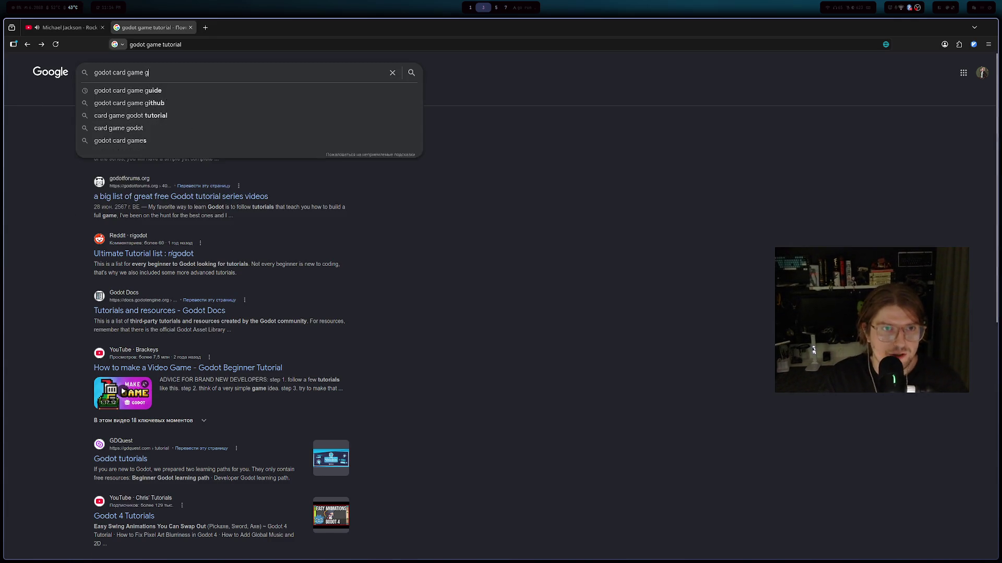
key("Return")
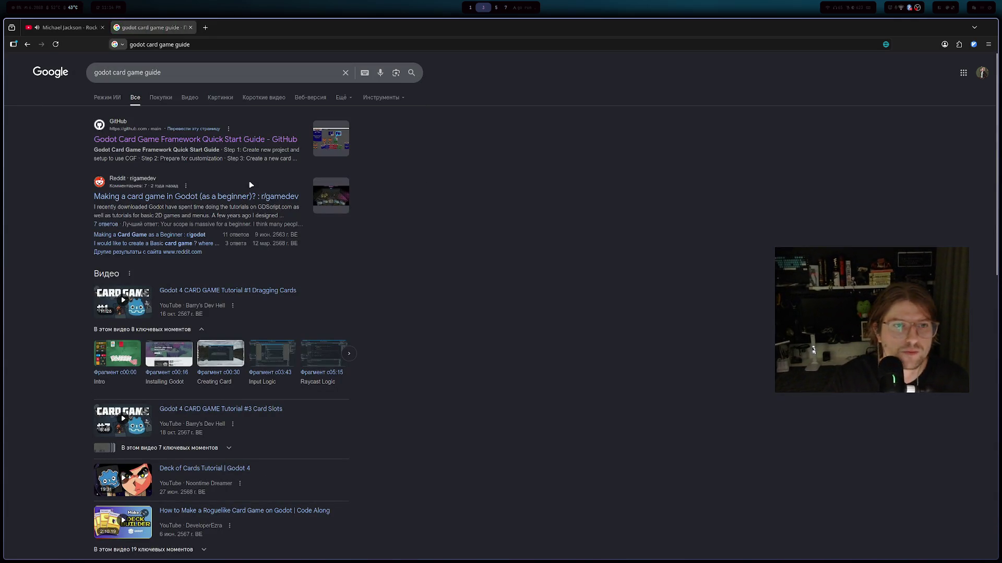
- Open the 'Card Framework - Godot Asset Library' result in a new tab
scroll(221, 175, "down", 2)
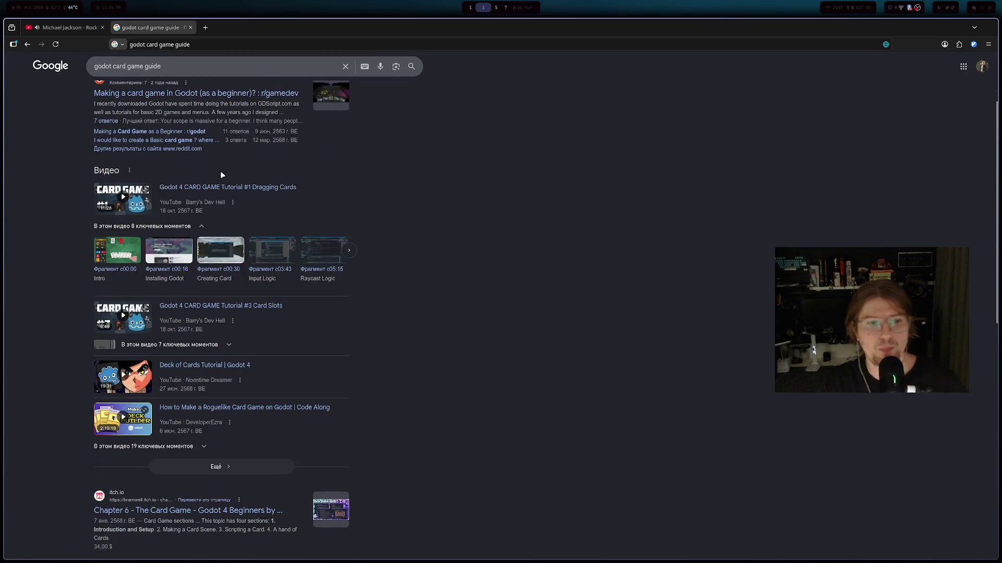
scroll(204, 186, "down", 2)
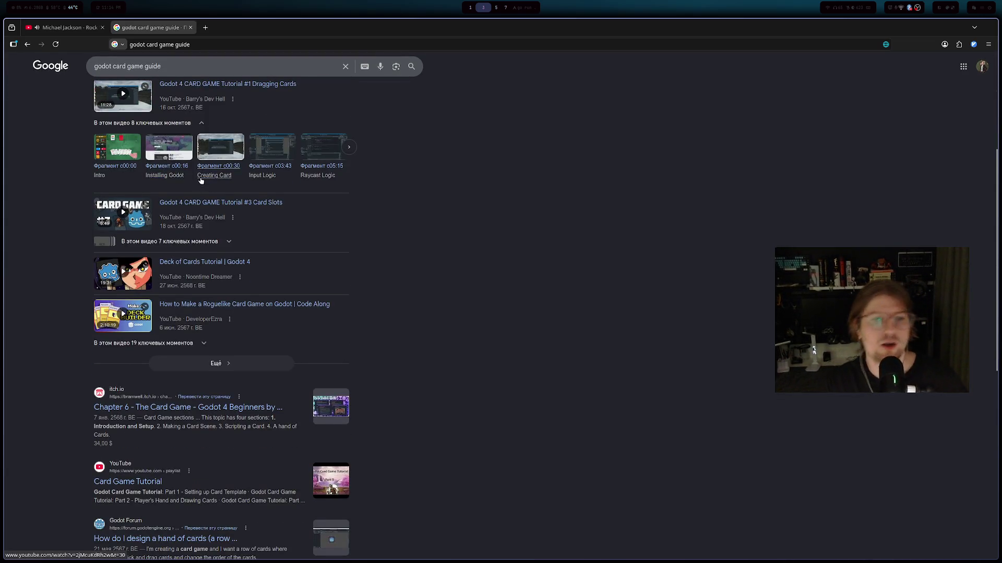
scroll(200, 180, "down", 4)
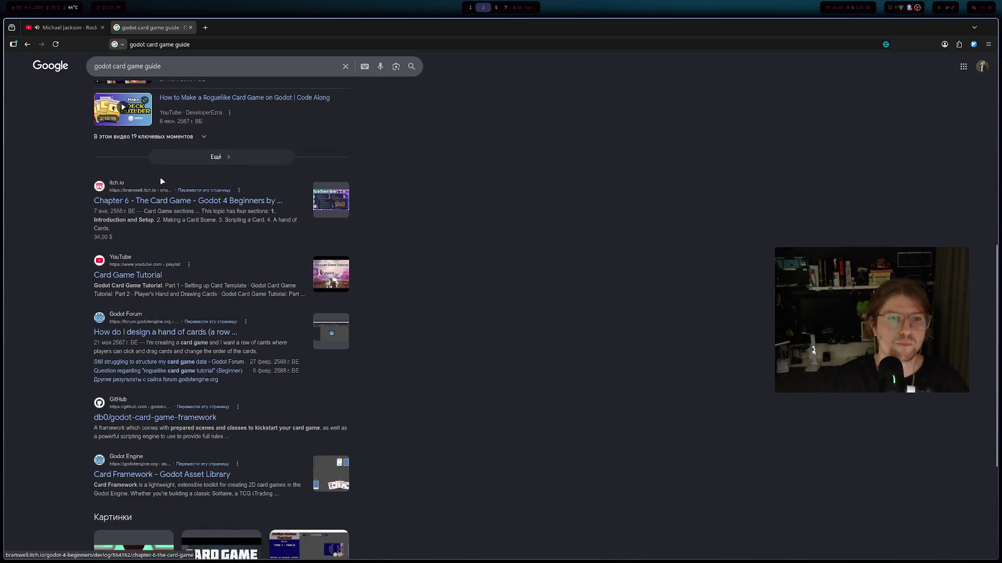
scroll(163, 172, "down", 3)
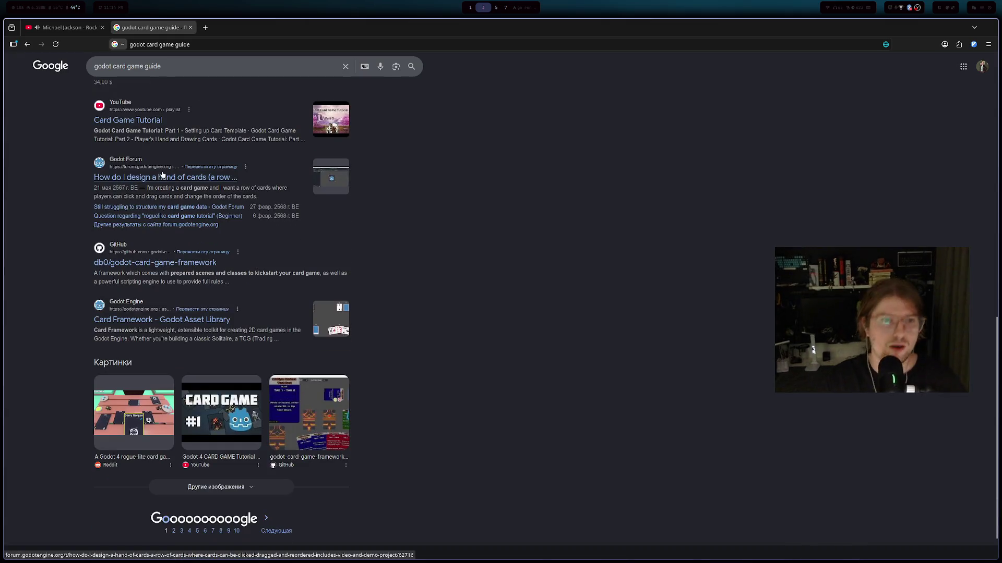
scroll(141, 179, "down", 1)
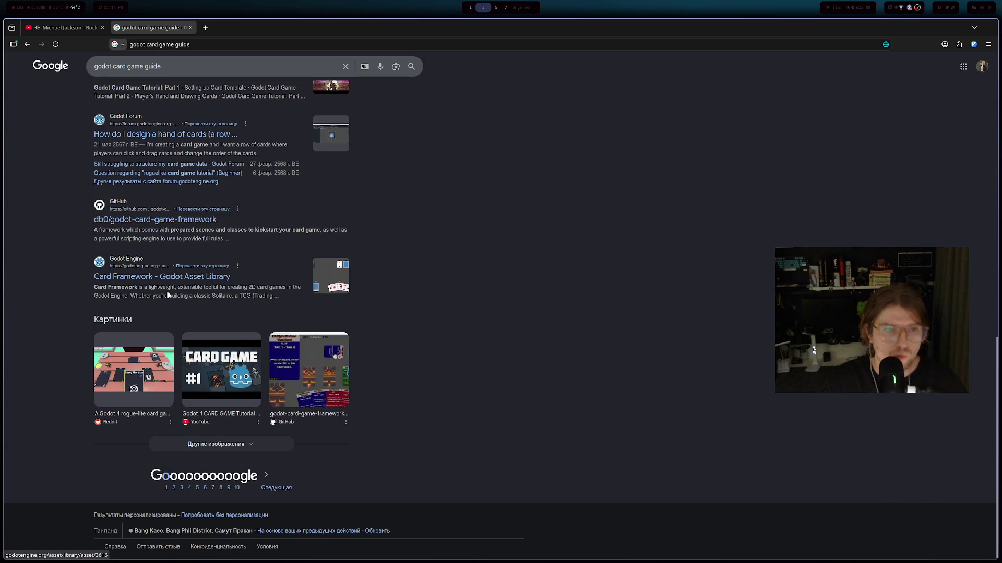
middle_click(154, 277)
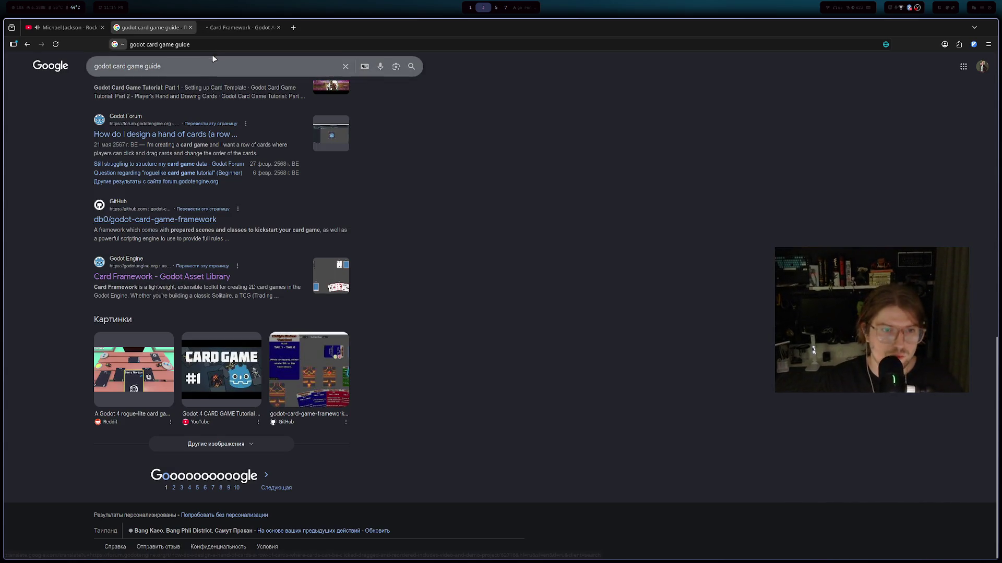
- View the Card Framework 1.4.0 page and its first screenshot, then close the tab
left_click(223, 29)
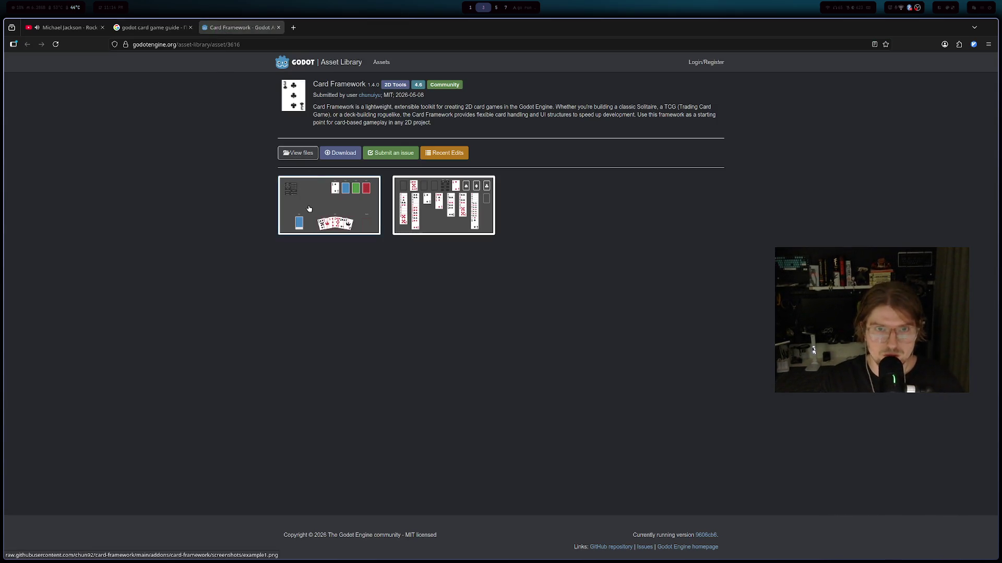
left_click(290, 211)
left_click(288, 217)
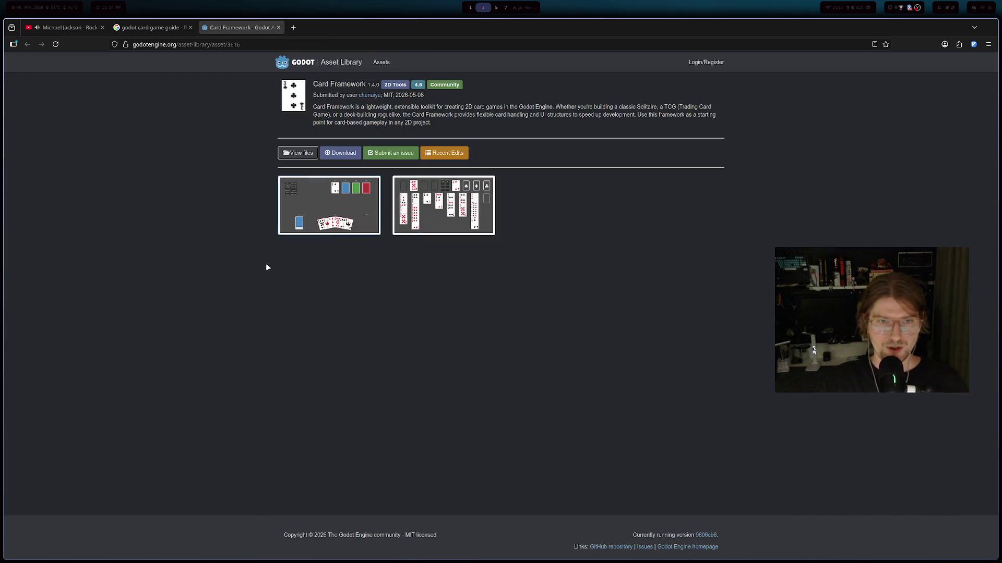
key("ctrl+w")
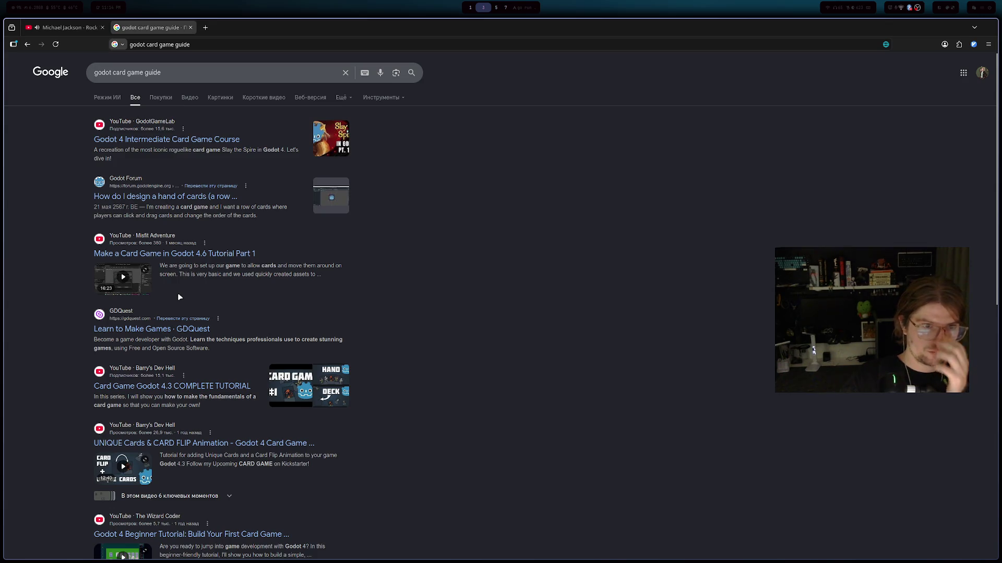
- Scroll through the 'godot card game guide' results to find the Card Game Framework link
scroll(181, 284, "down", 3)
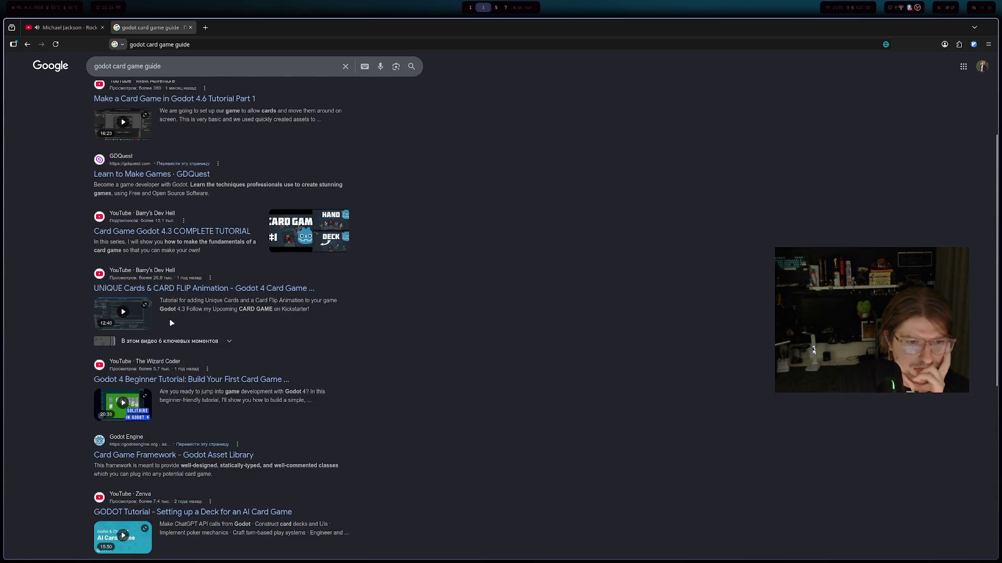
scroll(168, 318, "down", 5)
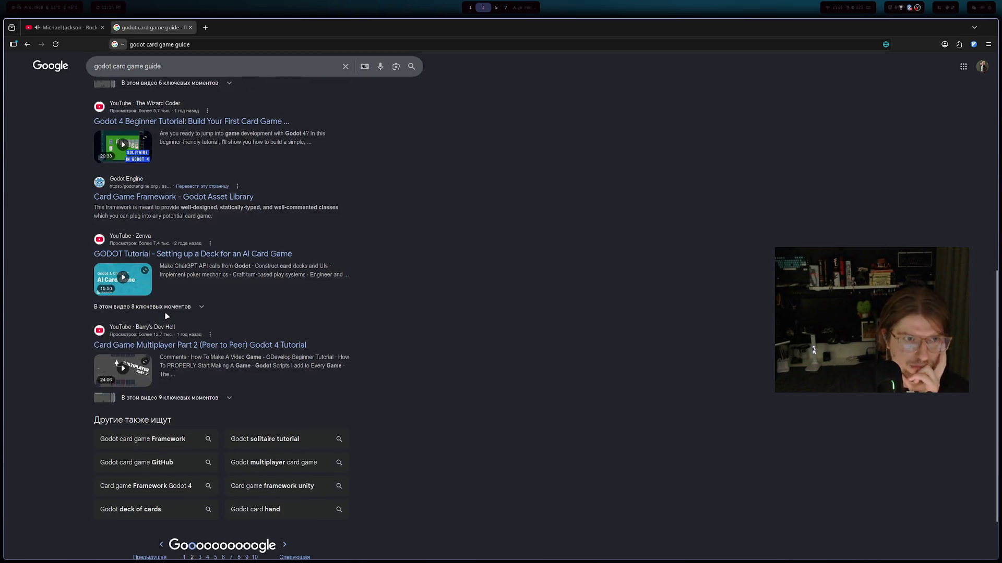
scroll(163, 313, "down", 2)
scroll(162, 313, "up", 1)
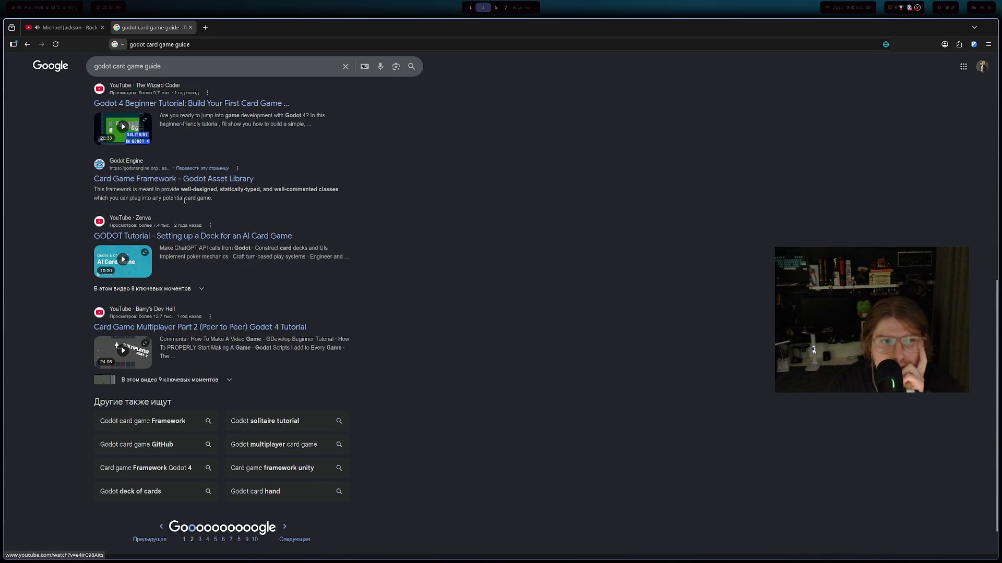
scroll(173, 208, "up", 1)
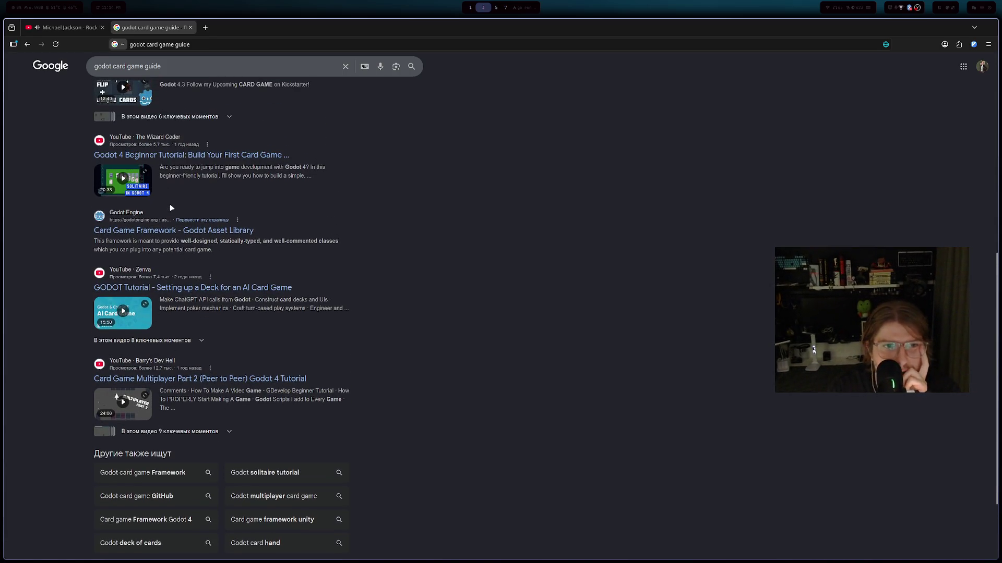
scroll(172, 203, "down", 1)
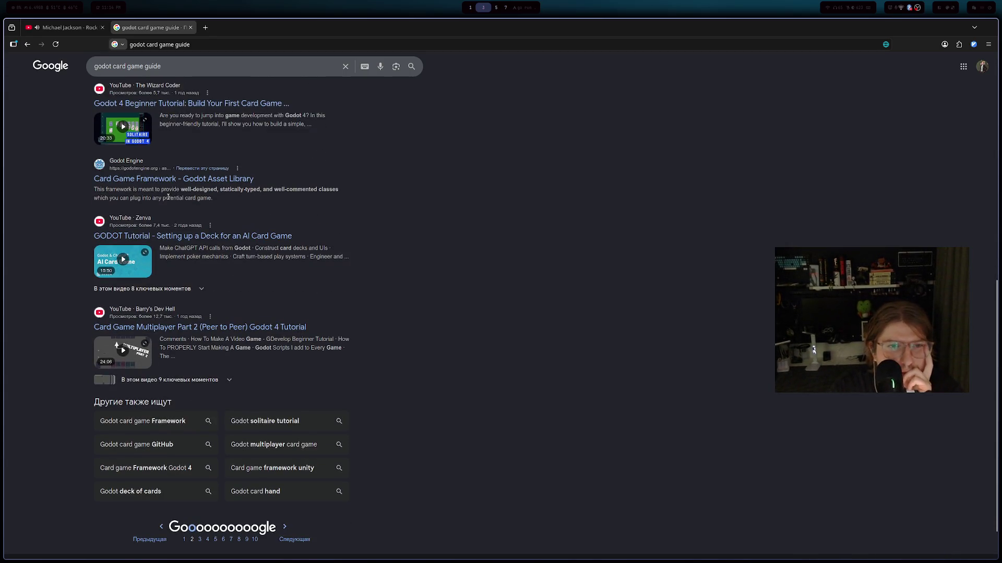
scroll(168, 197, "down", 1)
scroll(166, 229, "up", 2)
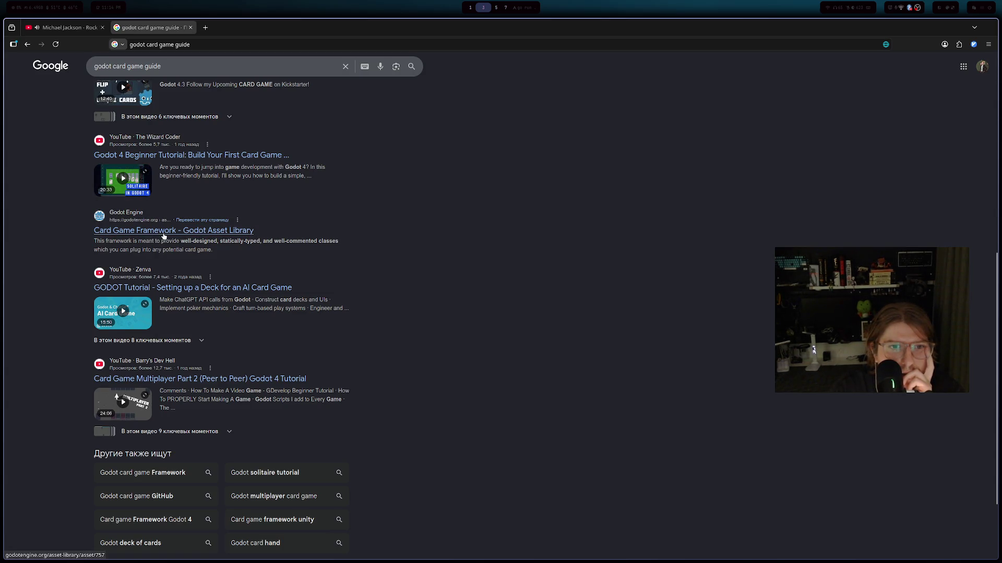
scroll(164, 236, "down", 2)
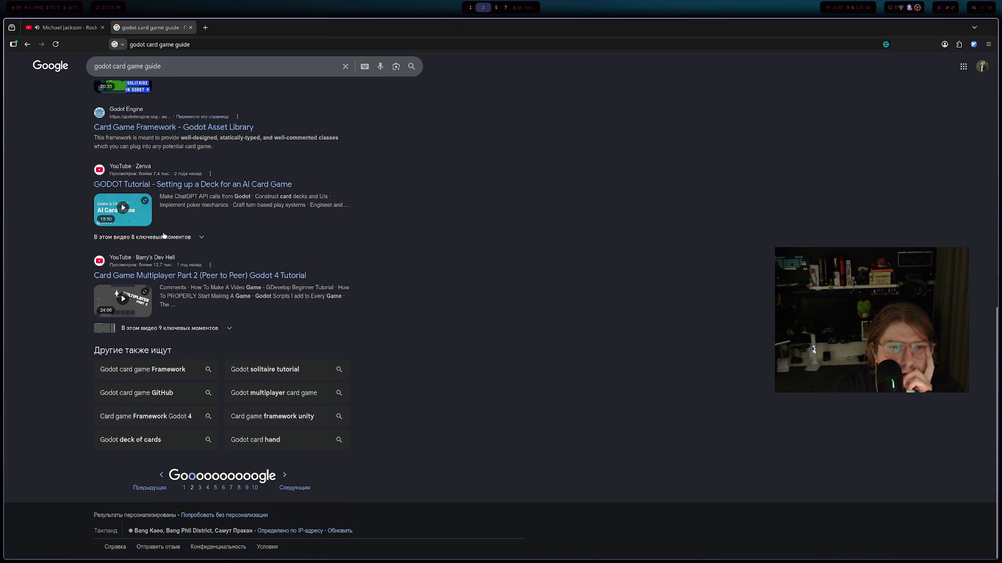
scroll(163, 235, "up", 1)
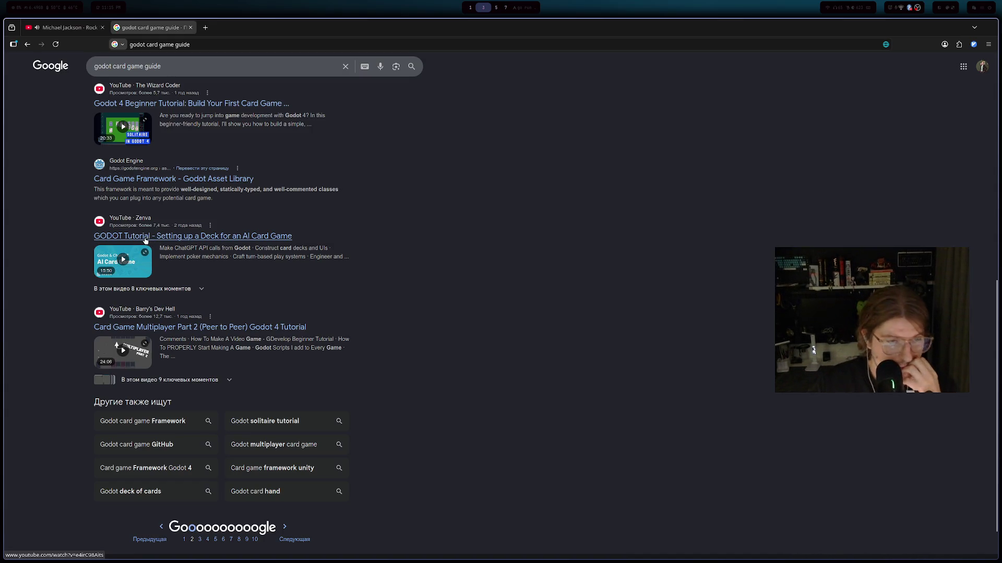
scroll(93, 222, "down", 1)
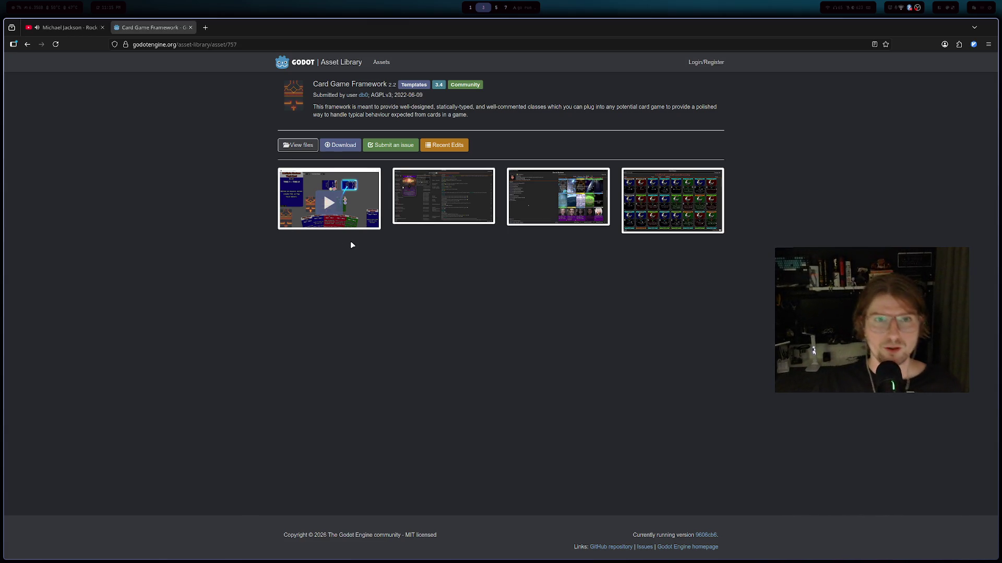
- View the card library grid screenshot full size, close it, and return to the results
left_click(653, 214)
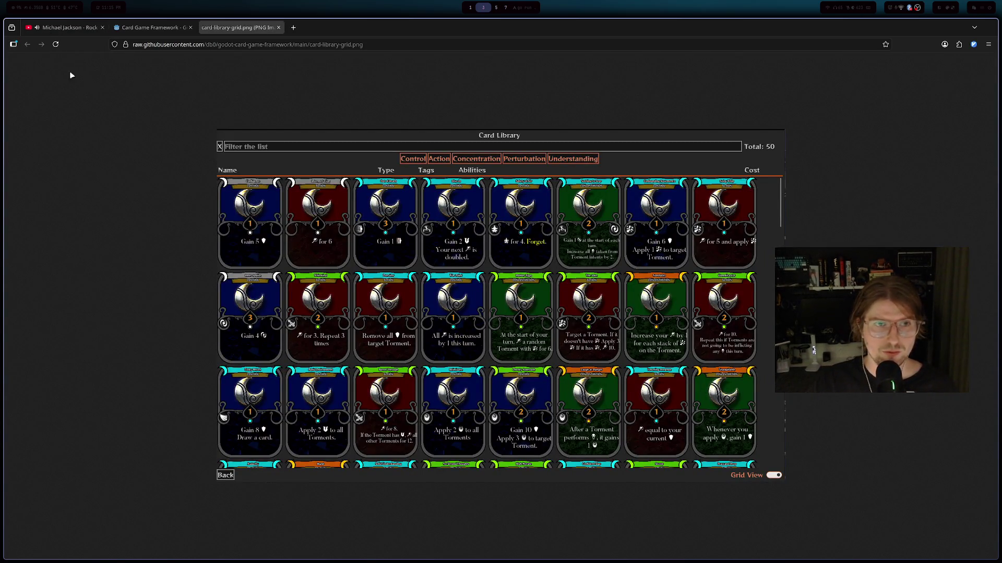
left_click(278, 27)
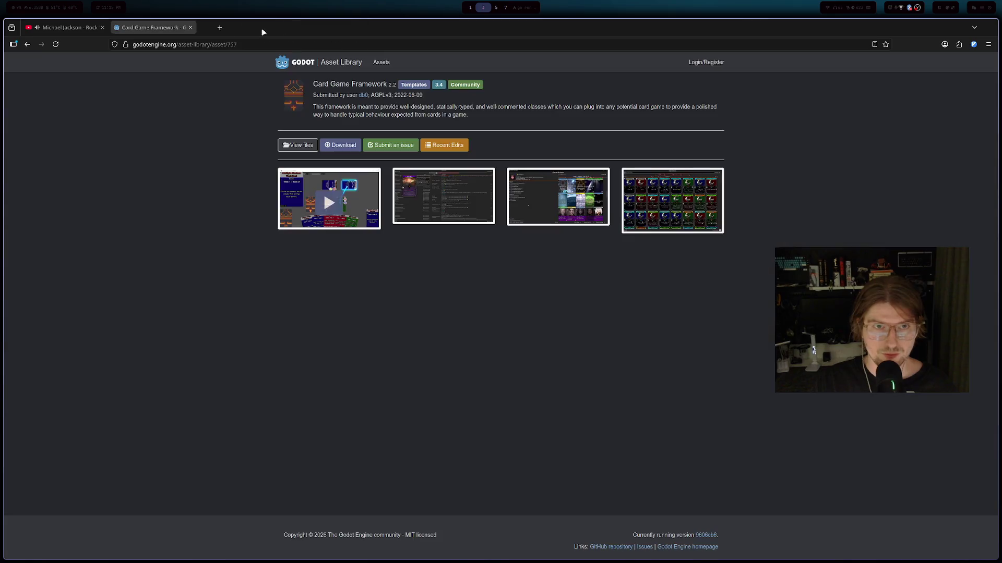
left_click(27, 45)
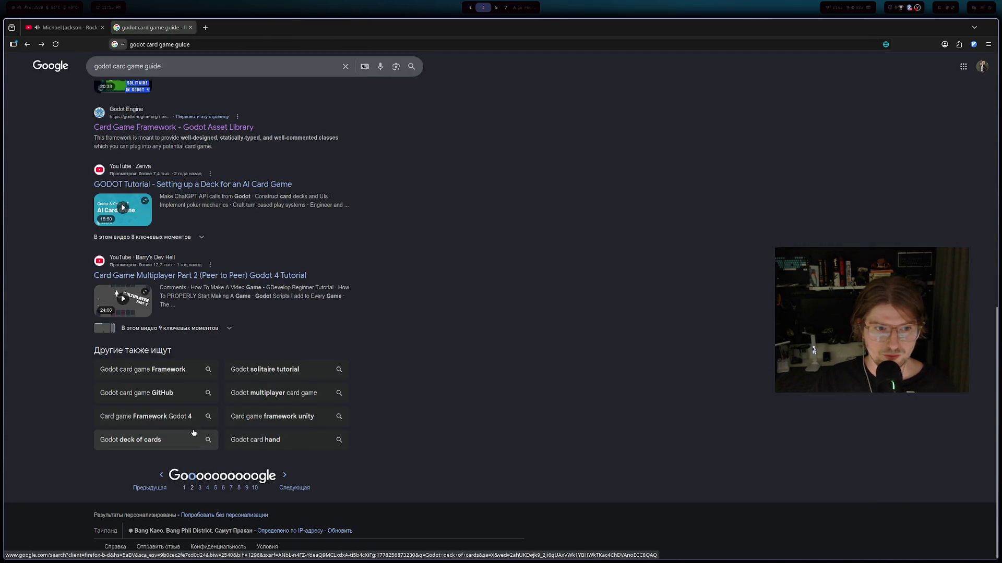
- Browse later result pages up to page 4, then return to page 1 and select 'card game guide' in the query
left_click(199, 489)
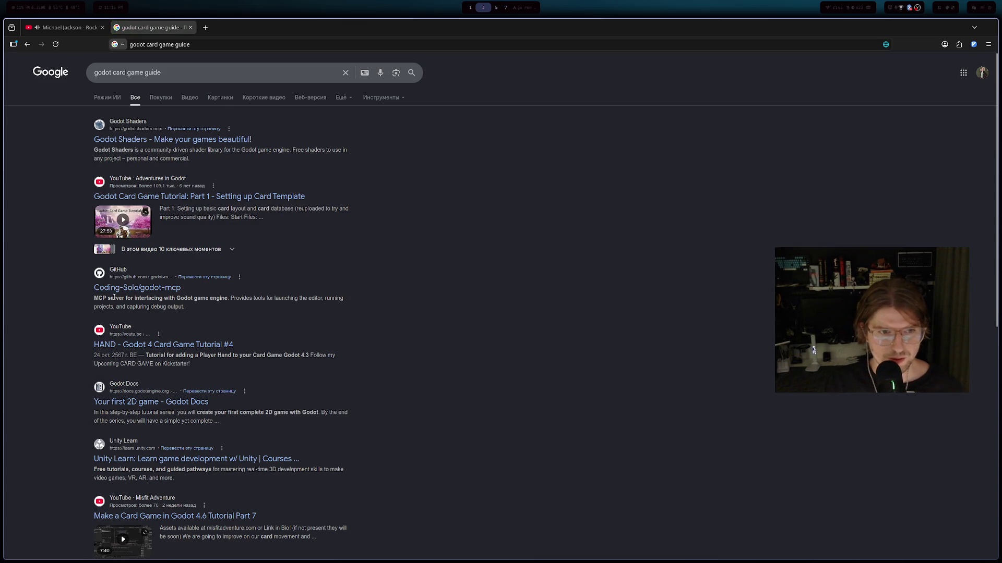
scroll(113, 297, "down", 2)
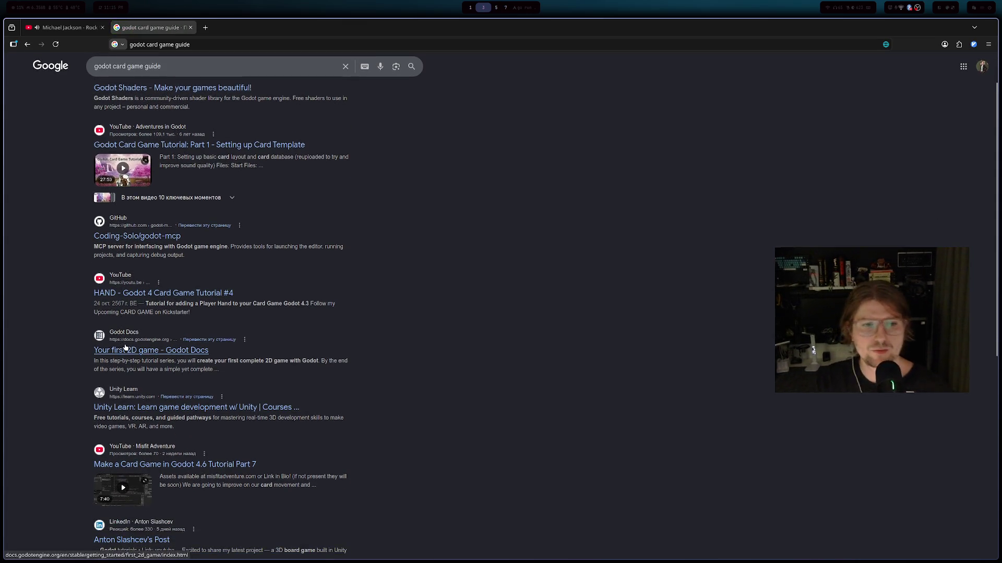
scroll(126, 348, "down", 2)
scroll(153, 258, "down", 5)
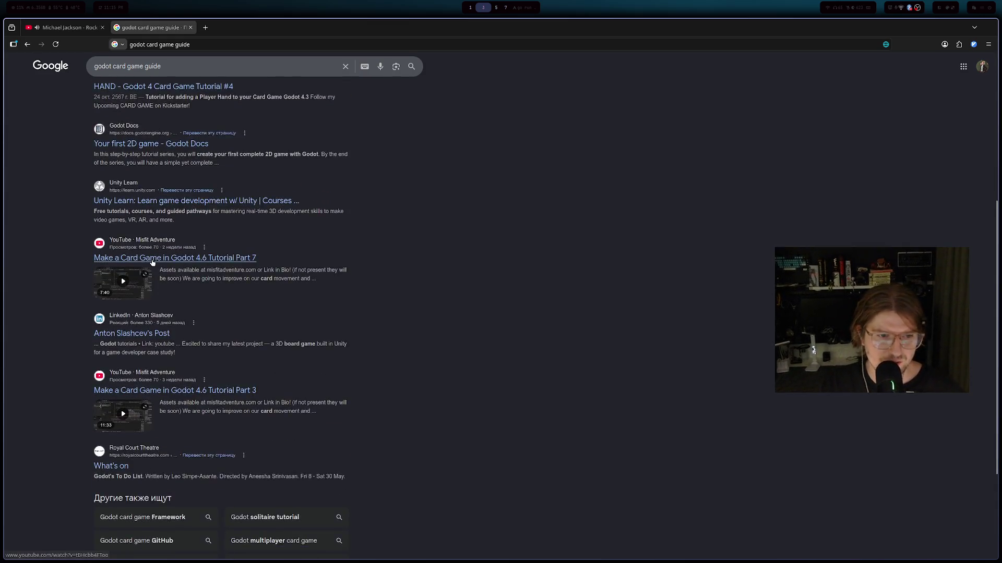
left_click(208, 490)
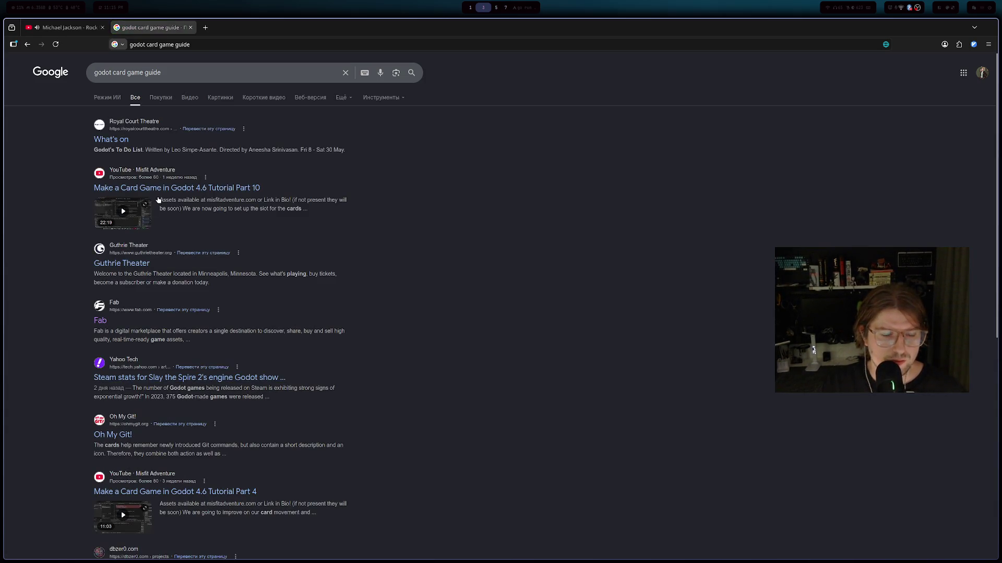
scroll(159, 199, "down", 7)
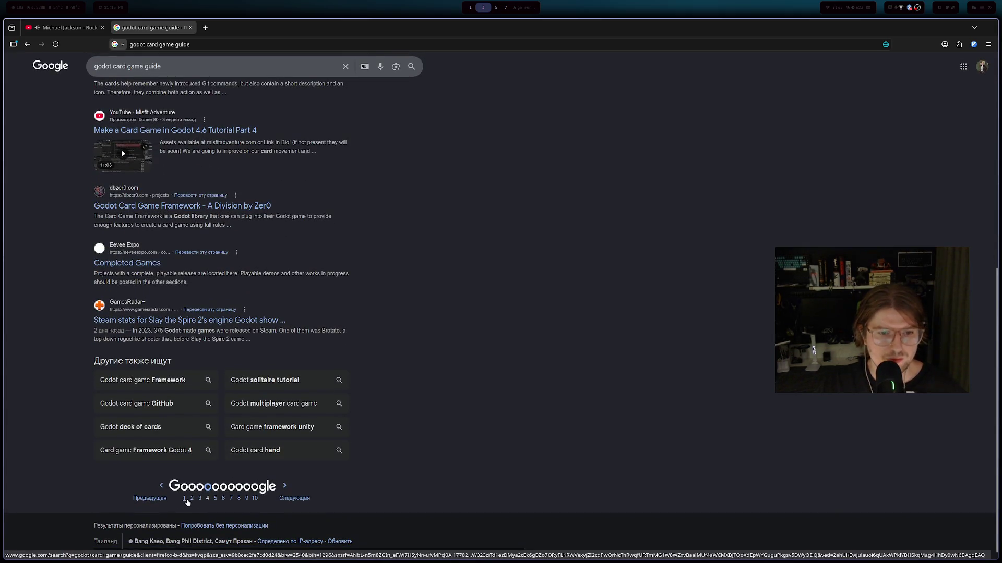
left_click(191, 498)
left_click_drag(161, 72, 117, 72)
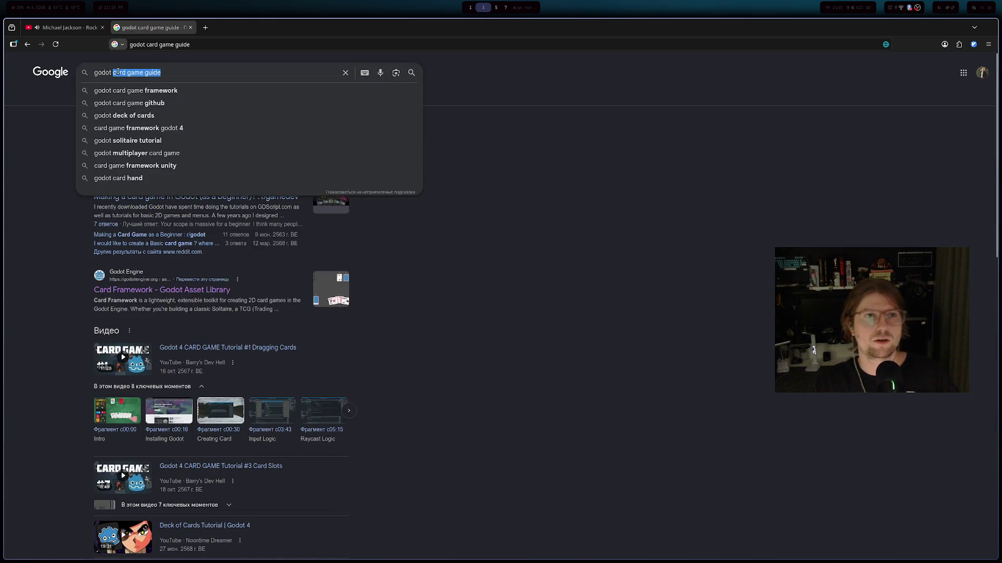
- Search for 'godot heartstone' and open the Hearthstone-style card interface video
type("dot d")
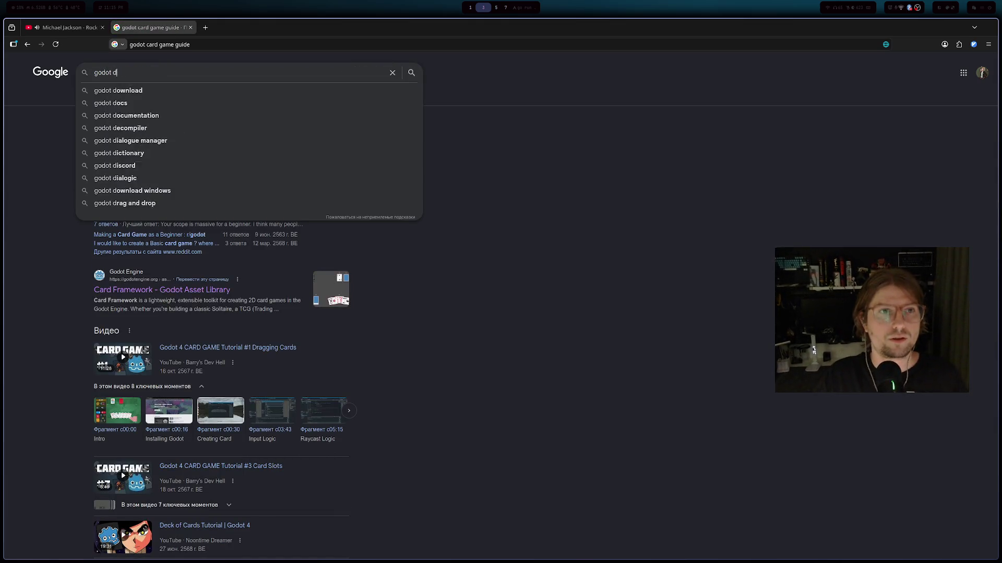
key("BackSpace")
type("heart")
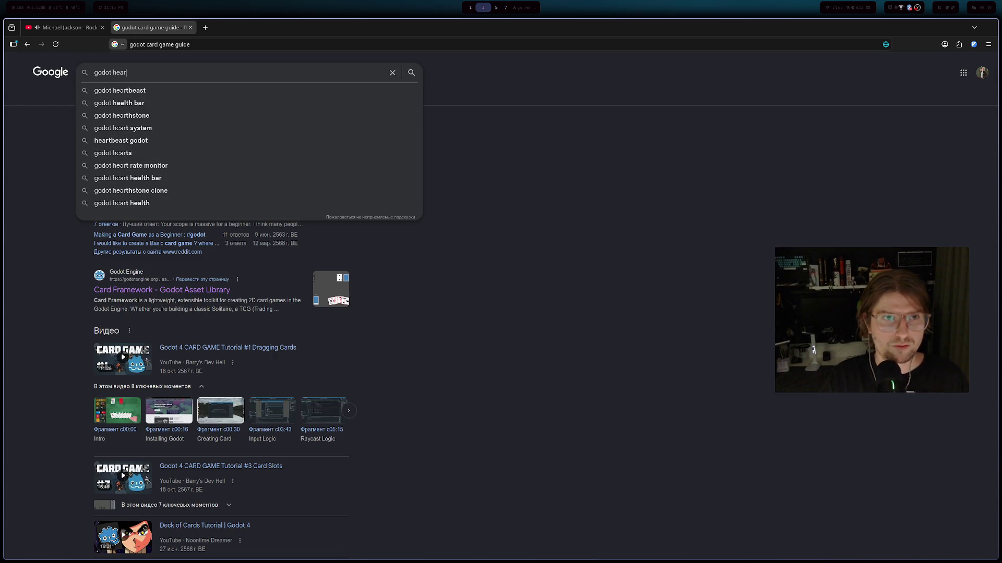
type("stone")
key("Return")
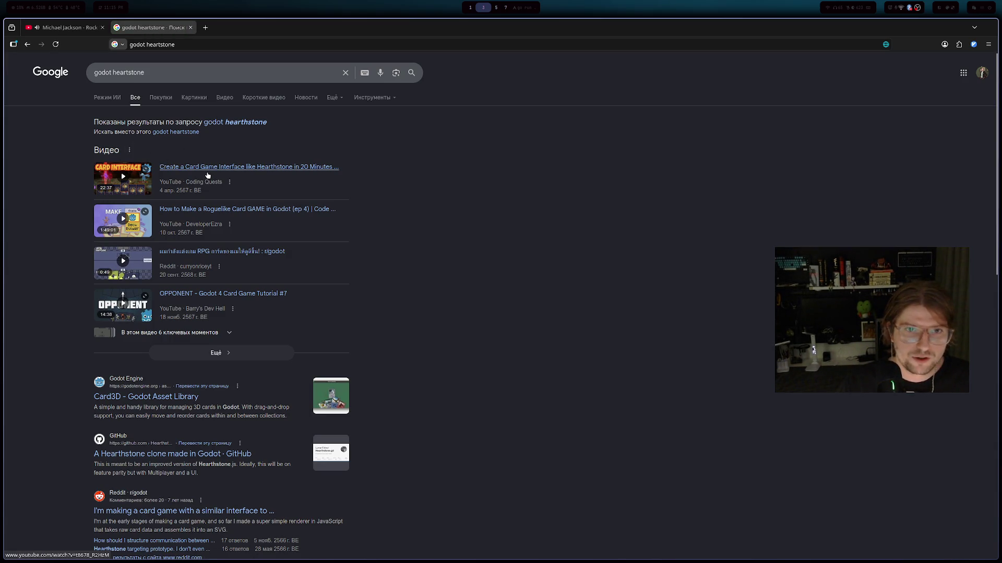
left_click(208, 176)
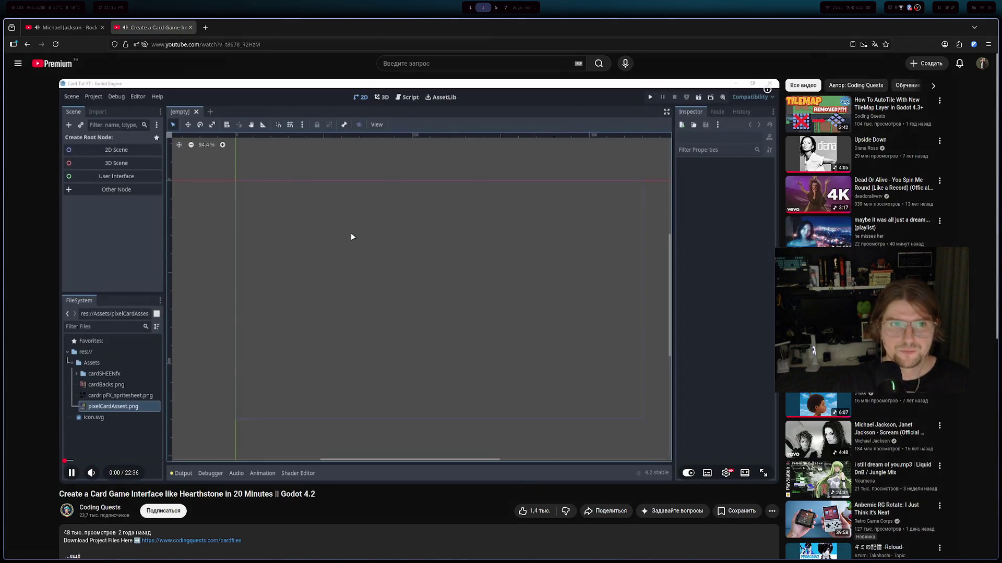
- Skim the video from 1:15 through the Card.gd code to the running demo, then return to the results
left_click(103, 461)
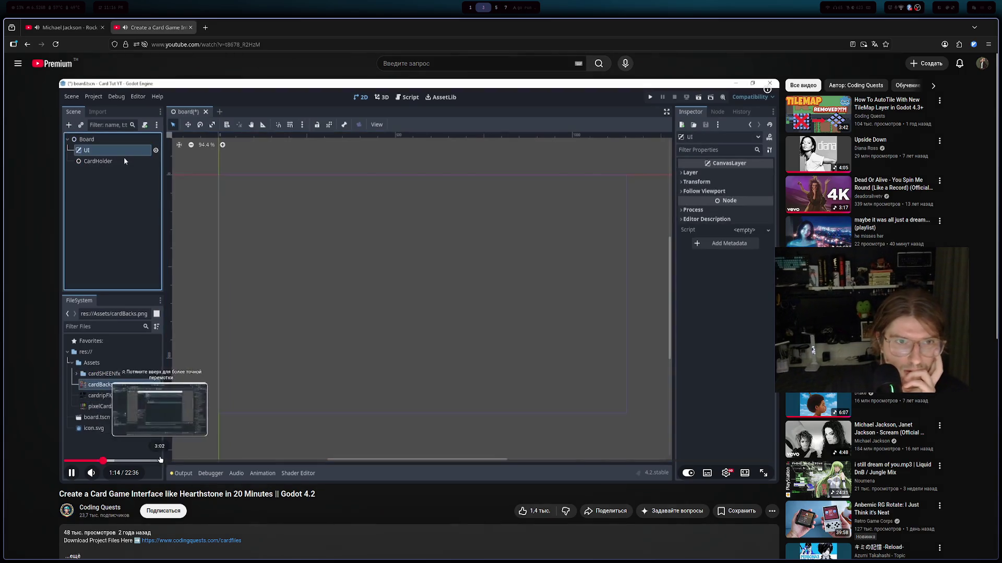
left_click(165, 463)
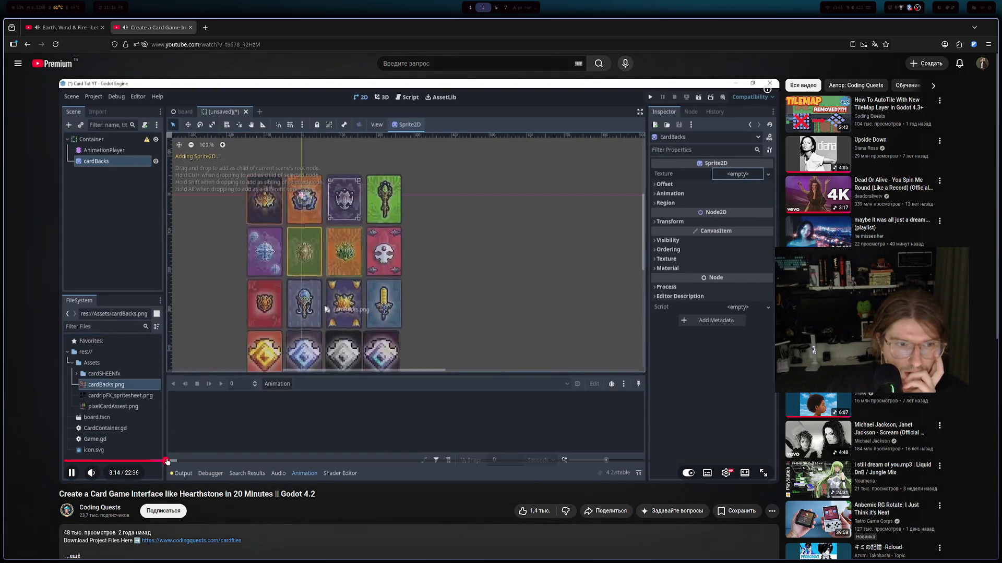
left_click(217, 462)
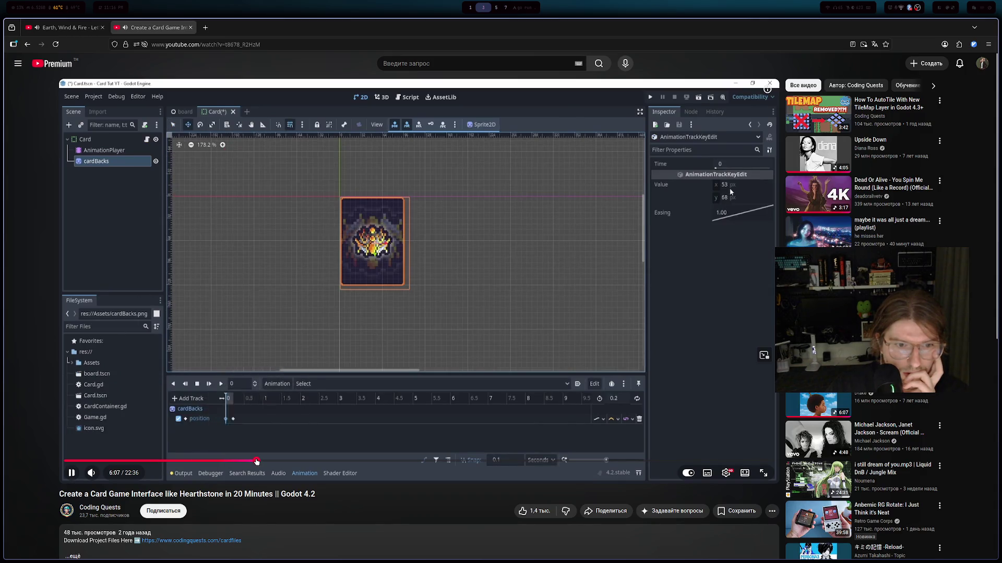
left_click(257, 462)
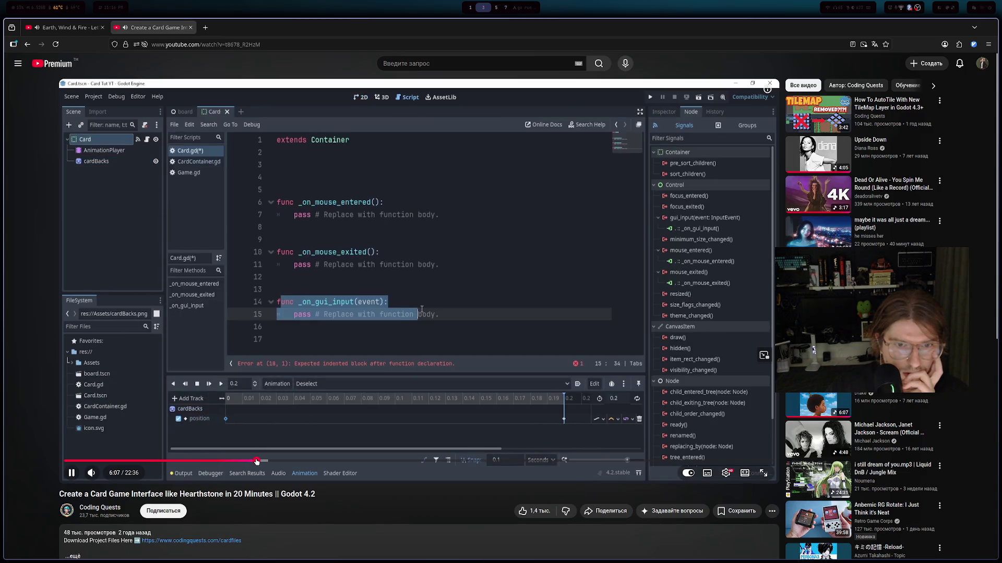
left_click(308, 461)
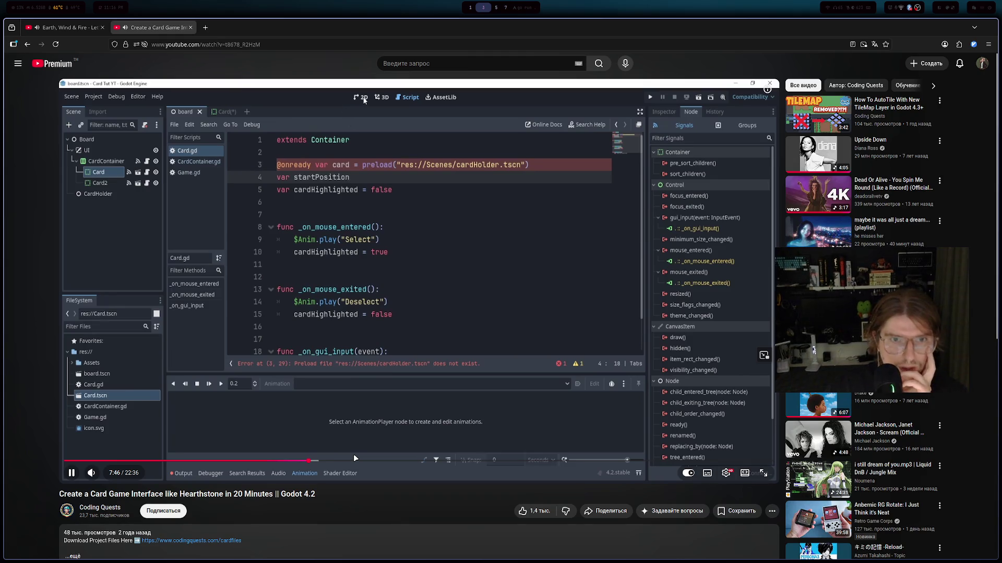
left_click(365, 461)
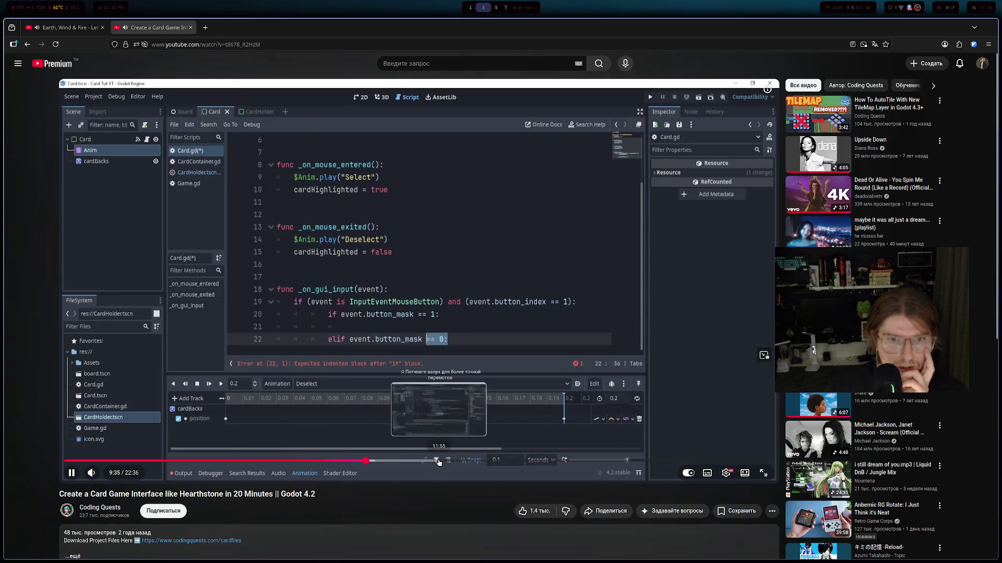
left_click(439, 461)
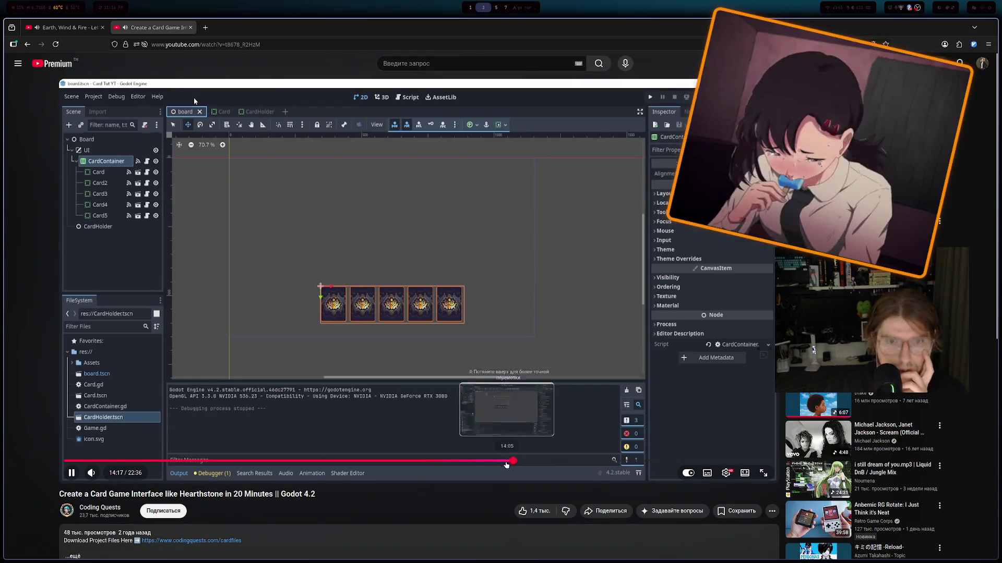
left_click(513, 461)
left_click(560, 461)
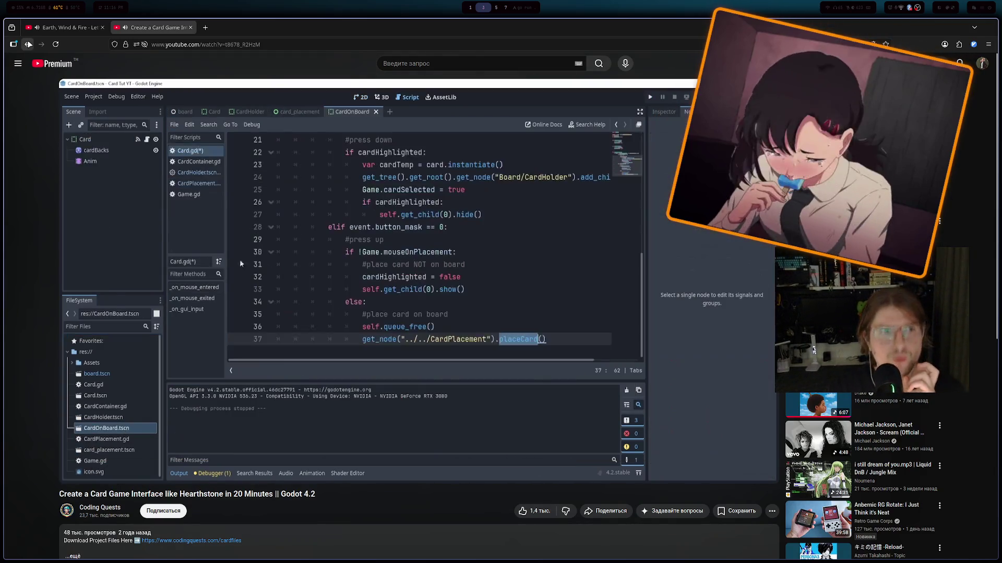
key("alt+Left")
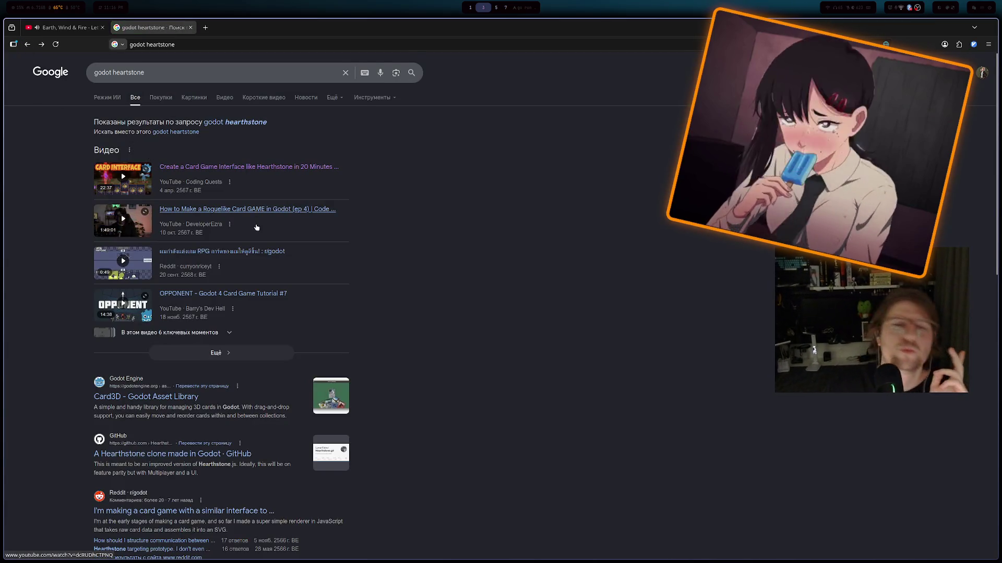
- Open the 'A Hearthstone clone made in Godot' GitHub result in a new tab and view the Hearthstone.gd README
scroll(247, 202, "down", 2)
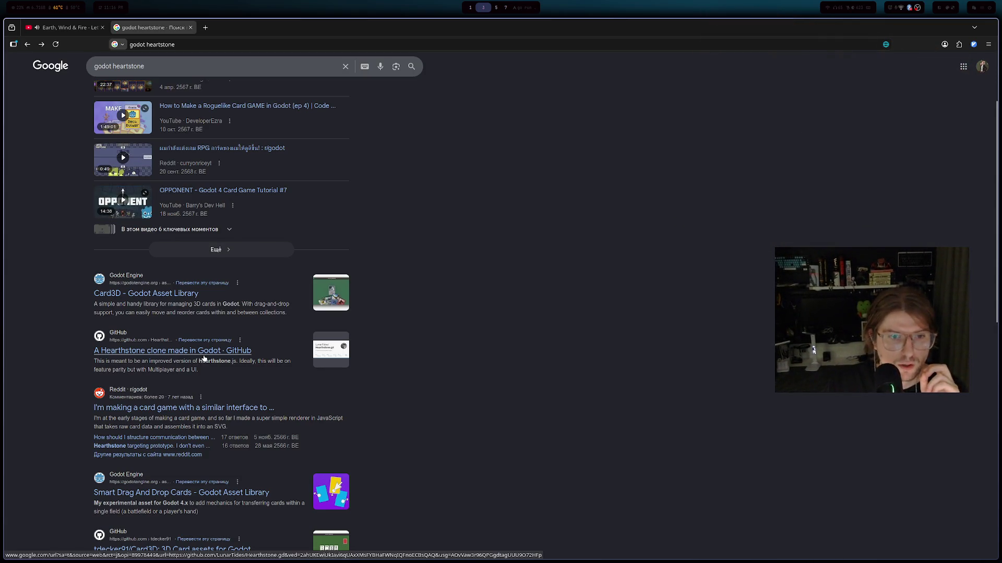
middle_click(157, 351)
left_click(212, 27)
scroll(220, 256, "down", 5)
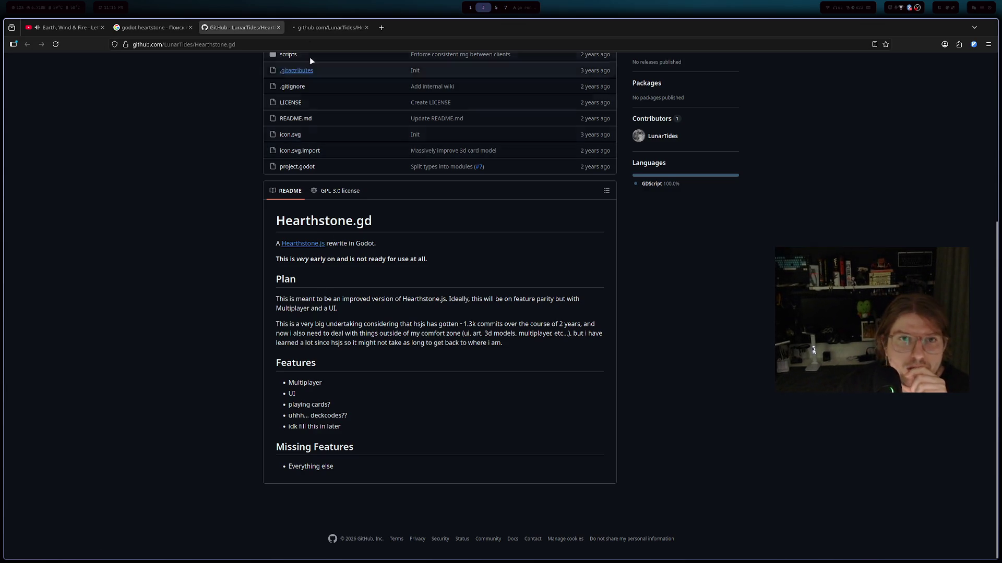
- Read through the Hearthstone.js repository README, then close its tab
left_click(316, 28)
scroll(323, 175, "down", 5)
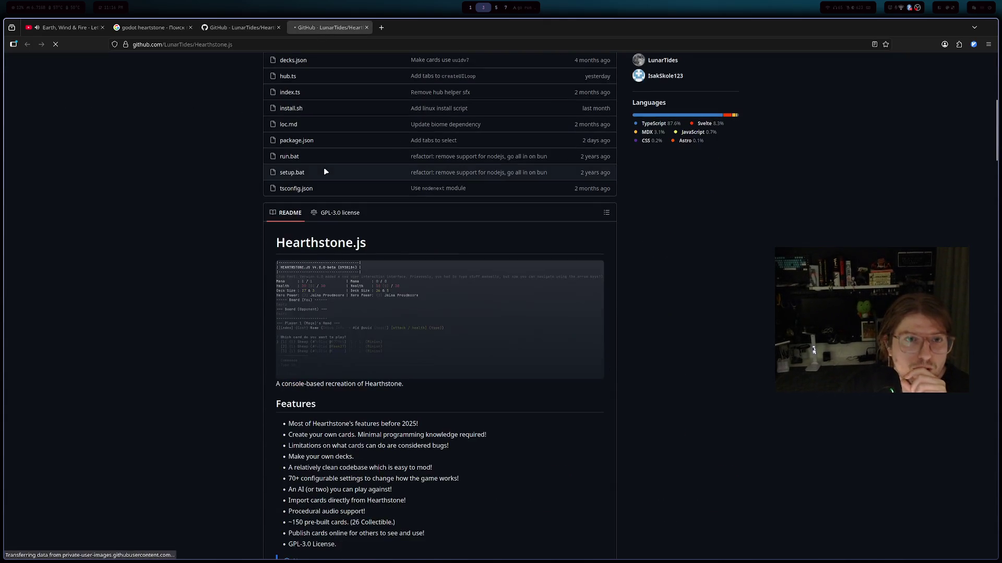
scroll(324, 167, "down", 10)
scroll(327, 157, "down", 6)
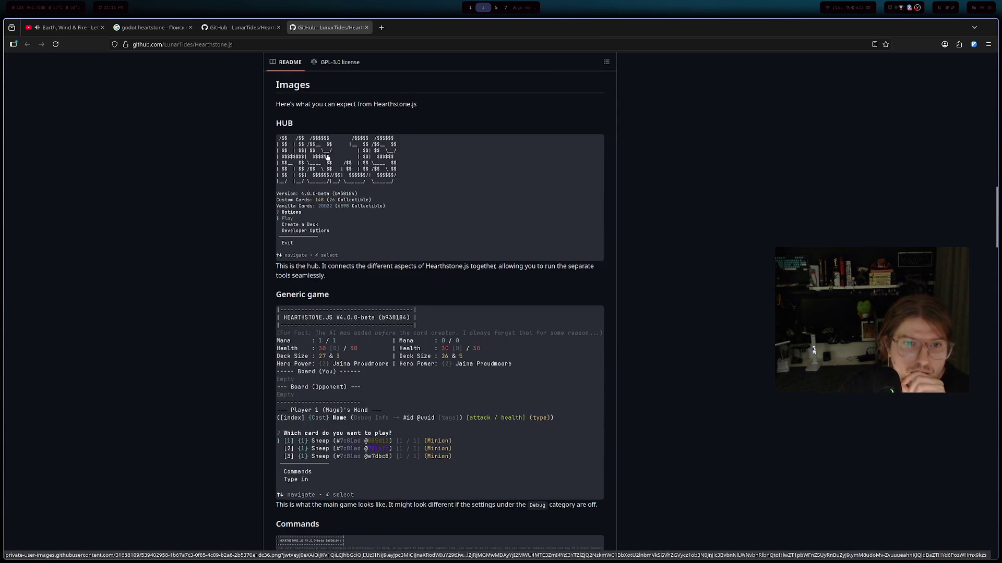
scroll(330, 145, "down", 20)
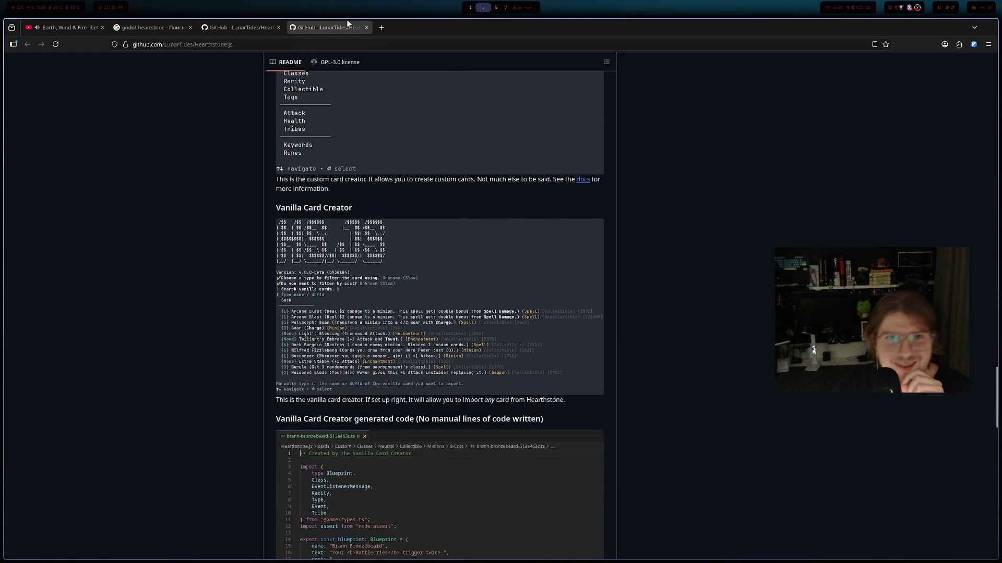
left_click(366, 27)
- Open the Hearthstone.js link from the Hearthstone.gd README in a new tab and switch to it
scroll(338, 151, "up", 1)
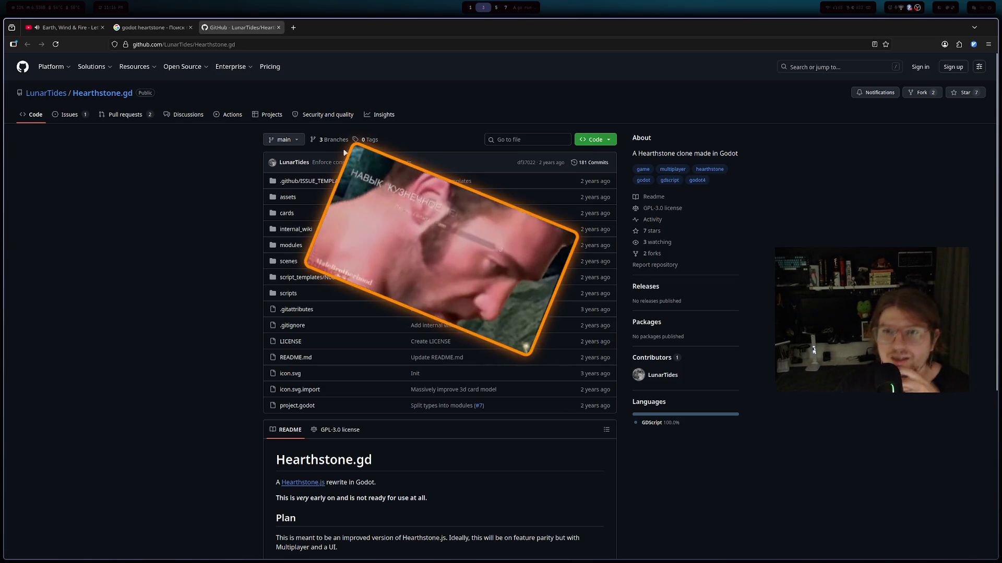
scroll(339, 162, "down", 3)
scroll(340, 159, "down", 3)
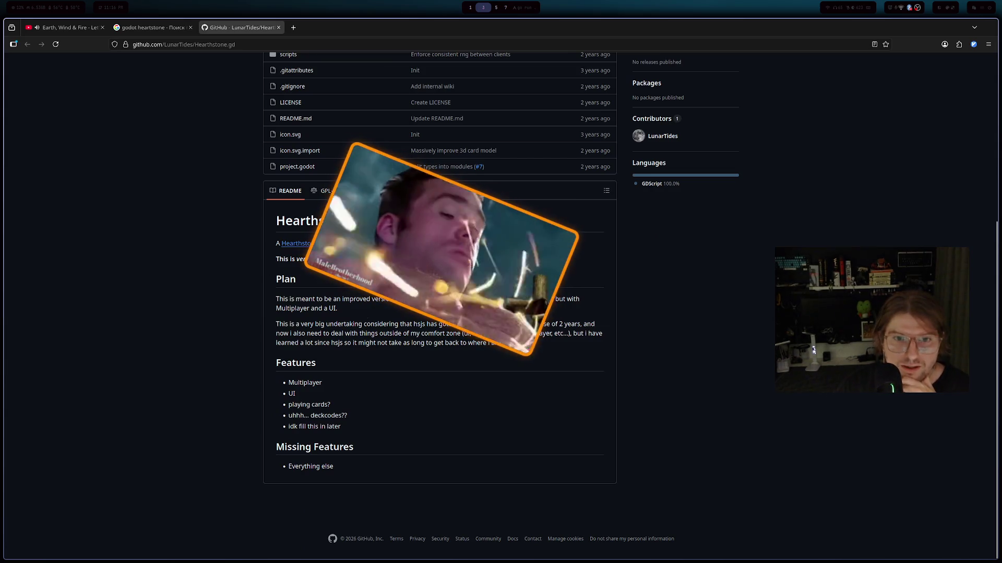
scroll(313, 228, "up", 6)
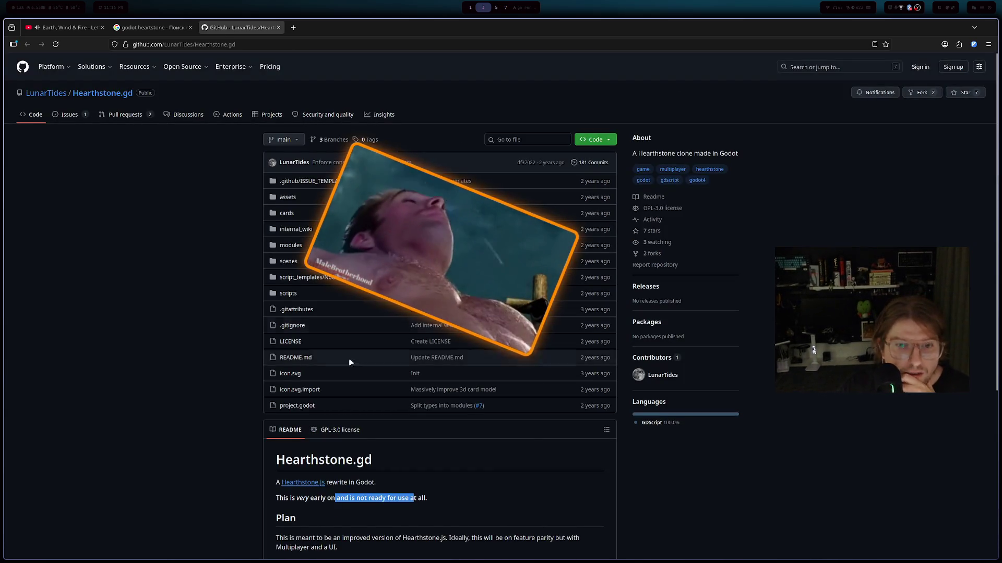
scroll(349, 359, "down", 3)
middle_click(318, 380)
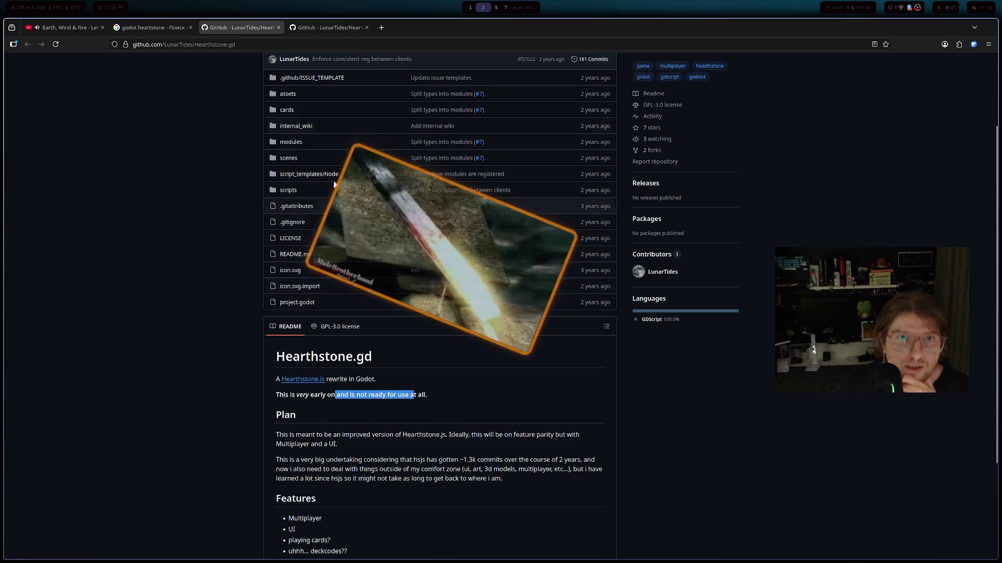
key("ctrl+Tab")
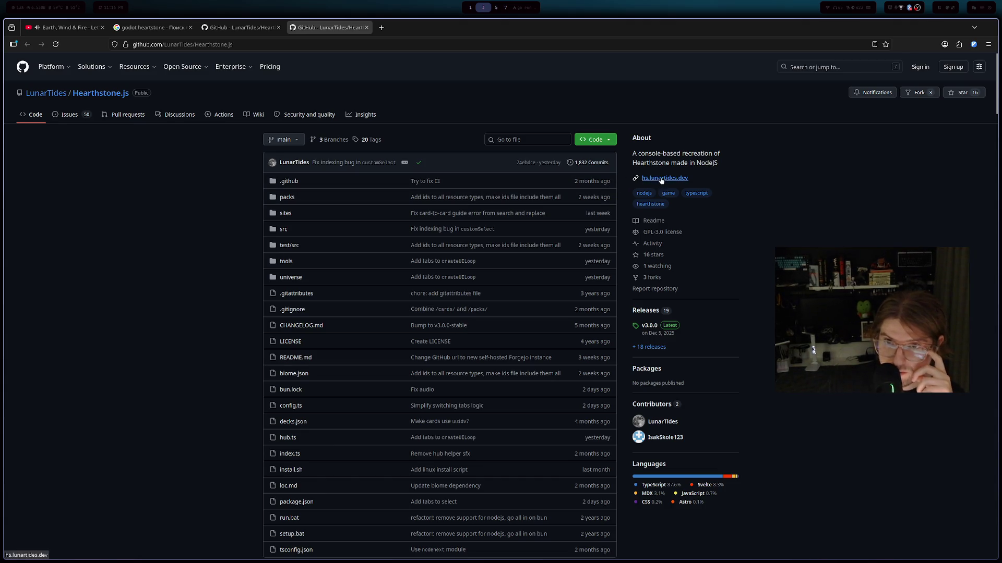
- Skim the hs.lunartides.dev project website, then close it and the Hearthstone.js repository tab
left_click(396, 29)
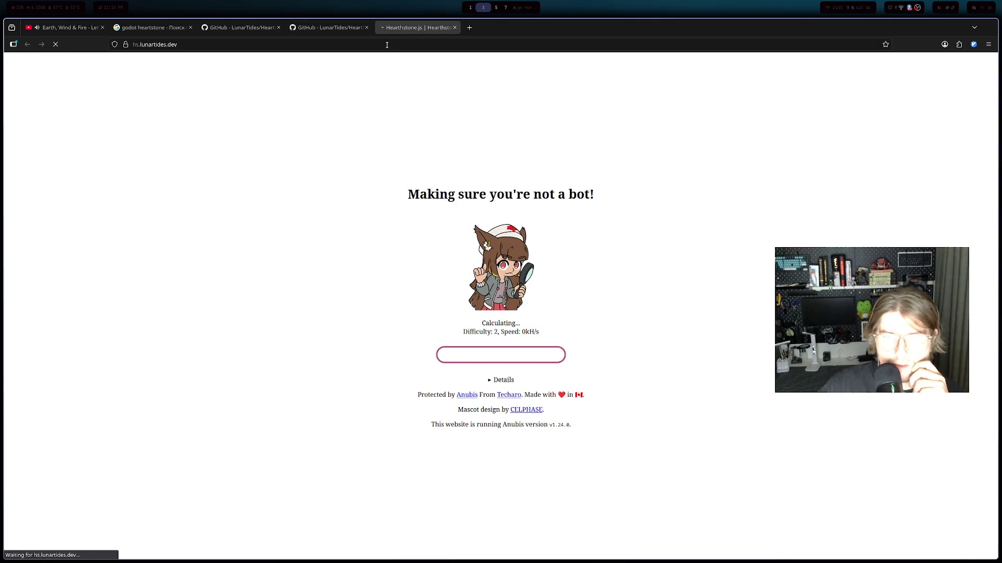
scroll(498, 226, "down", 4)
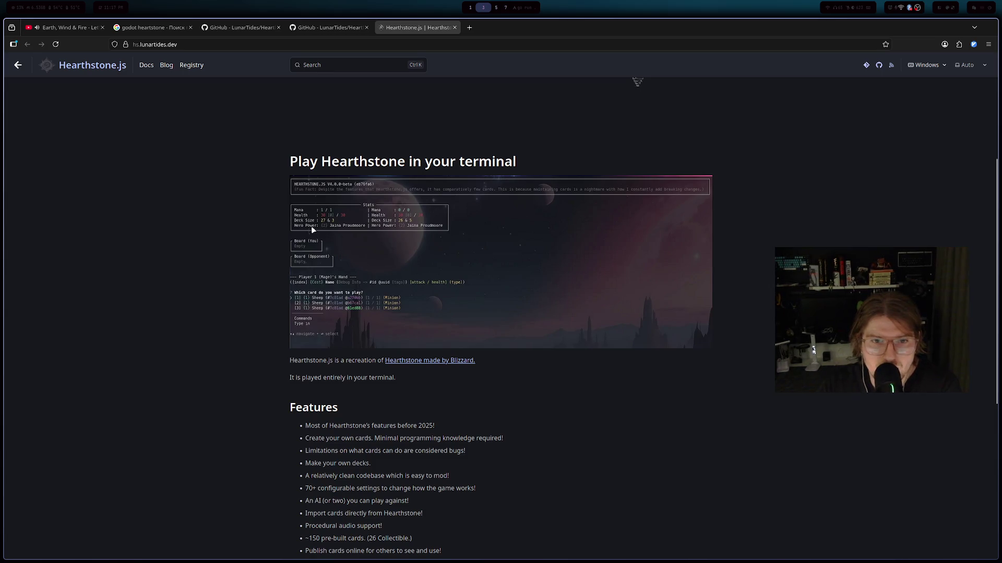
scroll(330, 275, "down", 6)
scroll(345, 298, "up", 10)
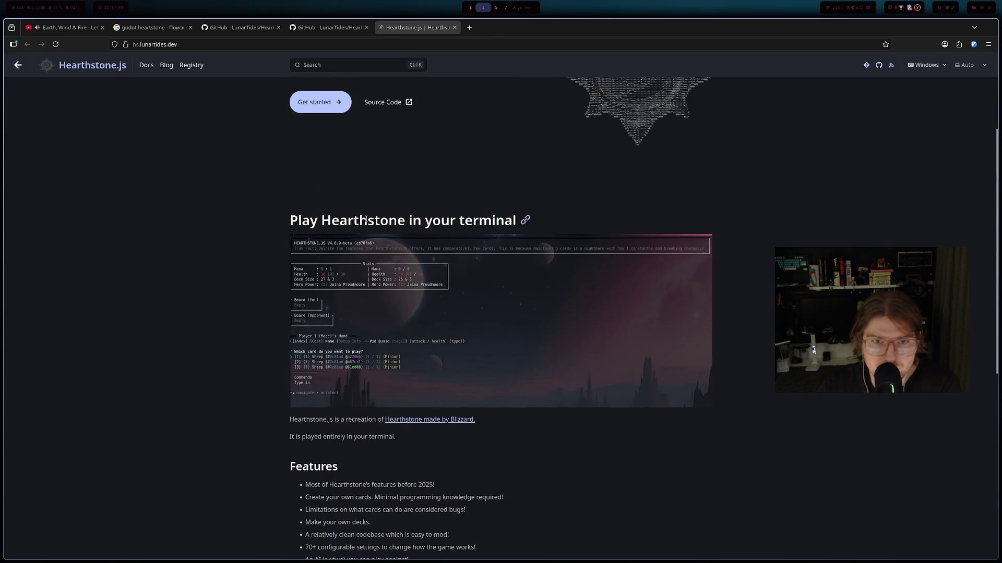
left_click(454, 27)
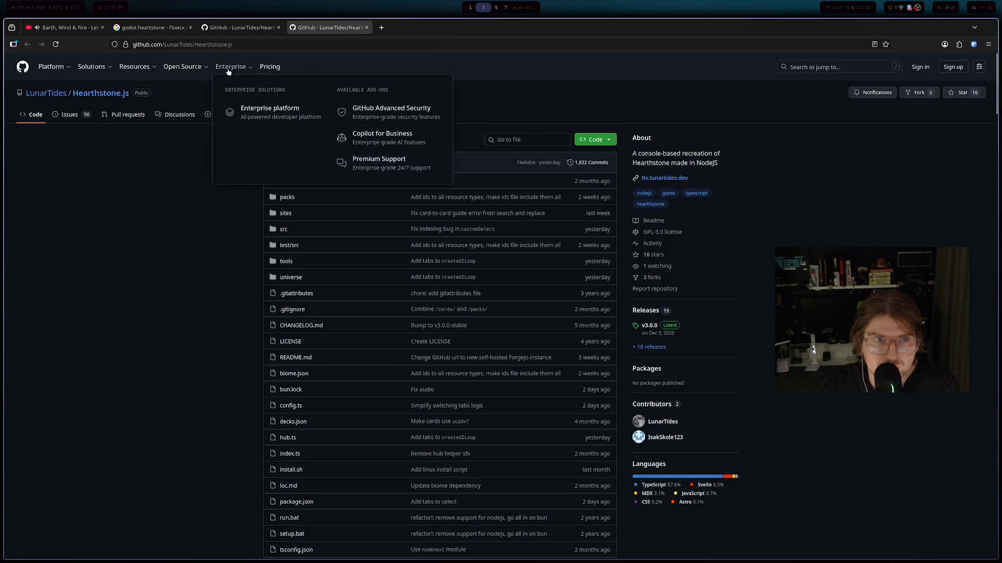
left_click(366, 27)
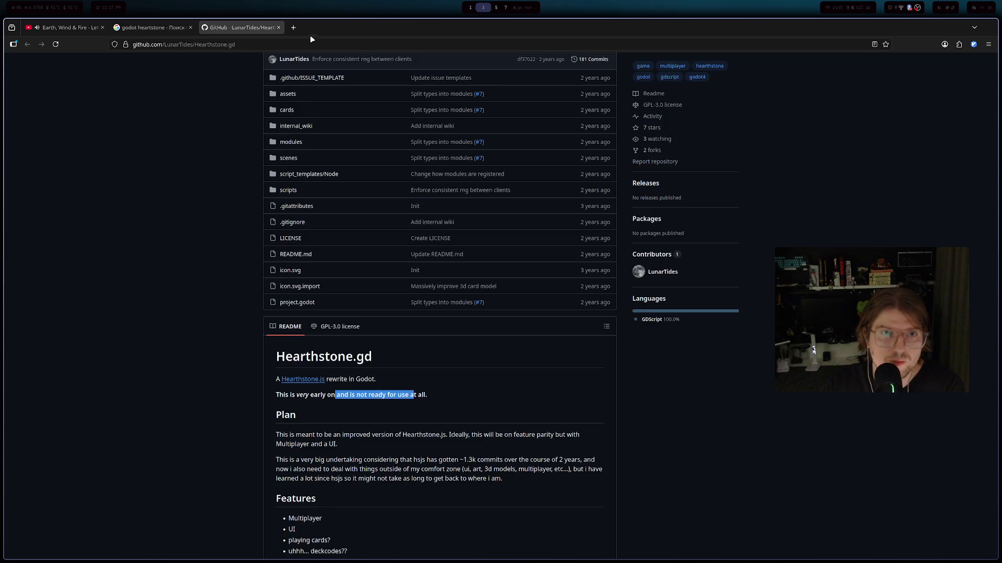
- Close the Hearthstone.gd tab and scroll through the Godot Hearthstone Google results
left_click(278, 27)
scroll(192, 132, "down", 5)
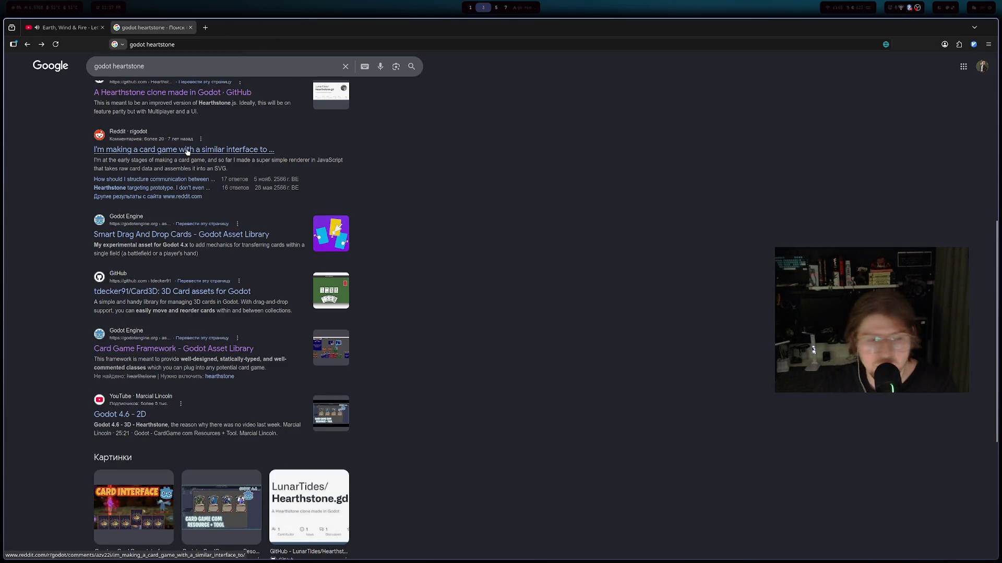
scroll(187, 151, "down", 4)
scroll(167, 146, "down", 1)
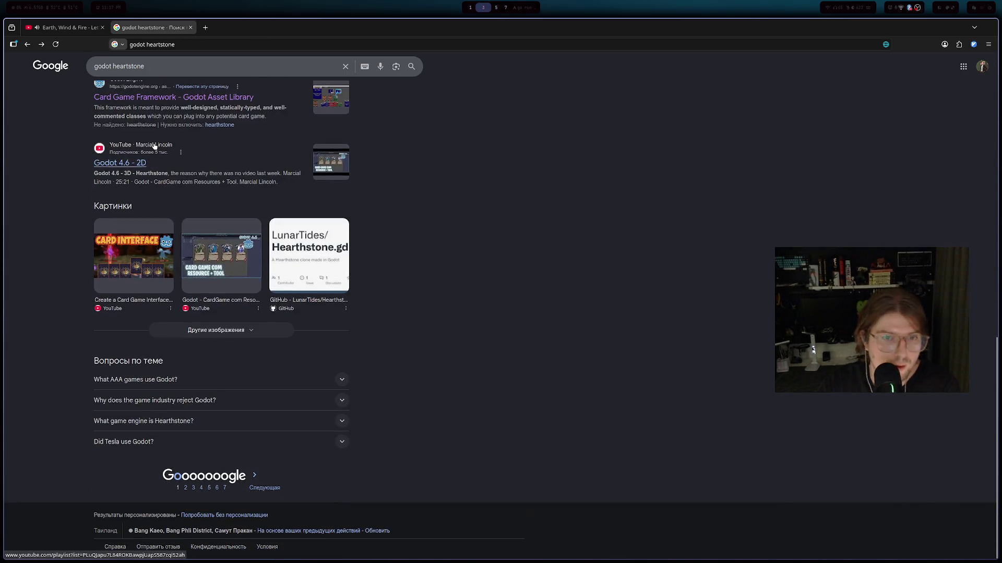
scroll(154, 145, "up", 15)
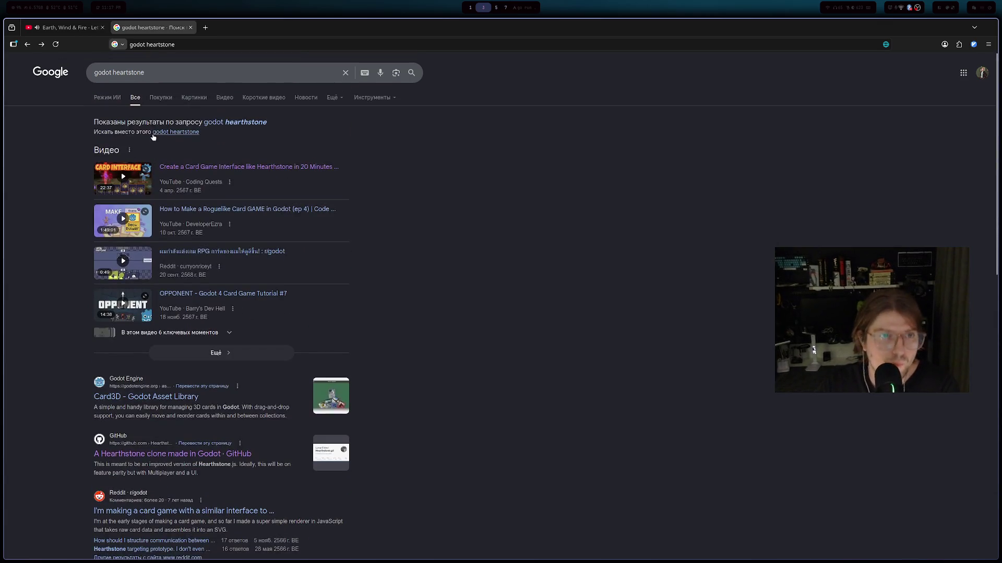
scroll(154, 134, "down", 15)
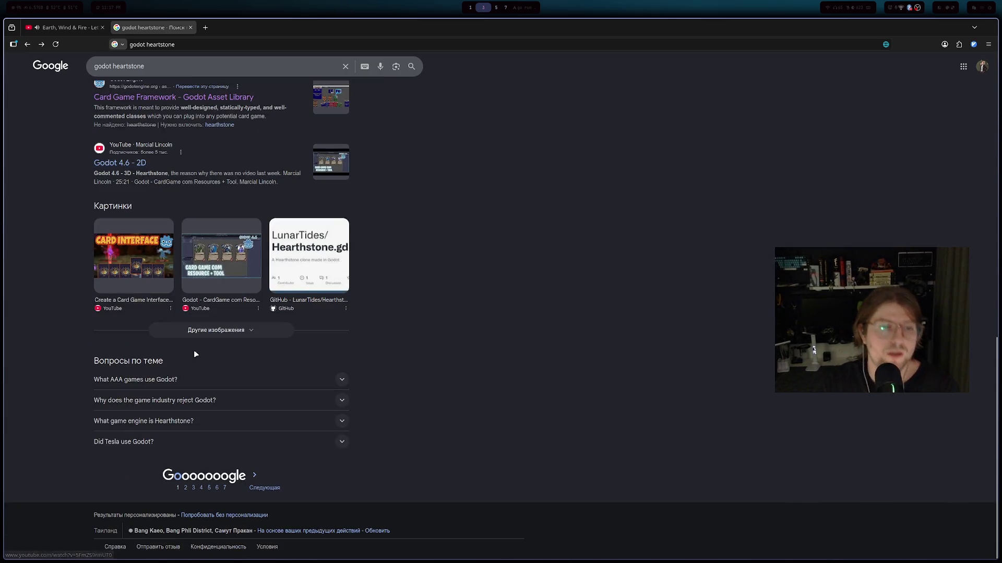
- Load page 2 of the results, then bring up the Twitch Stream Manager workspace
left_click(186, 488)
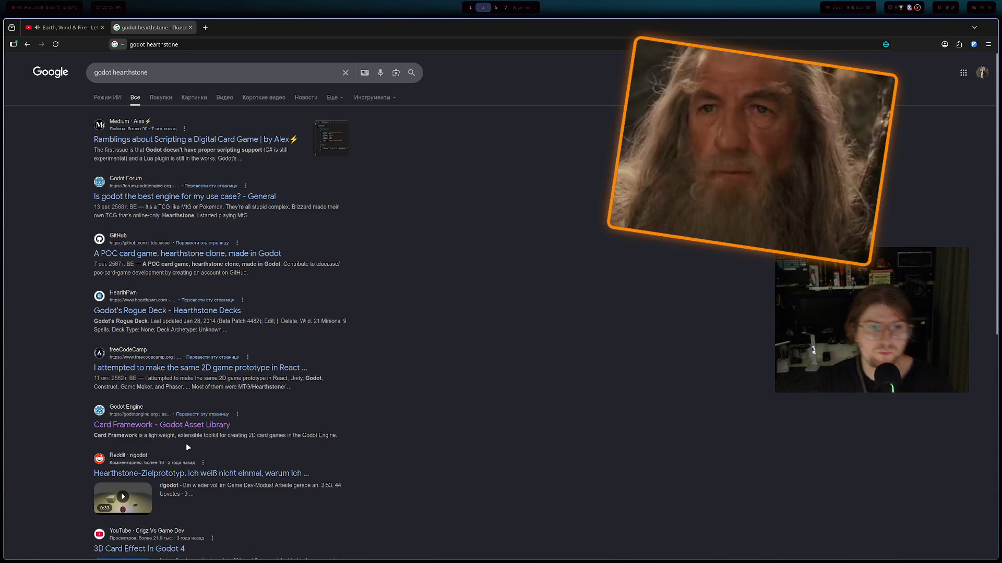
key("super+1")
key("super+5")
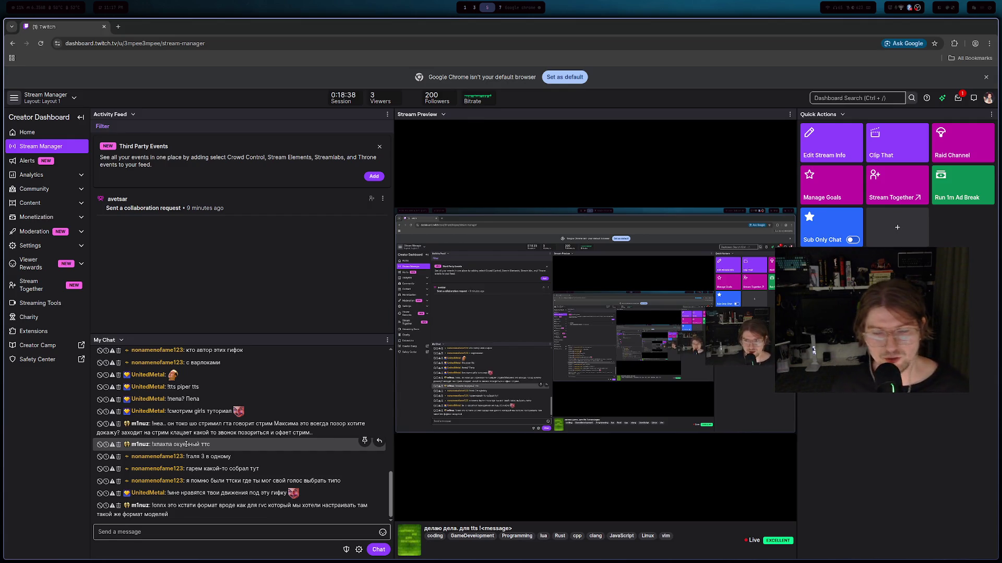
- Glance over the Google results and the Twitch dashboard, ending back on Google
key("alt+Tab")
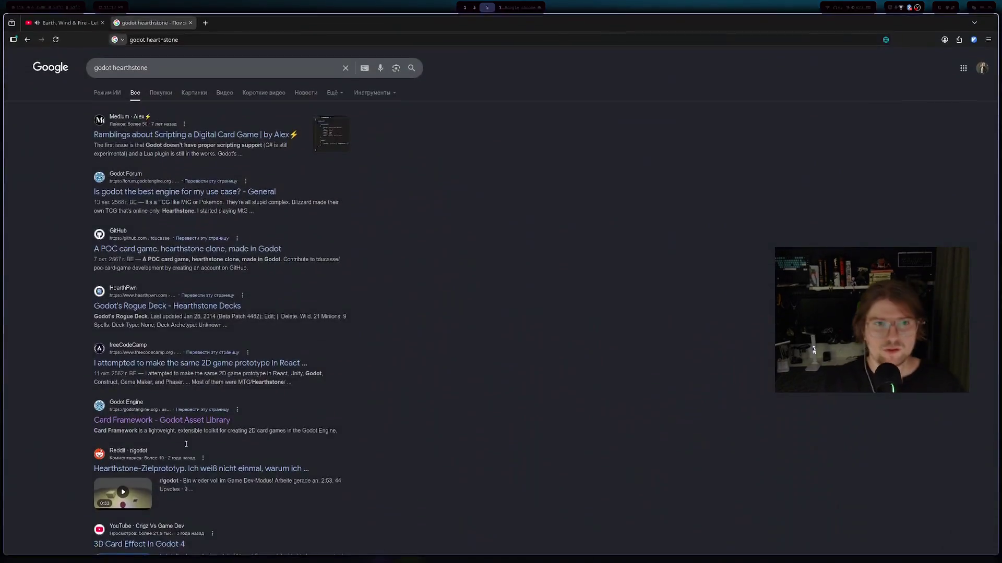
scroll(169, 380, "down", 3)
scroll(149, 336, "up", 3)
scroll(149, 336, "down", 6)
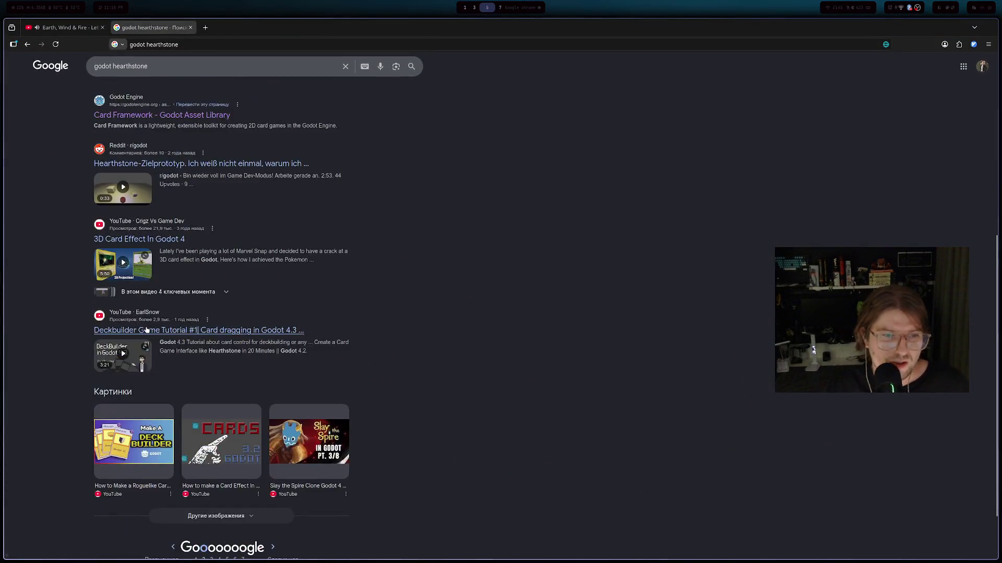
scroll(146, 324, "up", 6)
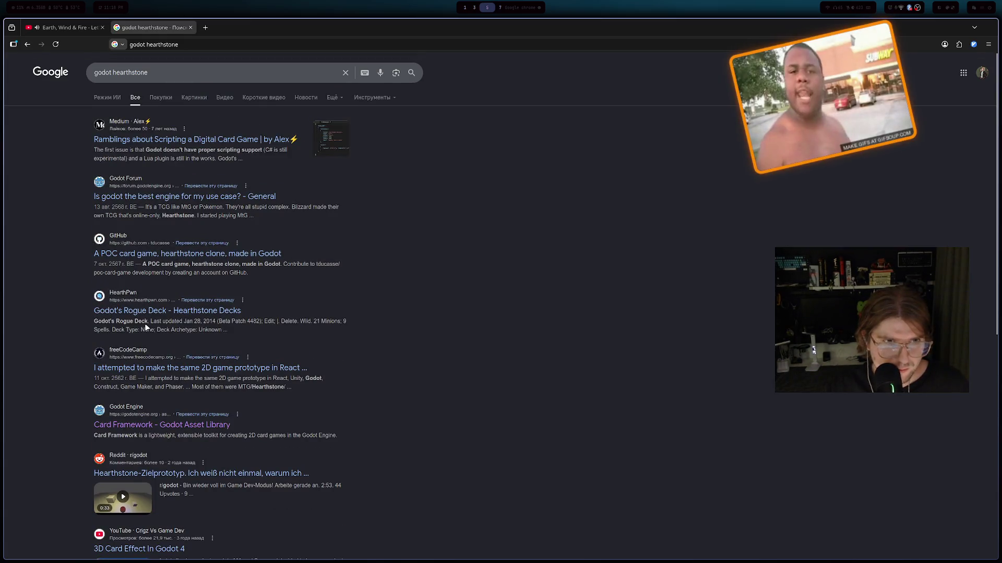
key("alt+Tab")
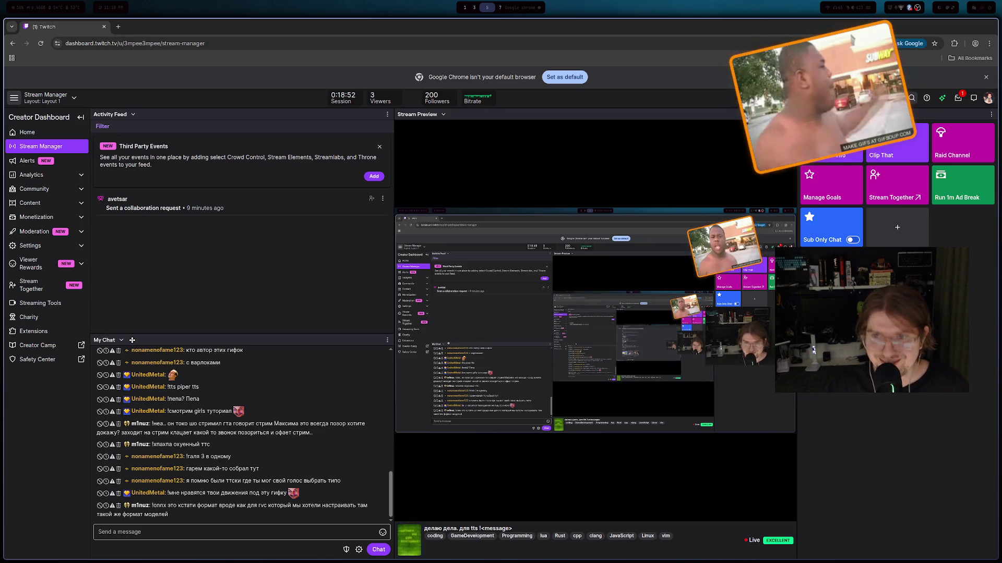
key("alt+Tab")
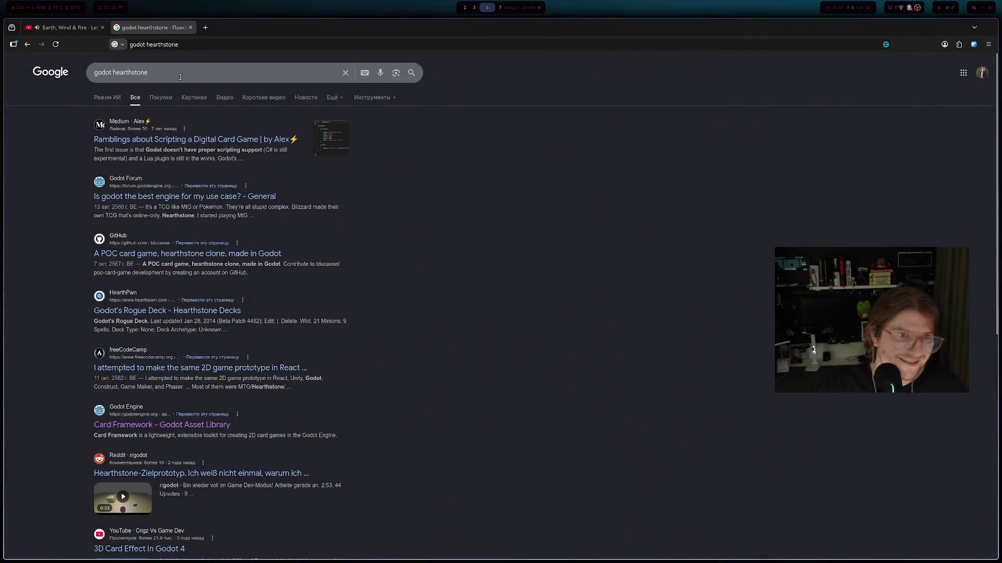
- Search for 'godot menu tutorial' and open the Godot Docs 'Design a title screen' result
triple_click(190, 78)
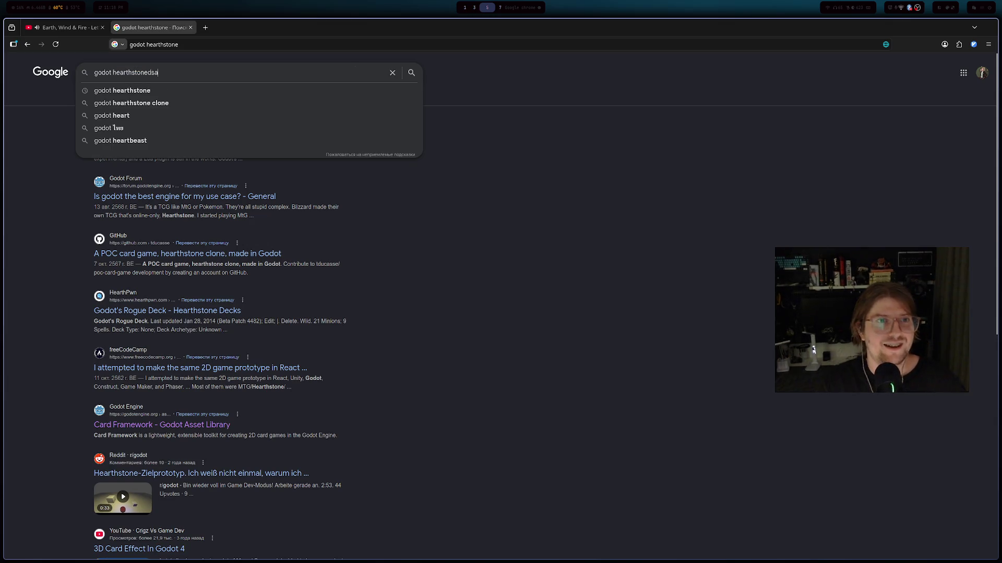
key("ctrl+BackSpace")
type("menu")
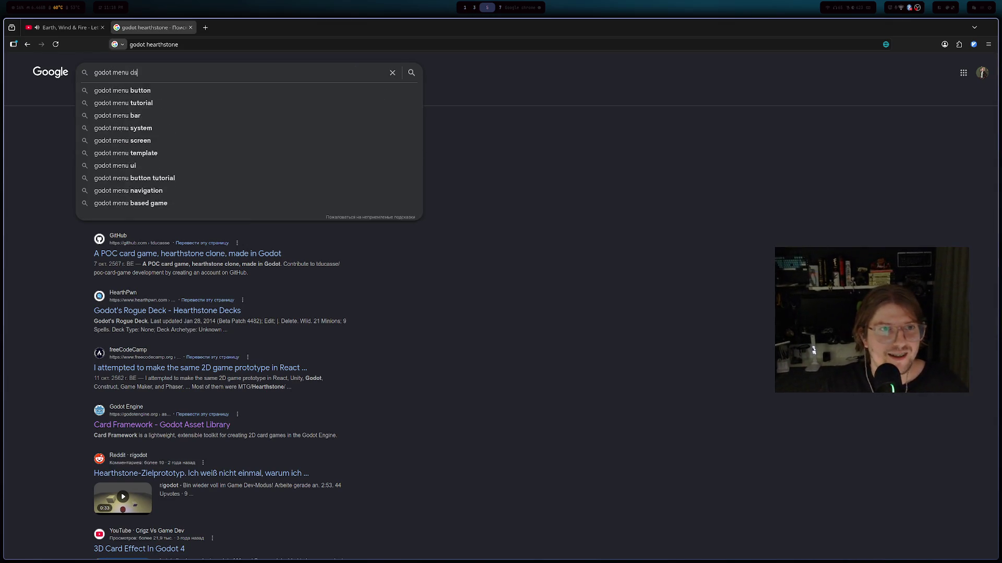
key("BackSpace")
key("BackSpace")
type("tutorial")
key("Return")
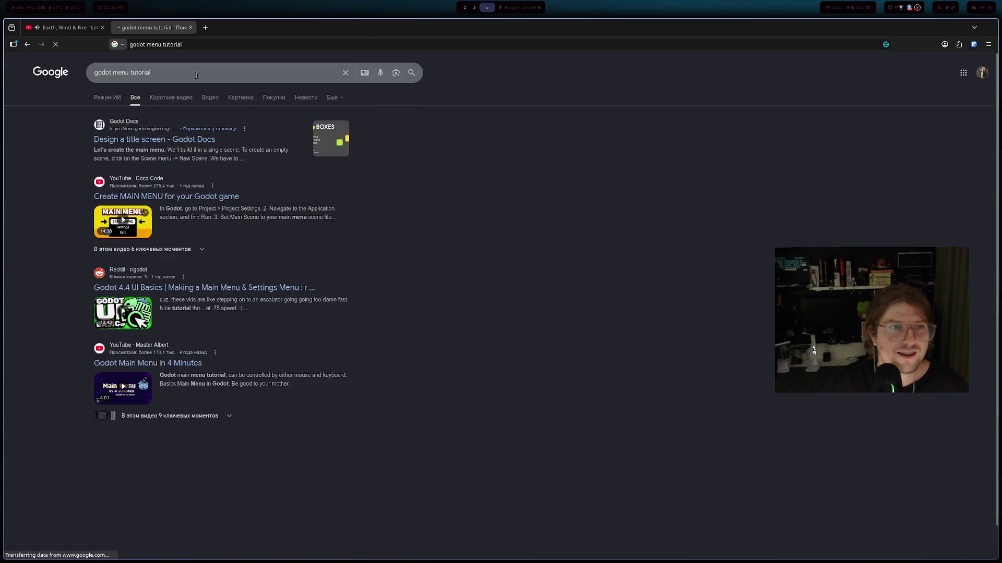
left_click(139, 147)
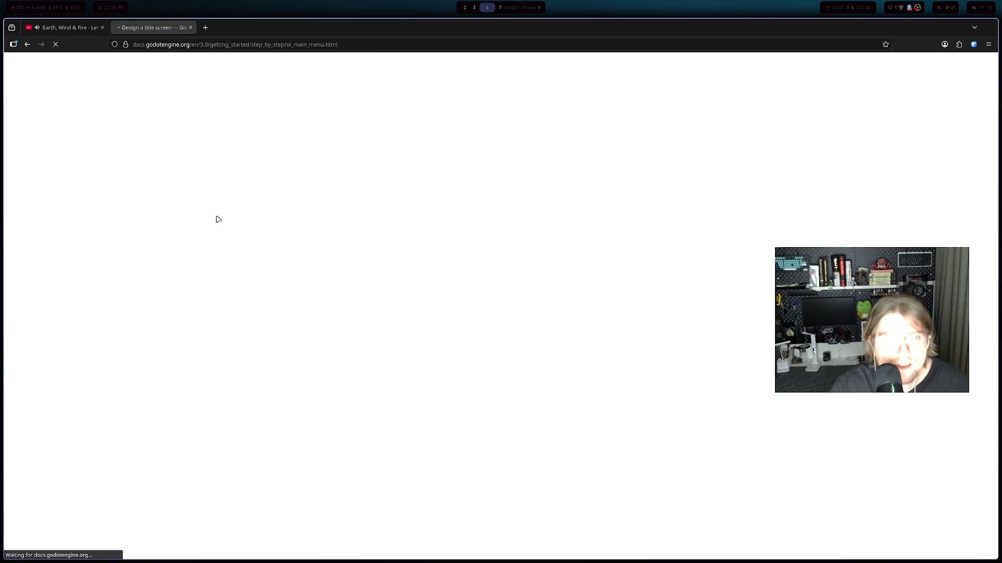
- Skim the 'Design a title screen' page, then go to the docs' Step by step tutorial index
scroll(202, 199, "down", 5)
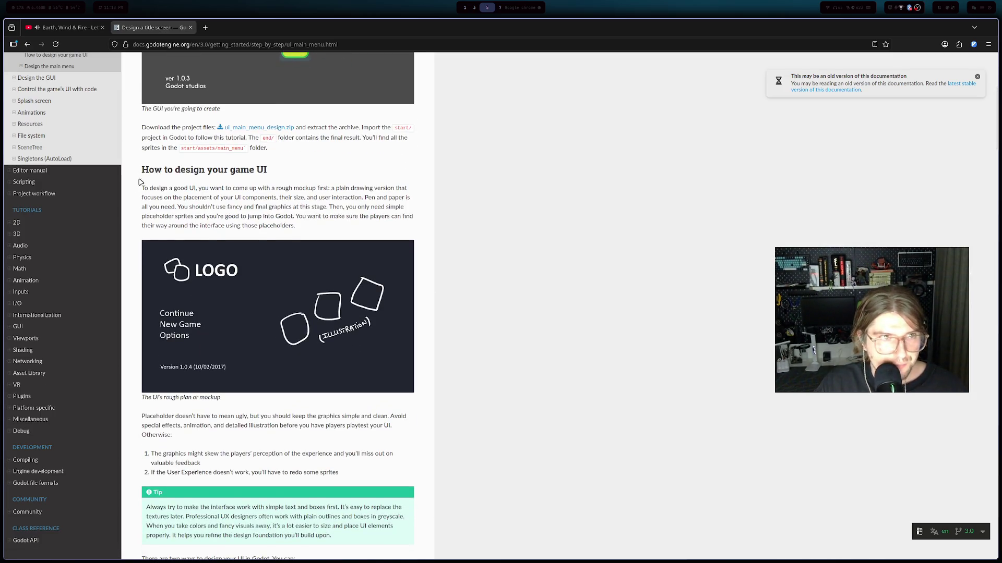
scroll(140, 182, "up", 3)
scroll(179, 126, "up", 2)
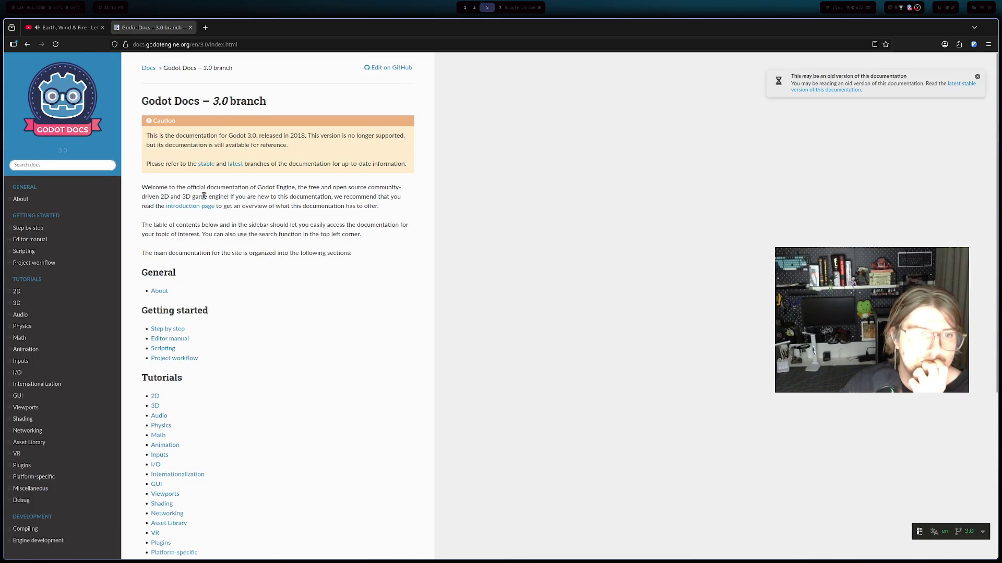
scroll(203, 196, "down", 2)
left_click(168, 224)
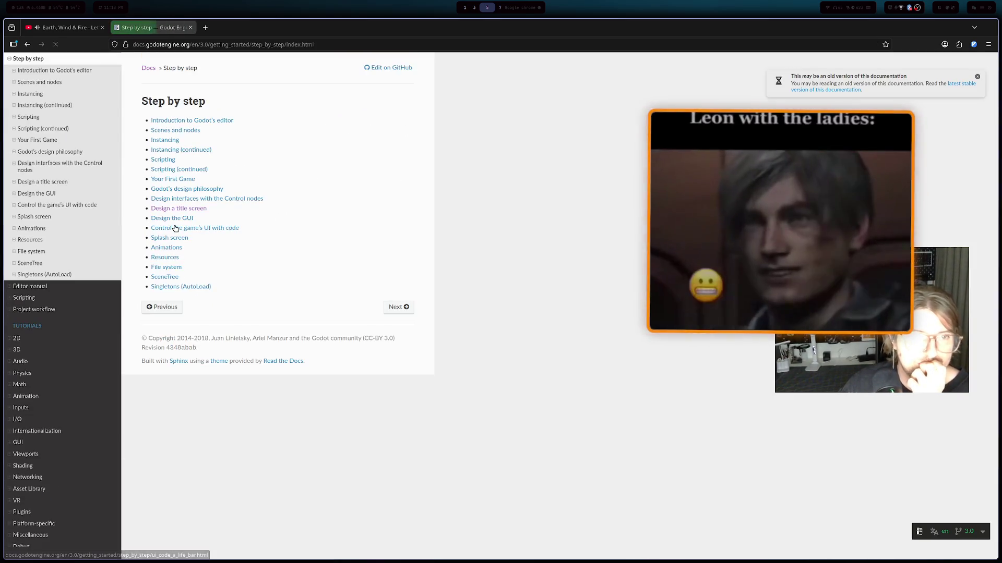
key("alt+Tab")
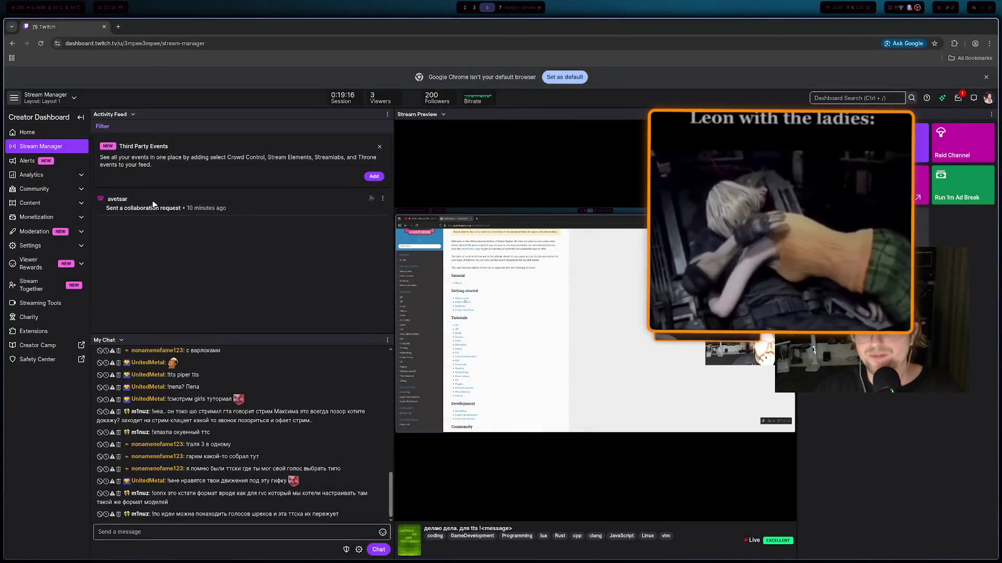
key("alt+Tab")
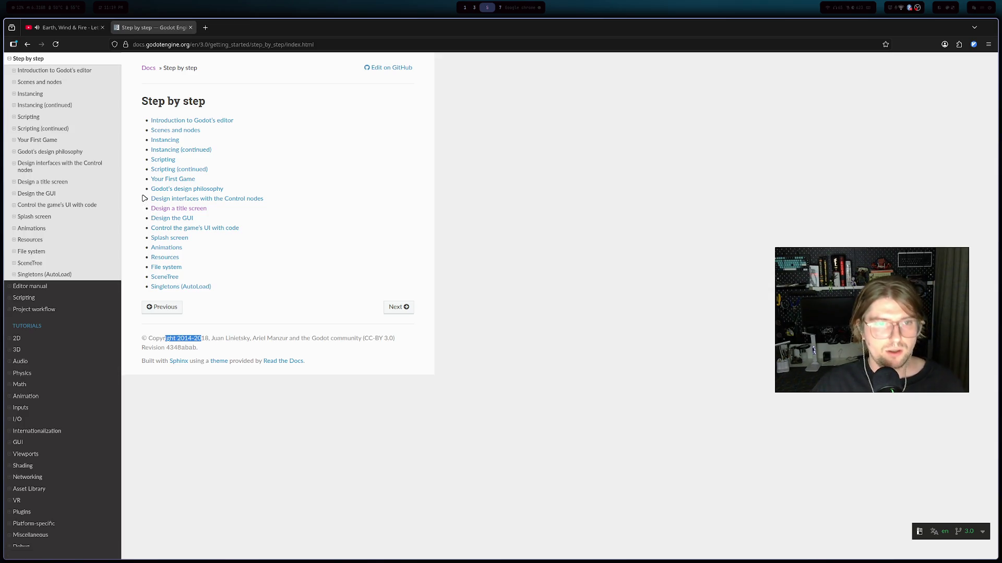
- Open and read through the 'Introduction to Godot's editor' tutorial page
left_click(174, 121)
scroll(190, 198, "down", 5)
scroll(185, 184, "up", 5)
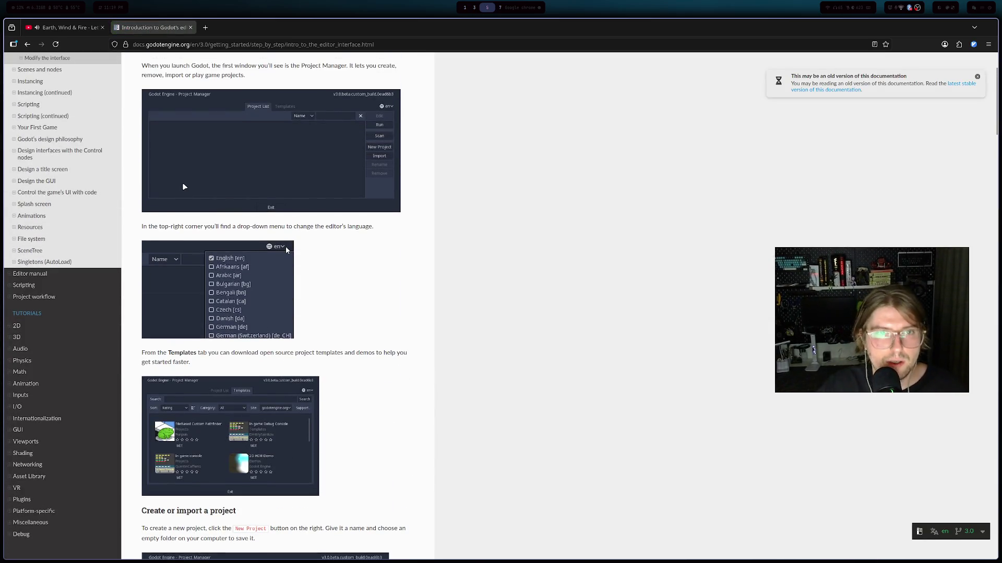
scroll(182, 179, "down", 5)
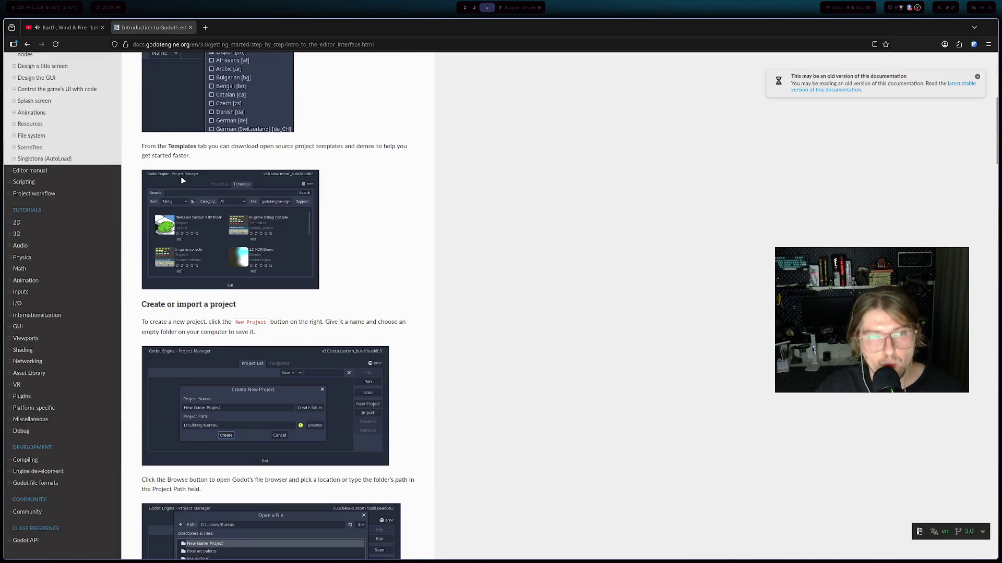
scroll(181, 178, "down", 4)
scroll(181, 178, "up", 3)
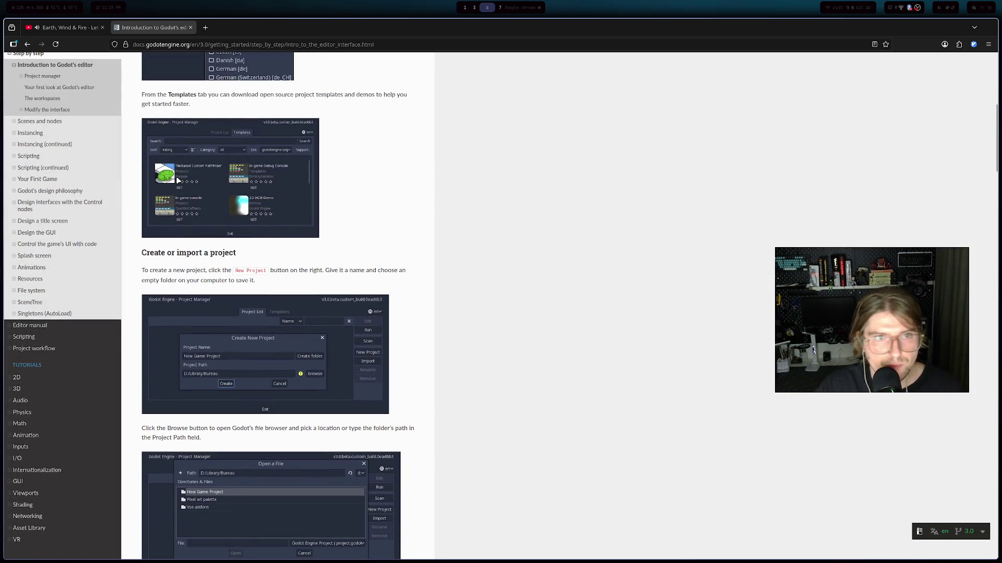
scroll(178, 178, "down", 10)
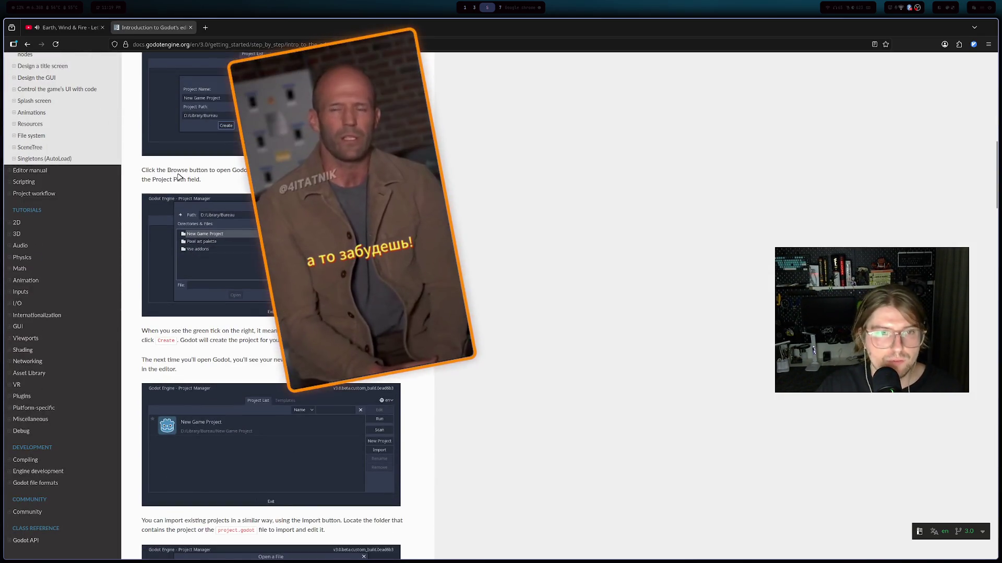
scroll(177, 173, "down", 15)
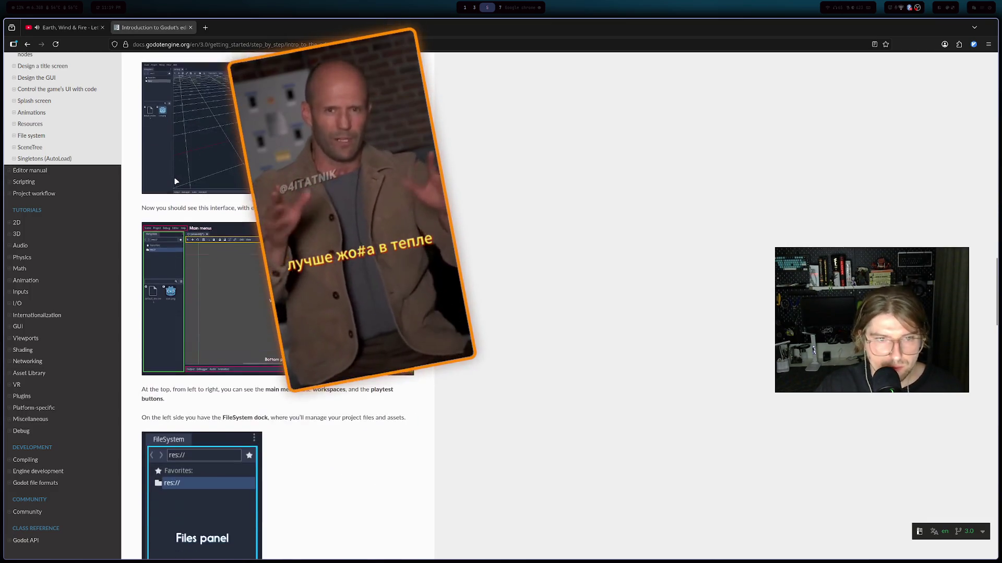
scroll(175, 181, "down", 10)
- Check the Twitch dashboard, finish the editor introduction, and go back a page
key("alt+Tab")
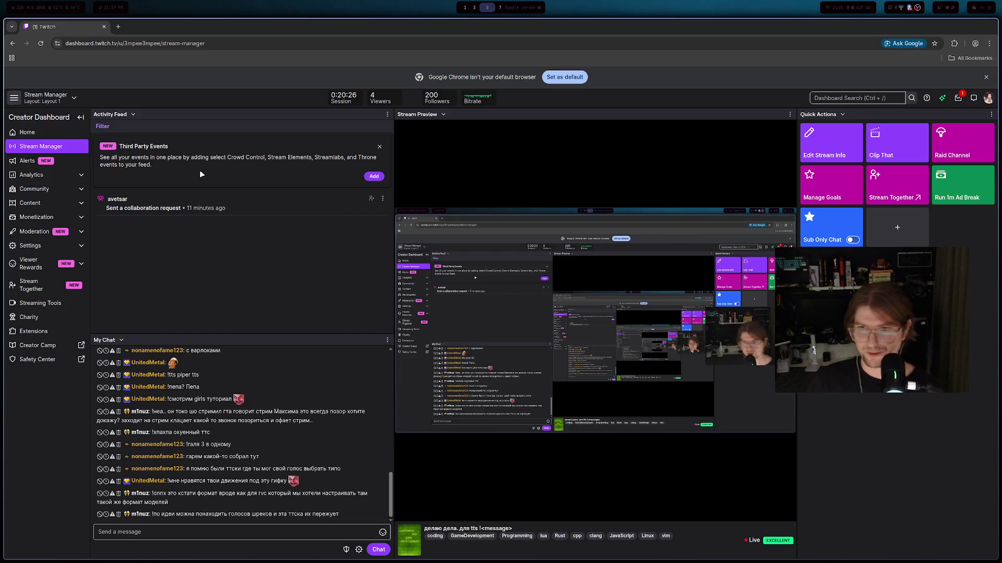
key("alt+Tab")
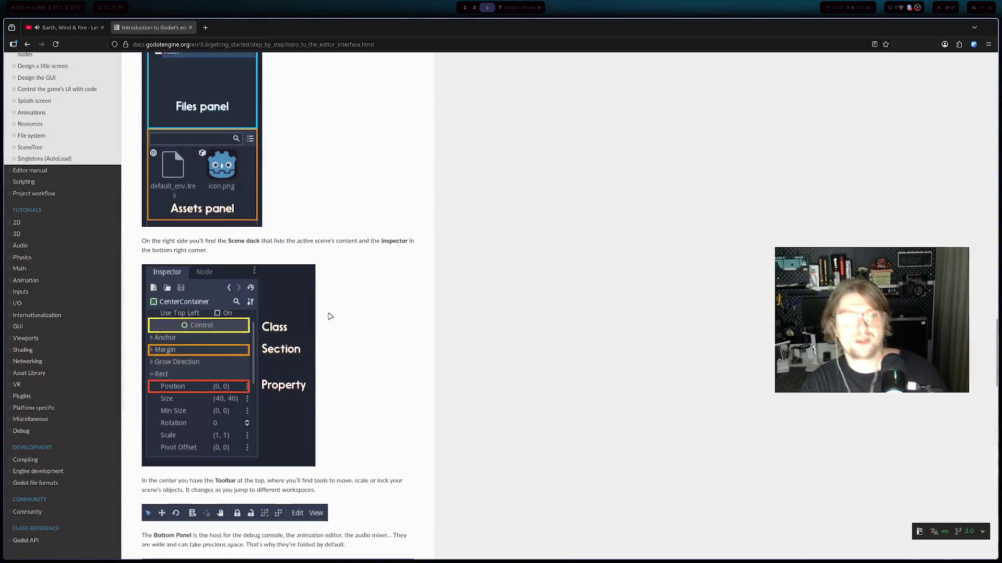
scroll(330, 306, "down", 15)
scroll(329, 301, "down", 8)
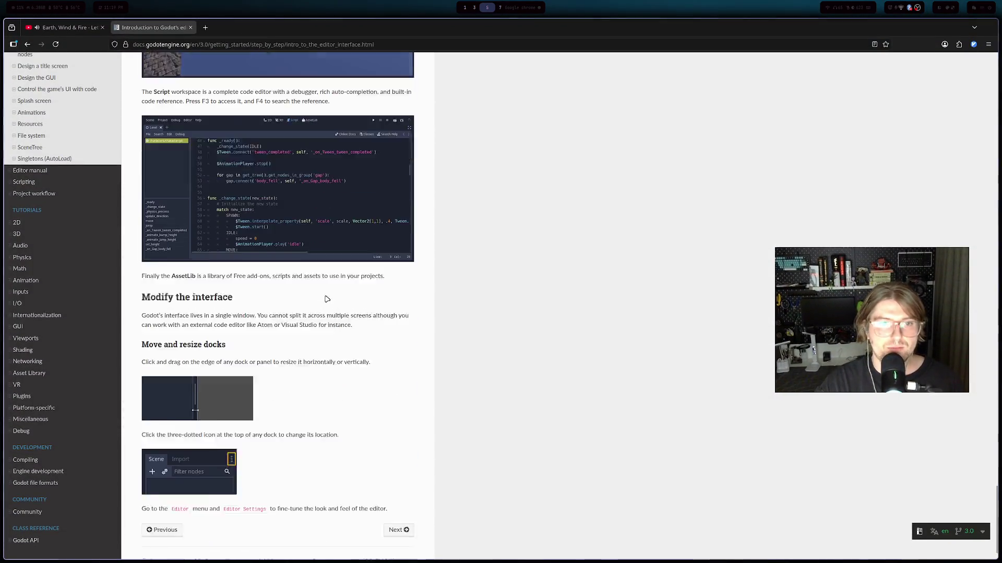
left_click(27, 44)
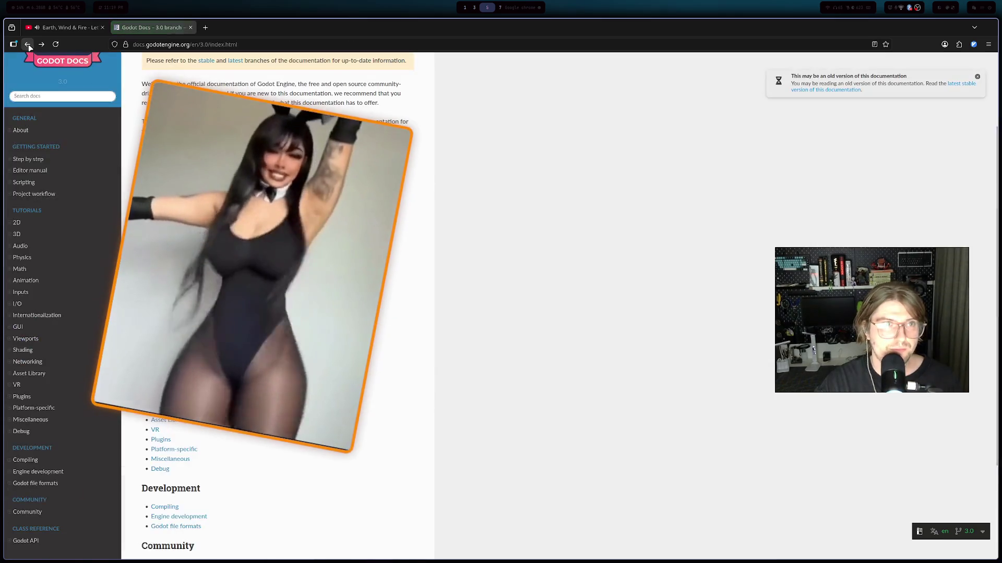
- Return to the 'godot menu tutorial' results and open Game Dev Artisan's Godot 4 menus and scene transitions tutorial
left_click(28, 44)
key("alt+Tab")
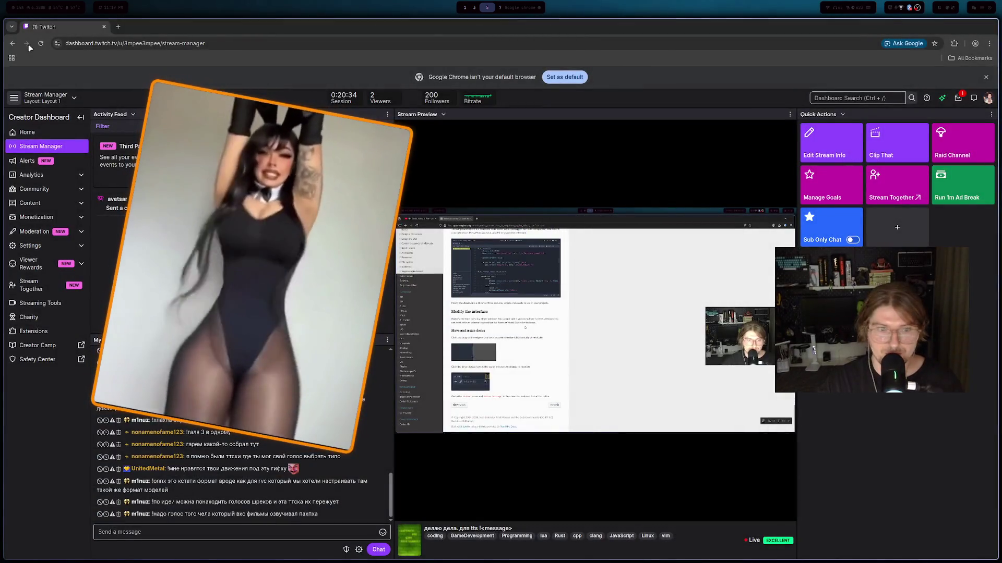
key("alt+Tab")
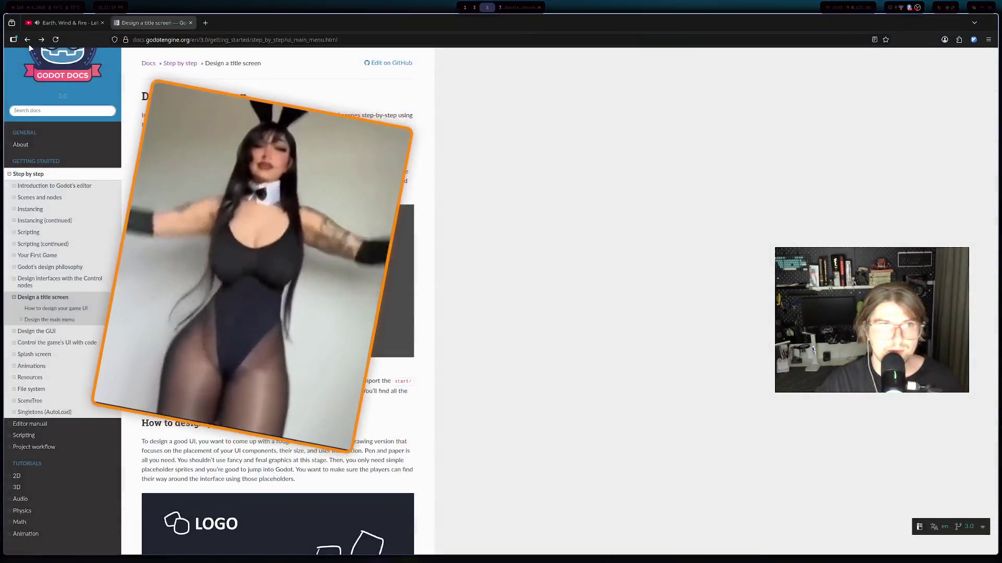
left_click(28, 45)
scroll(112, 177, "down", 3)
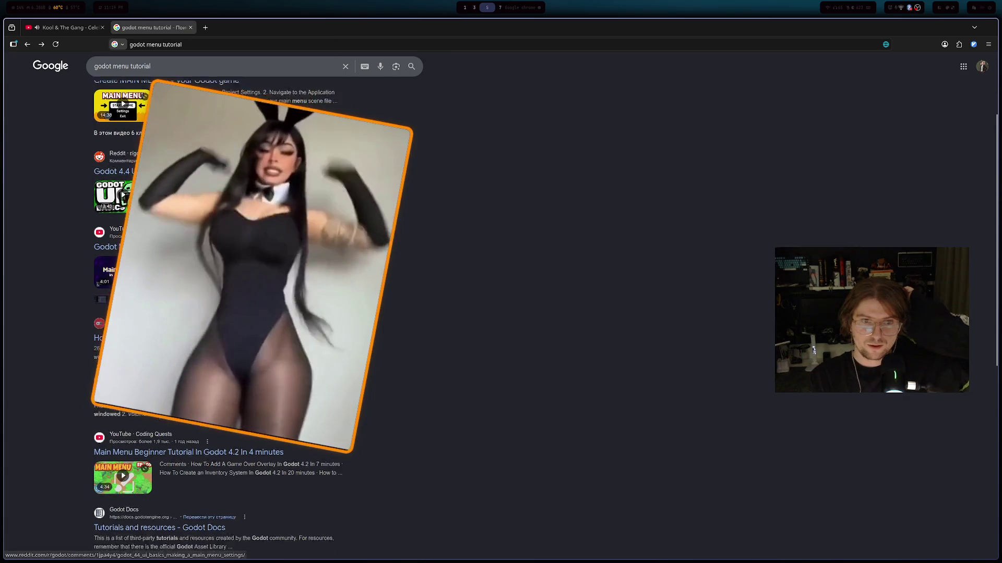
scroll(112, 178, "down", 2)
left_click(189, 302)
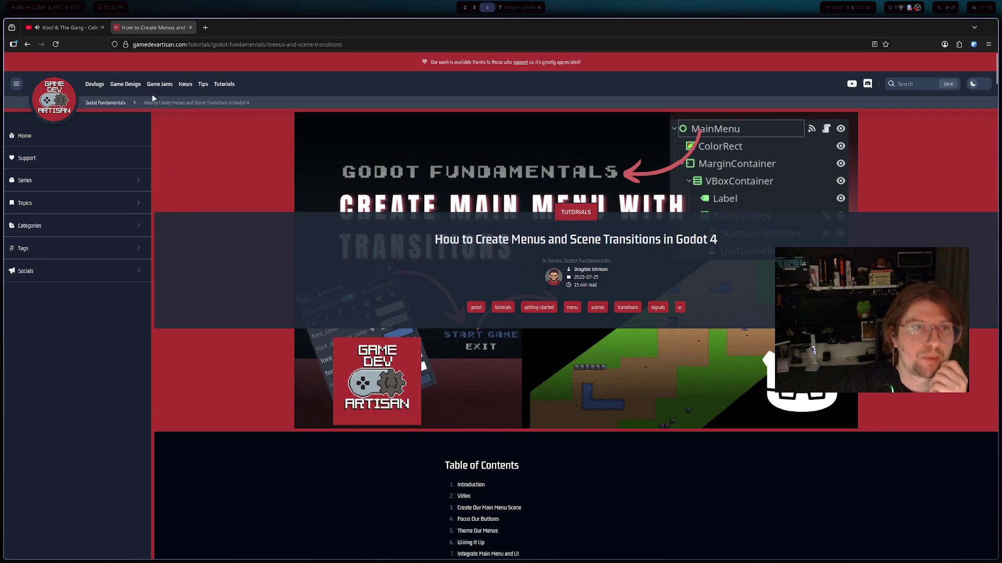
scroll(428, 362, "down", 5)
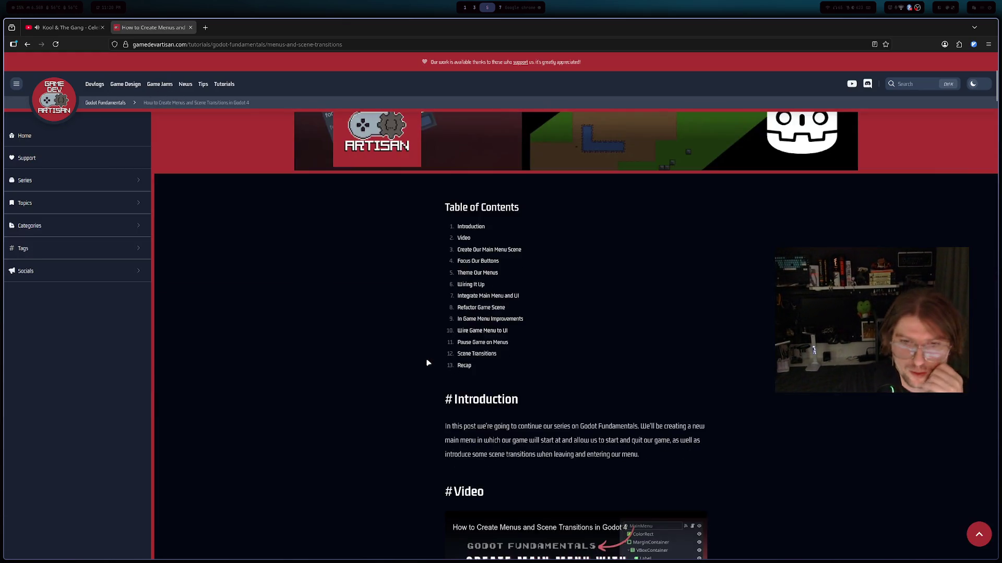
scroll(425, 342, "down", 4)
scroll(425, 337, "down", 10)
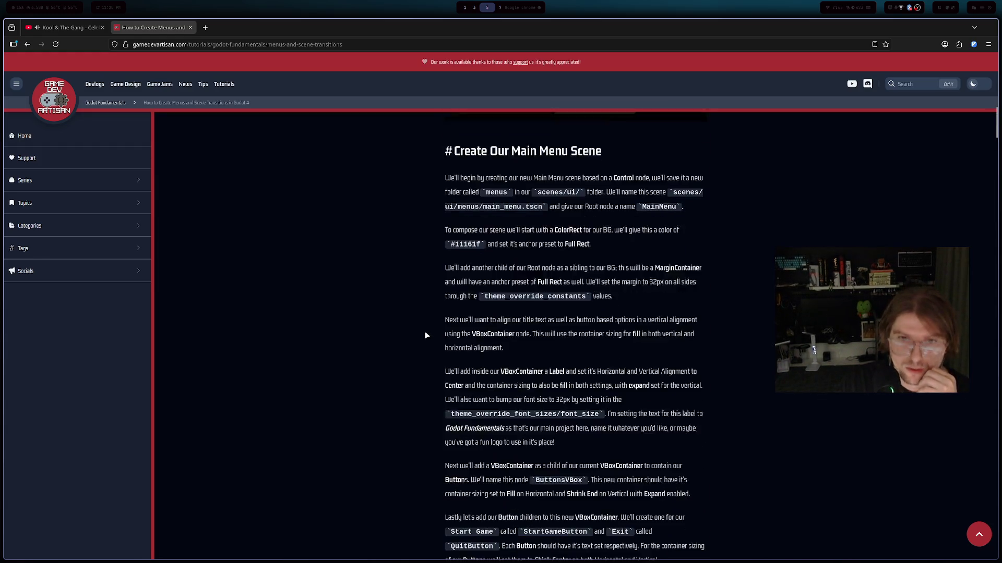
scroll(425, 329, "down", 18)
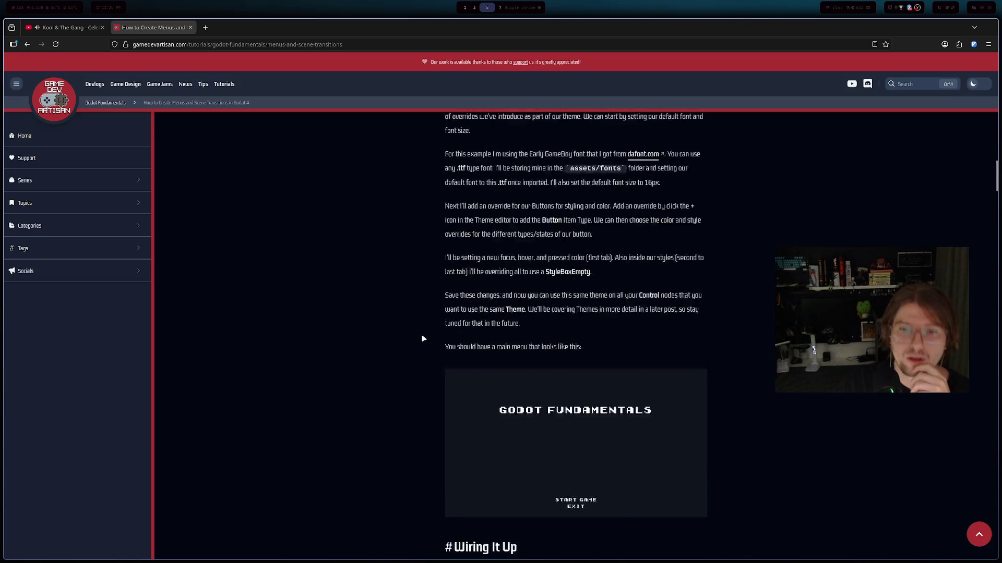
scroll(422, 318, "down", 5)
scroll(319, 277, "down", 2)
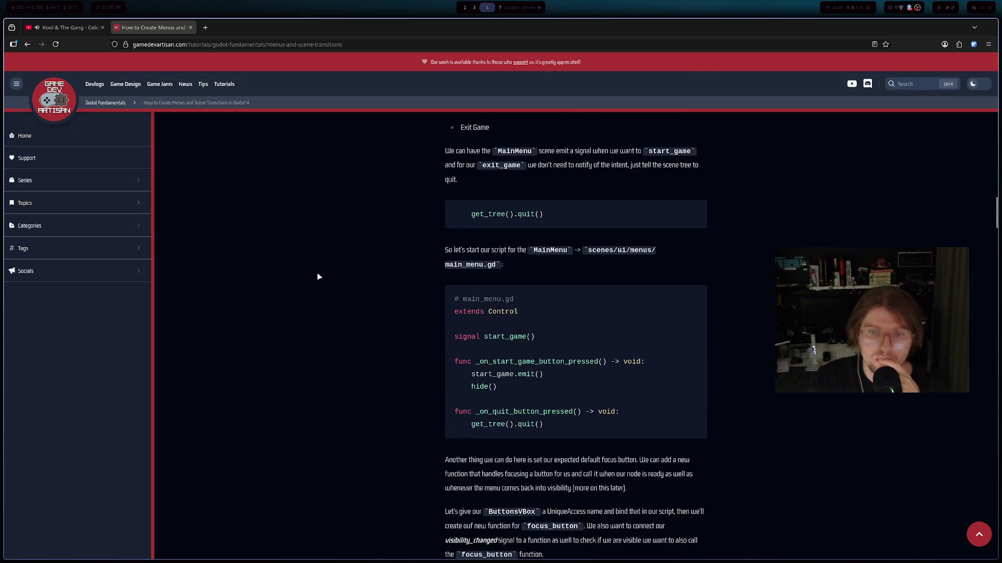
scroll(327, 265, "down", 7)
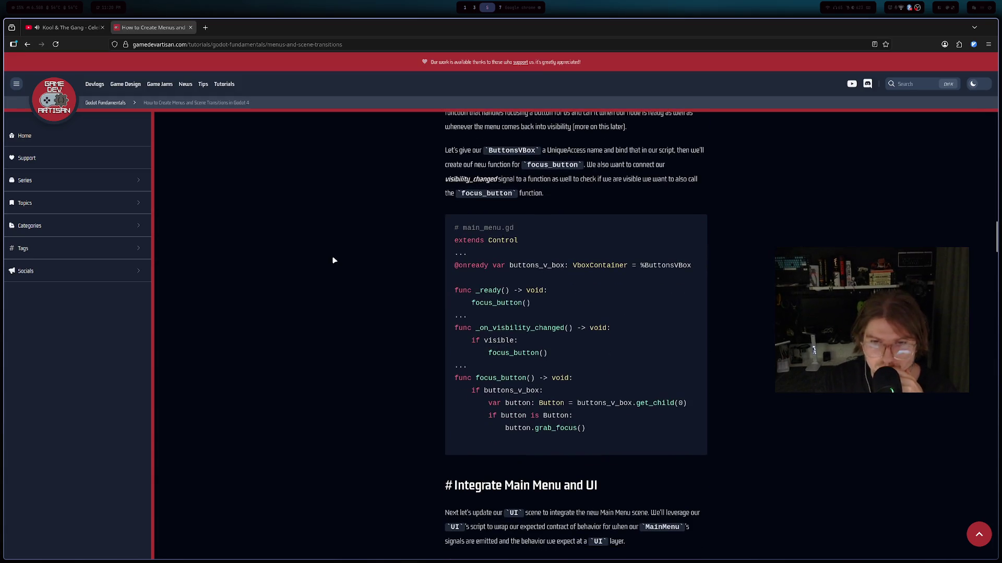
scroll(334, 260, "down", 5)
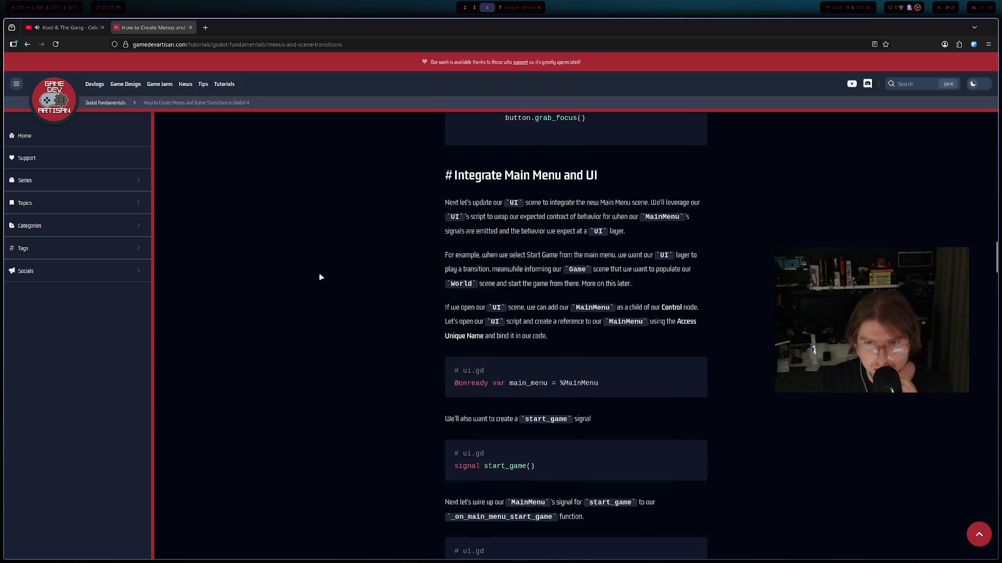
scroll(315, 279, "down", 7)
scroll(317, 276, "down", 8)
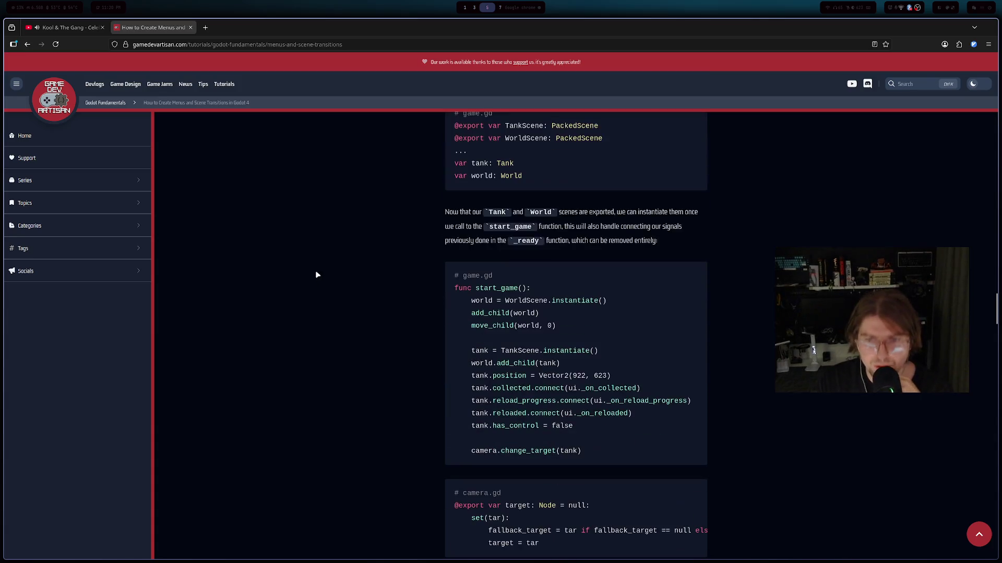
scroll(320, 260, "down", 4)
scroll(321, 282, "up", 3)
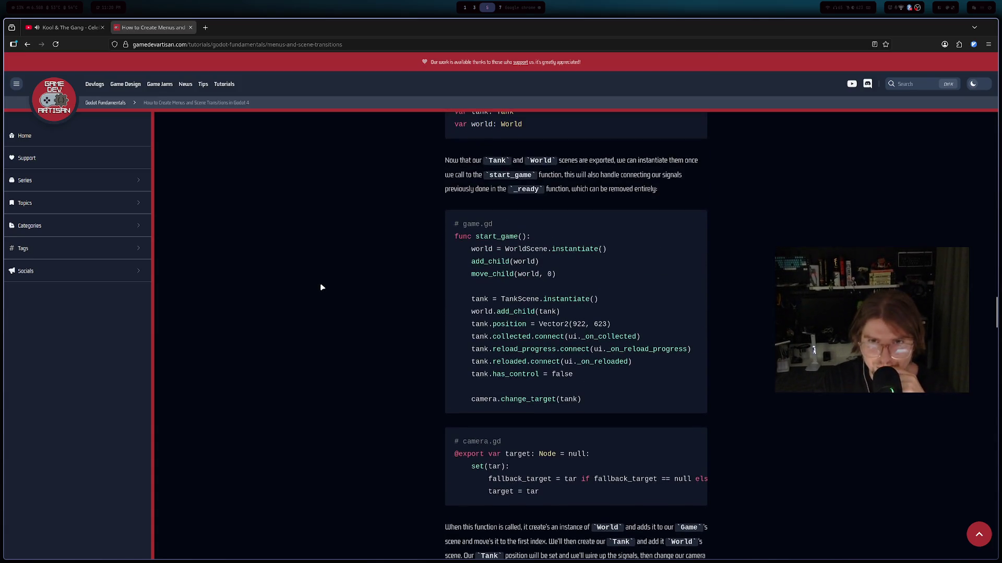
scroll(319, 293, "down", 6)
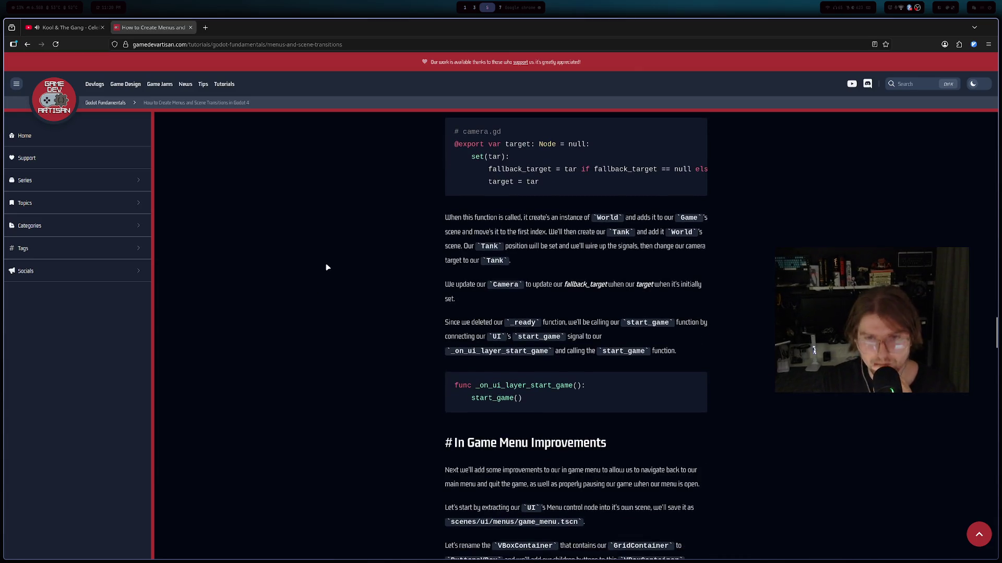
scroll(328, 264, "down", 5)
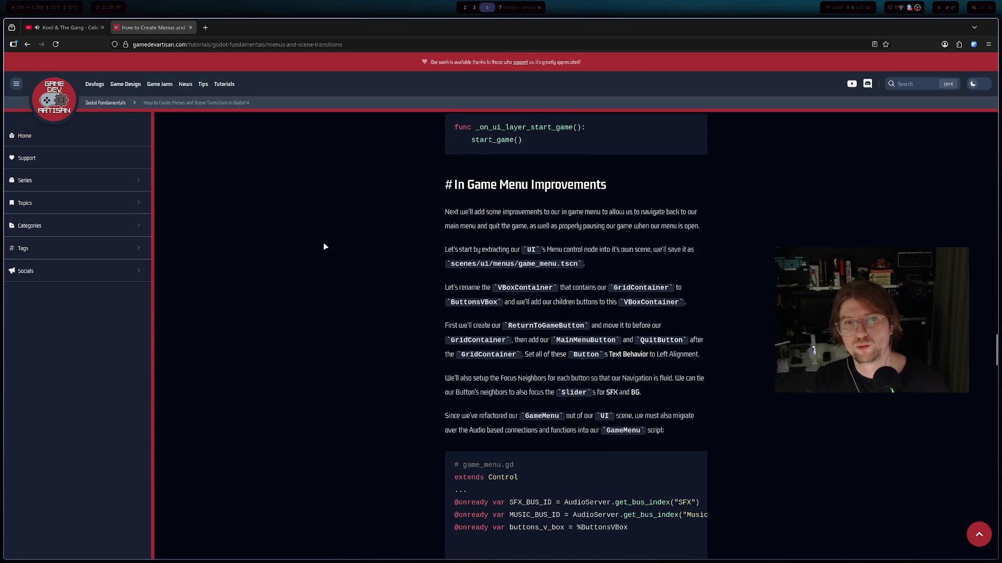
scroll(319, 258, "down", 5)
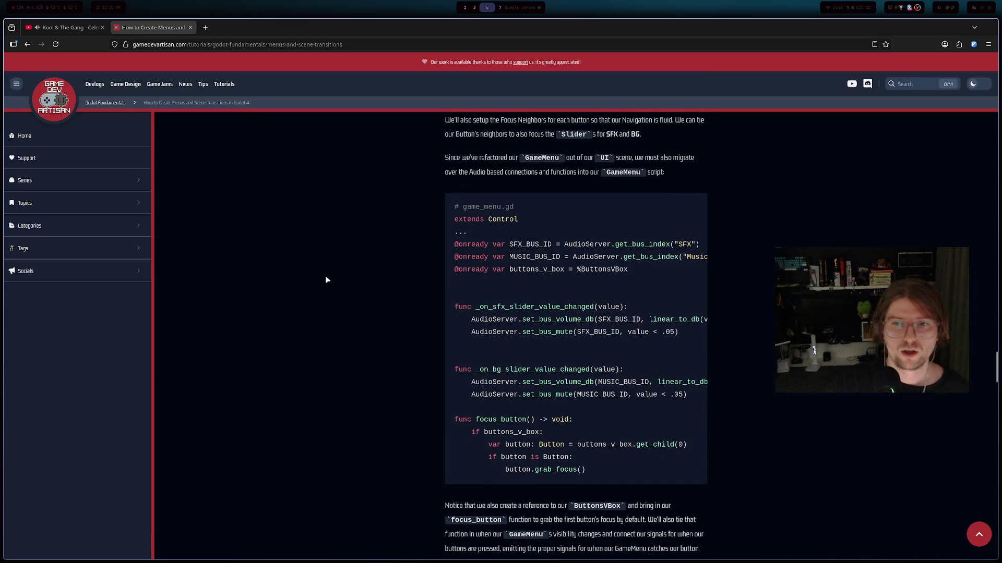
scroll(338, 278, "down", 6)
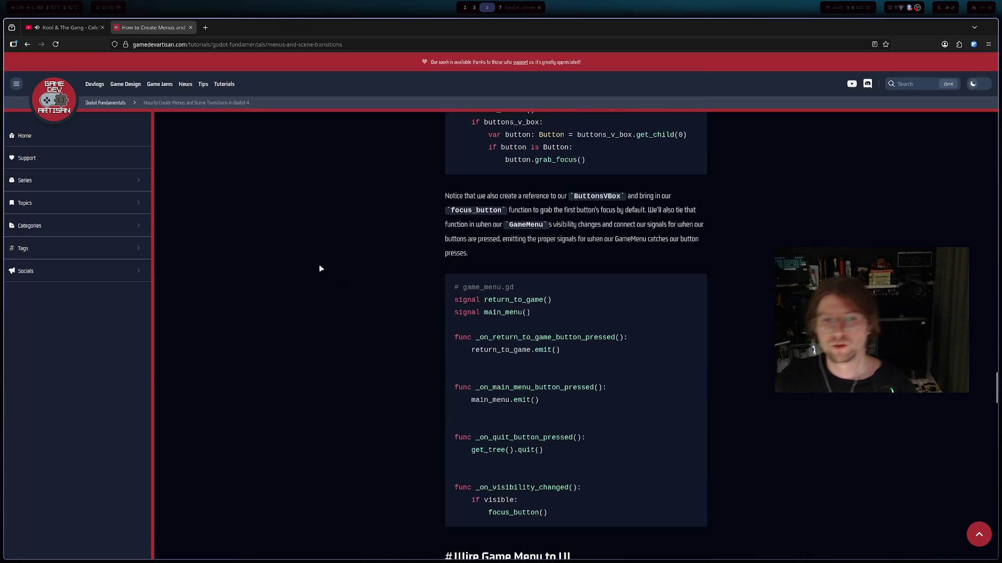
scroll(313, 266, "down", 6)
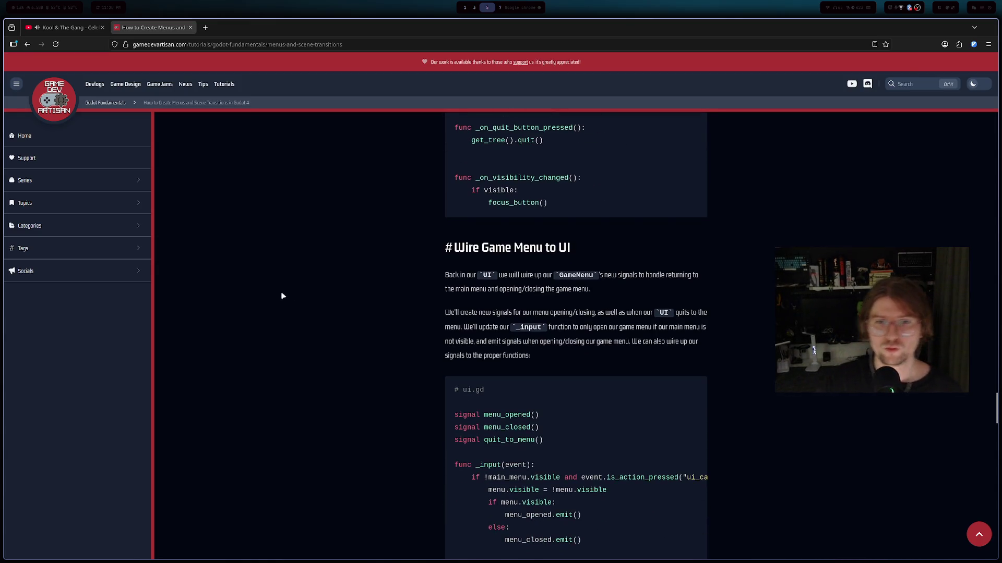
scroll(260, 292, "down", 2)
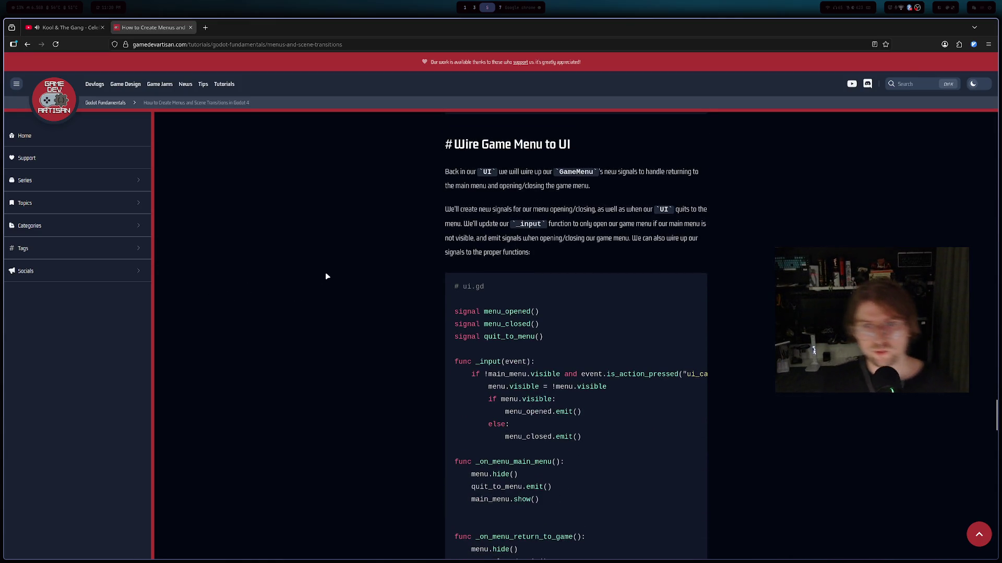
scroll(327, 275, "down", 9)
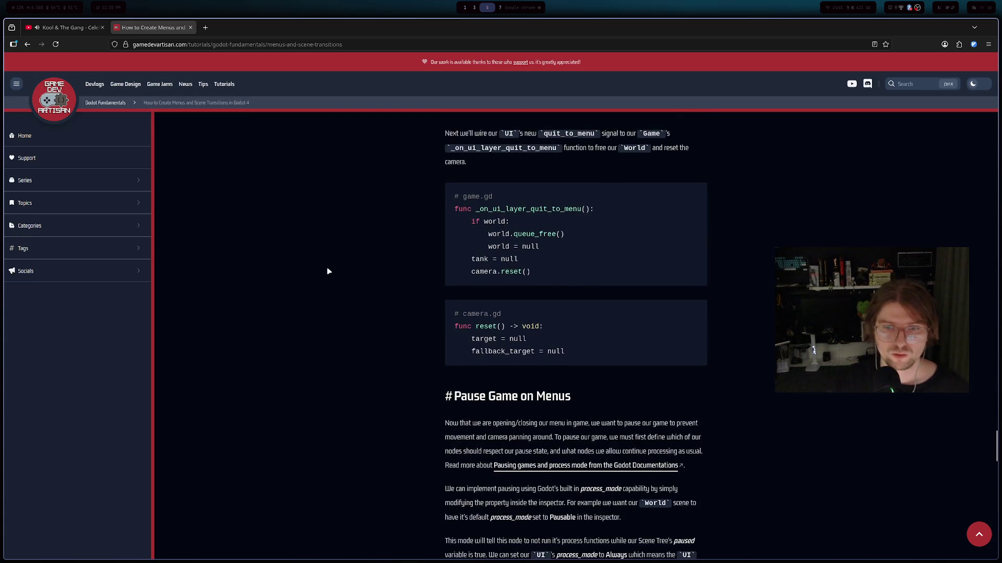
scroll(323, 272, "down", 7)
scroll(312, 264, "down", 15)
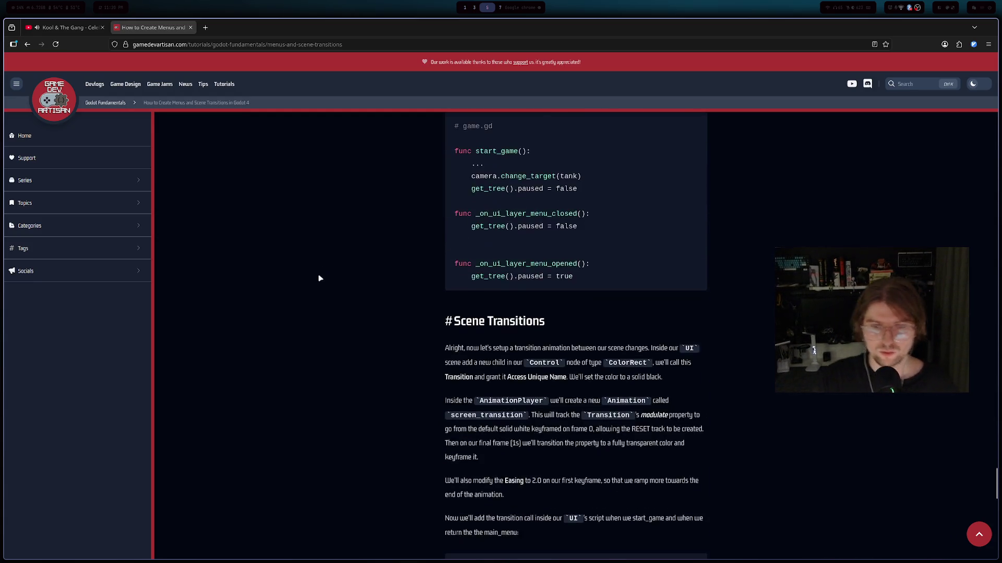
scroll(309, 270, "down", 5)
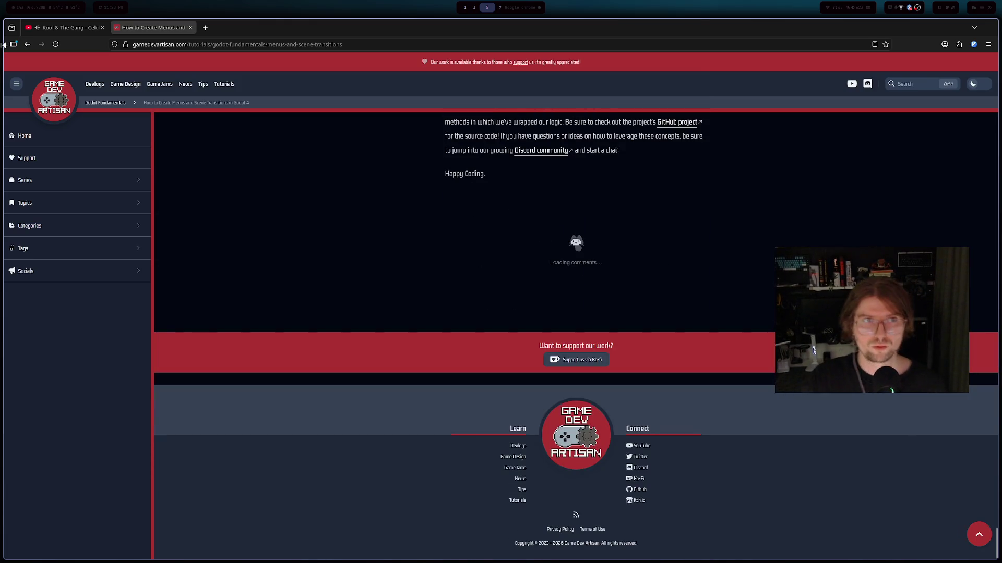
left_click(27, 44)
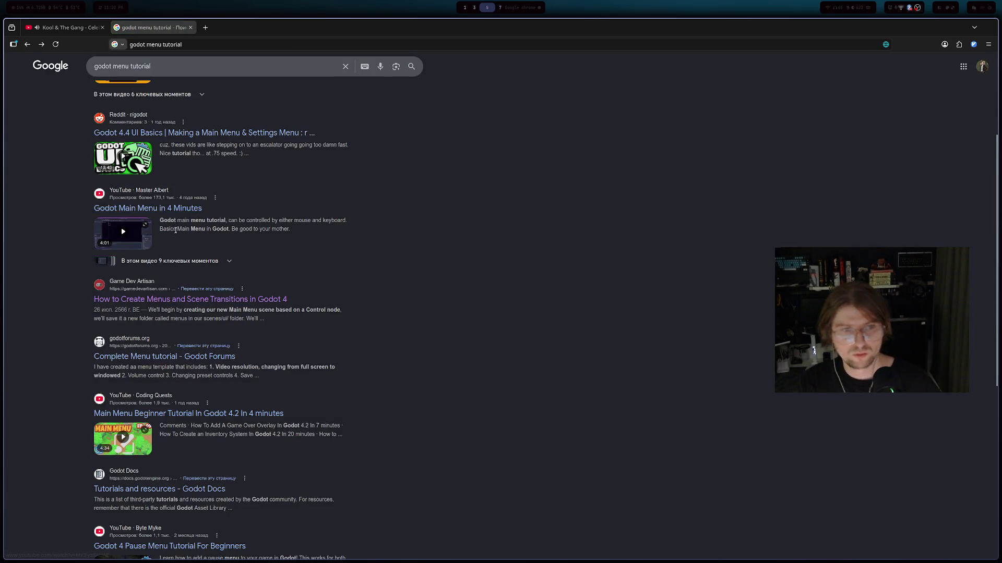
- Scroll the results and open 'Godot 4 Pause Menu Tutorial For Beginners' in a background tab
scroll(189, 226, "down", 3)
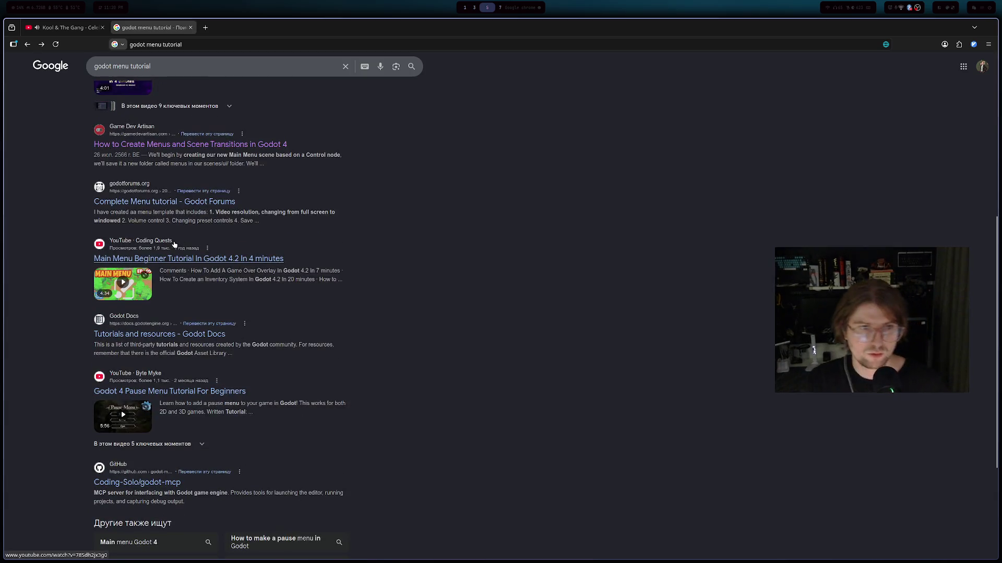
scroll(179, 235, "down", 3)
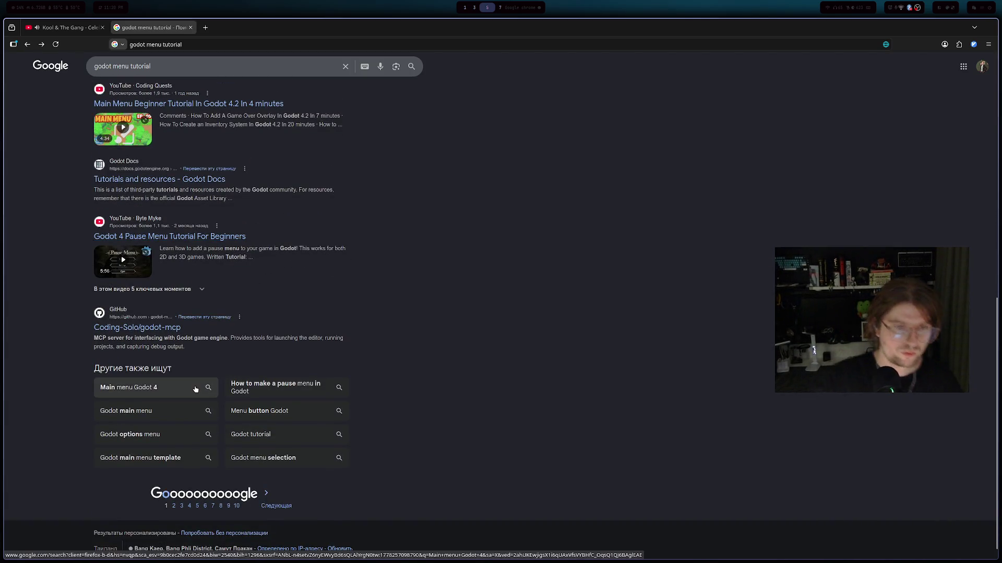
scroll(208, 381, "up", 5)
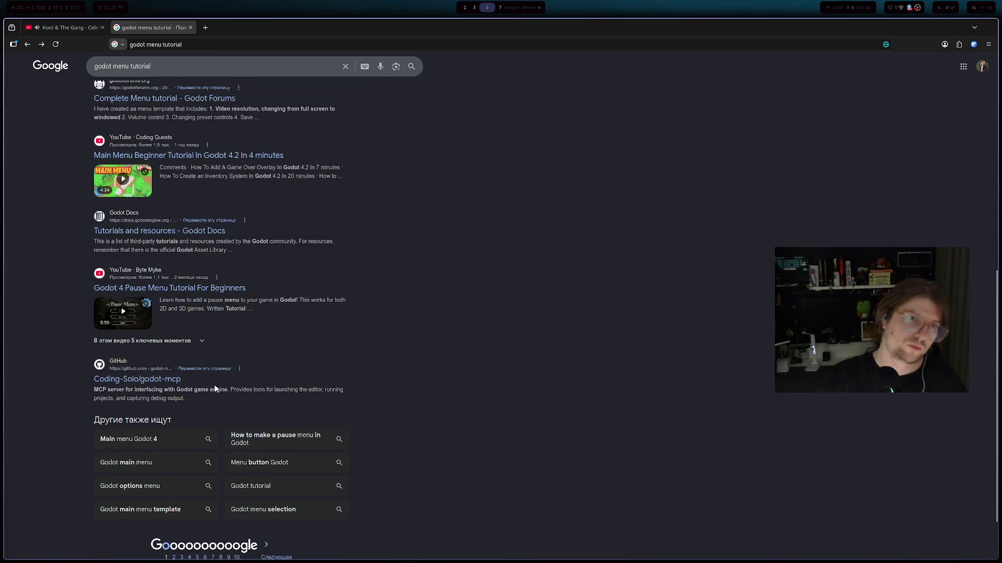
scroll(205, 377, "down", 1)
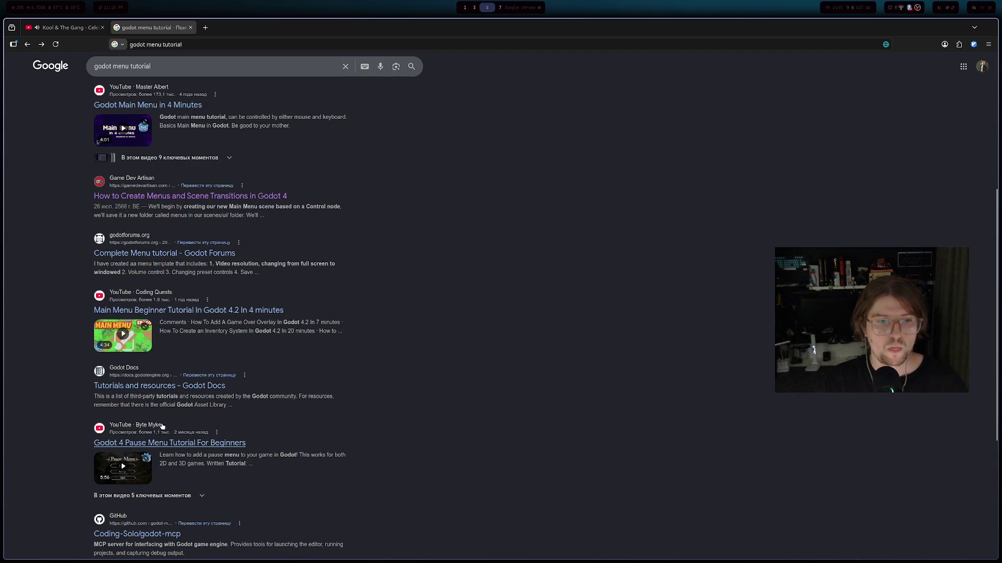
scroll(162, 426, "down", 1)
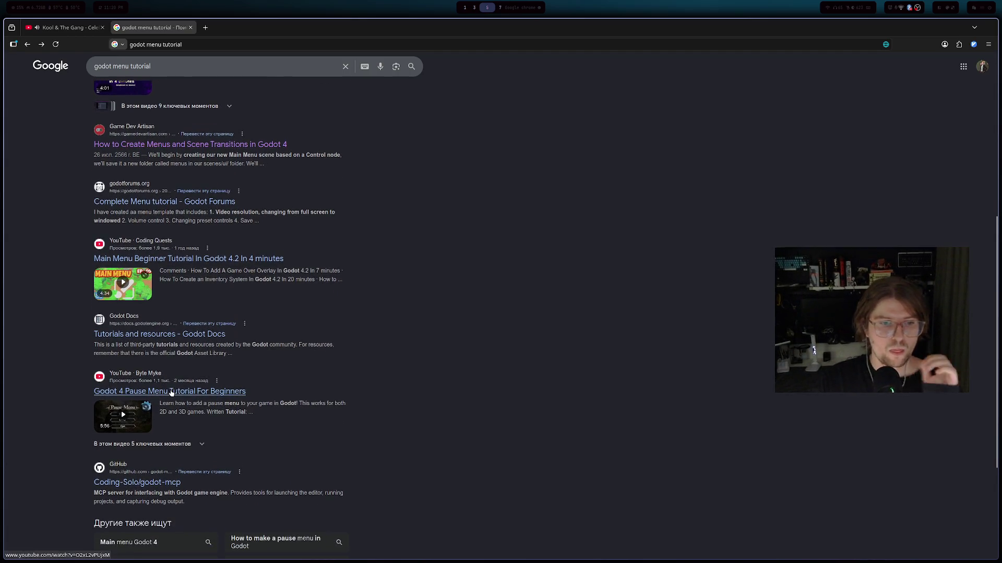
middle_click(213, 391)
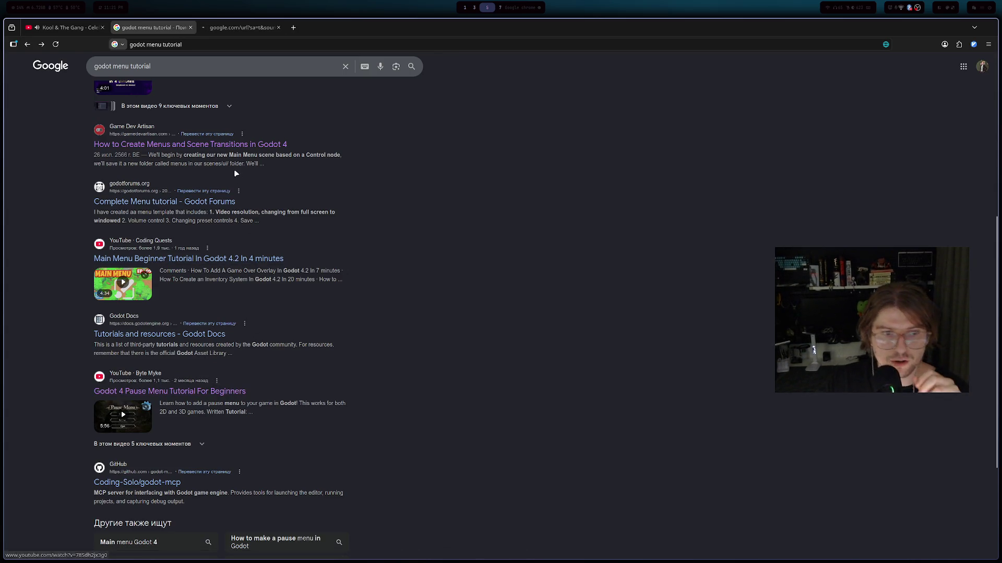
- View and close the pause-menu video, then open the dev.to 'Part 19: Pause Menu & Main Menu' article from further results
left_click(240, 28)
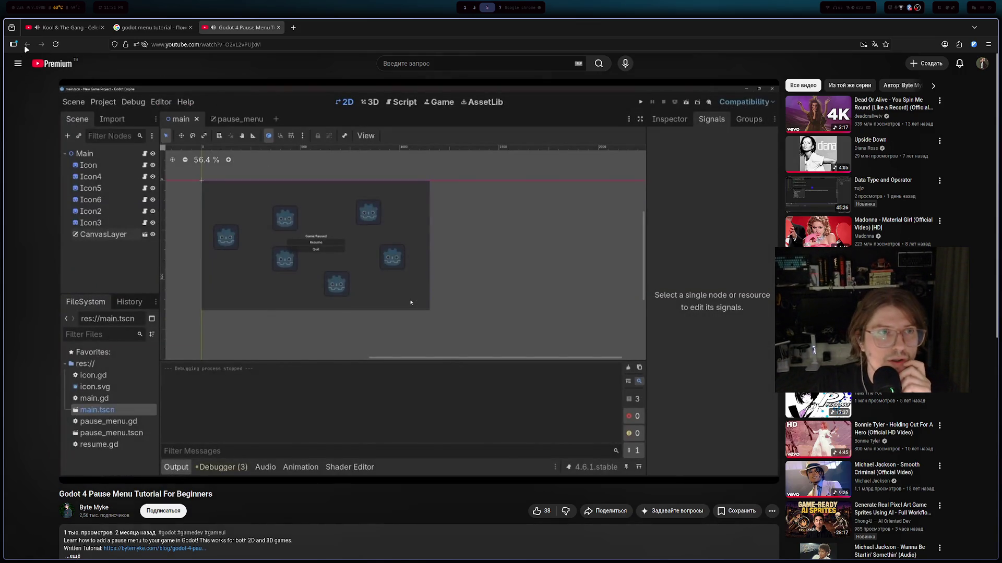
left_click(278, 27)
scroll(252, 196, "down", 5)
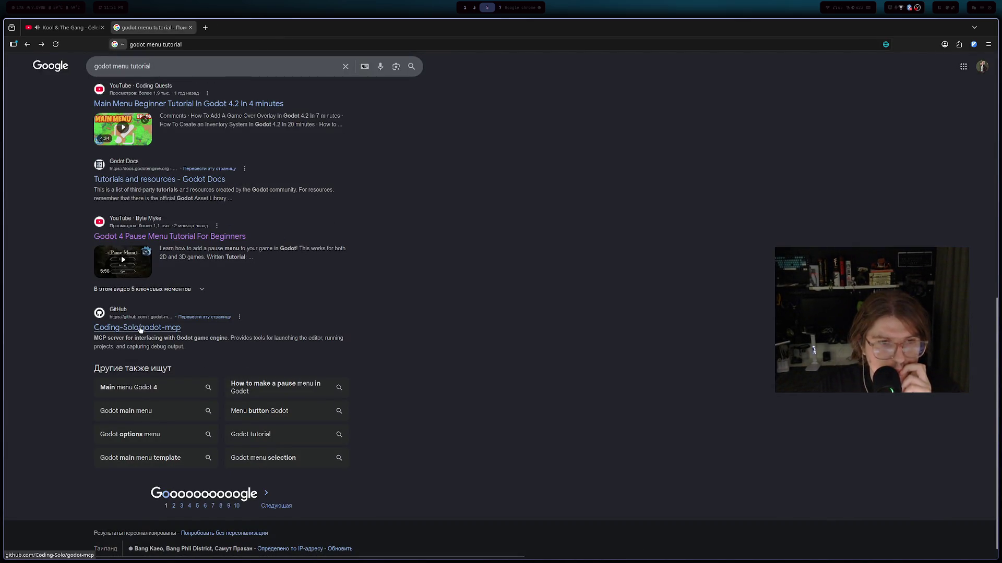
left_click(189, 506)
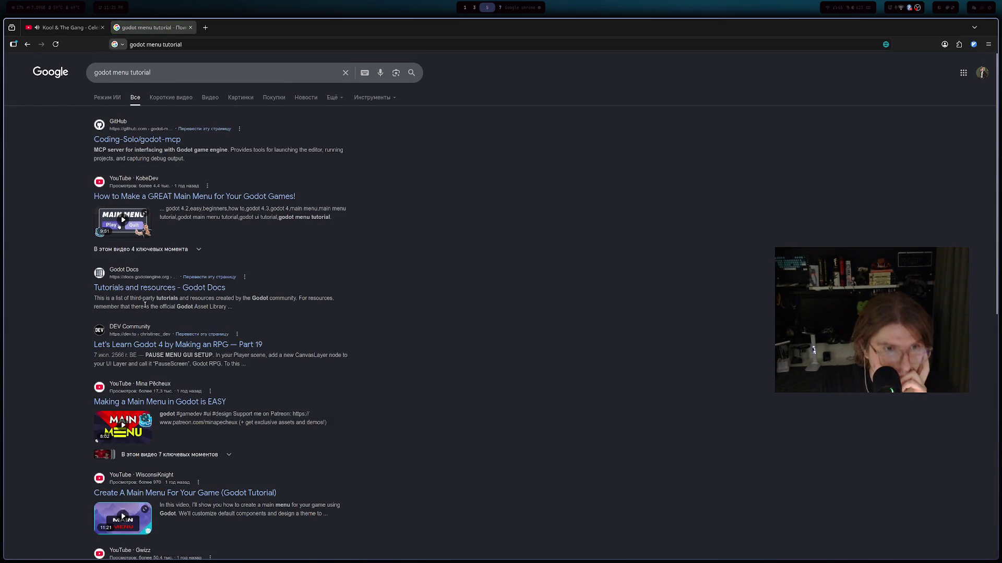
left_click(219, 346)
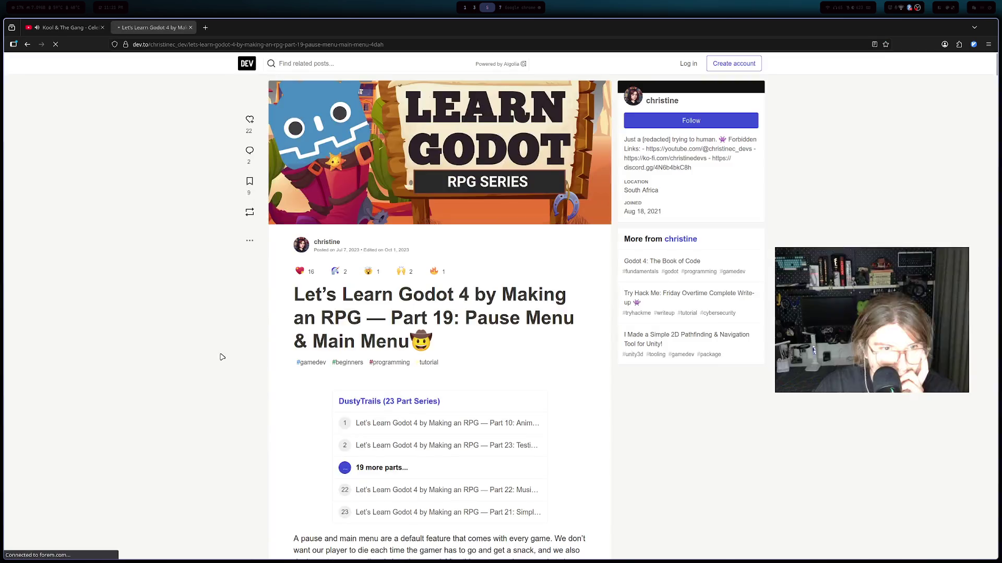
- Open the 'Part 10: Animating AI Movement' article from the DustyTrails RPG series
scroll(221, 353, "down", 2)
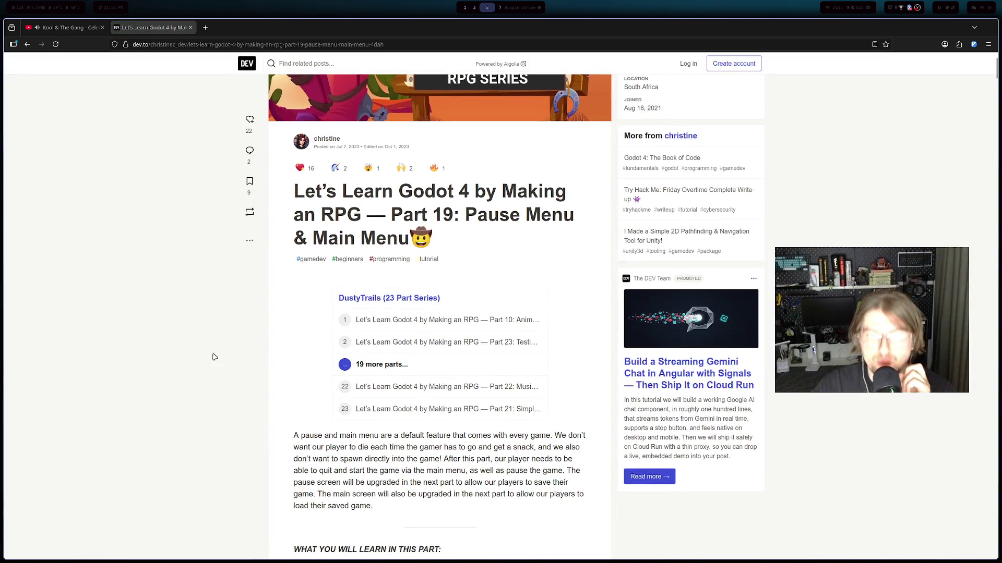
scroll(214, 357, "down", 15)
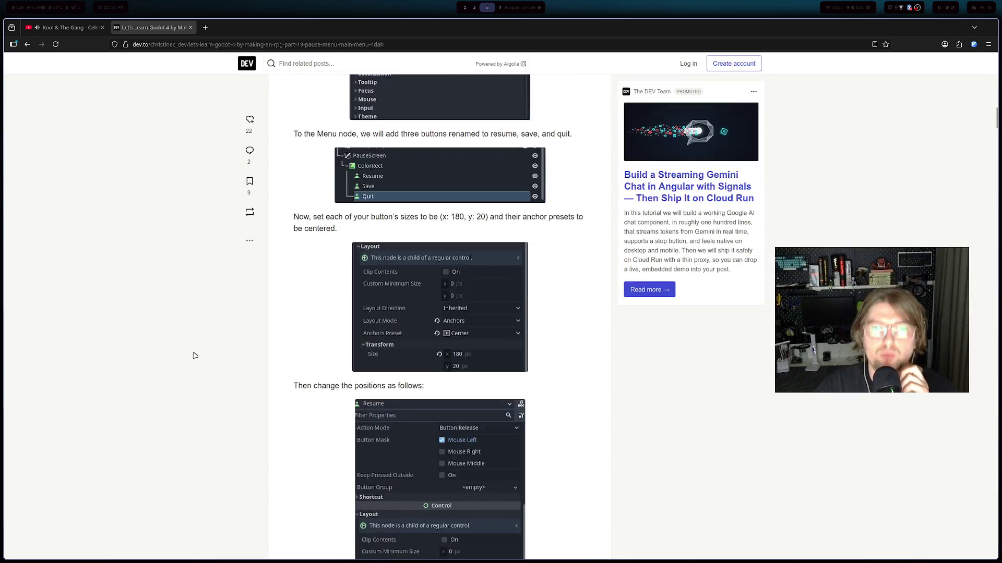
scroll(194, 355, "down", 5)
scroll(203, 352, "up", 15)
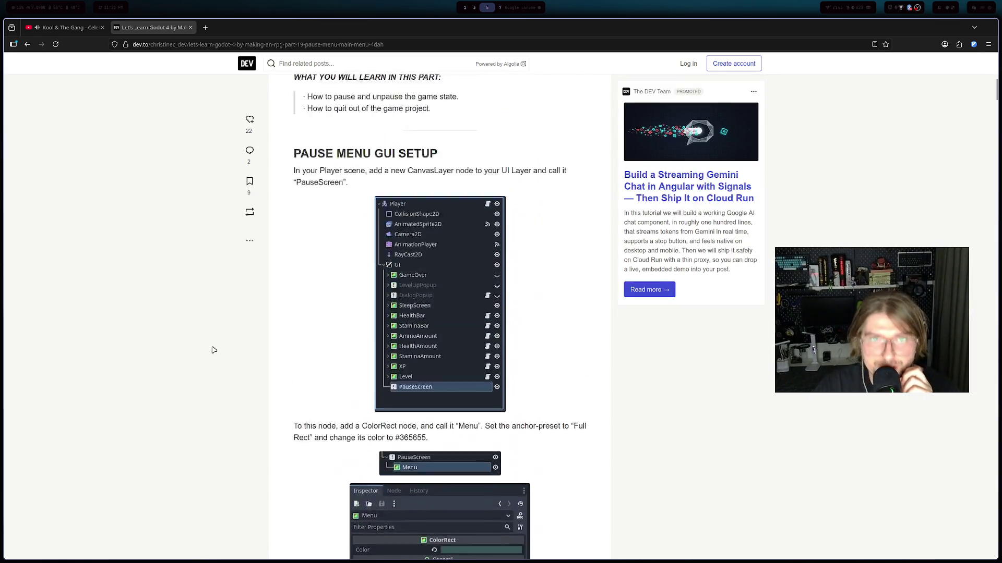
scroll(213, 350, "up", 10)
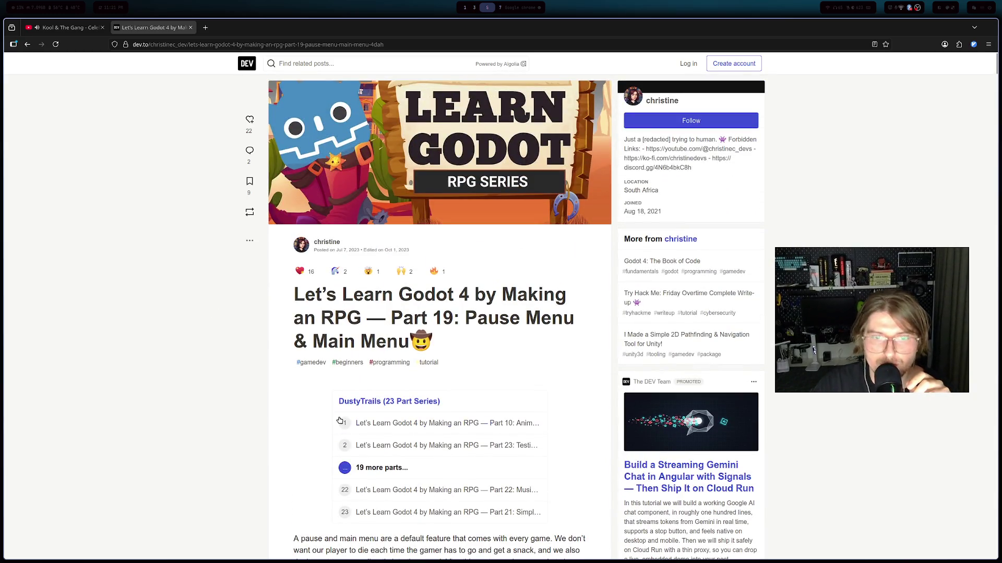
left_click(340, 422)
- Read the Part 10 intro and series list, then open the full DustyTrails series article list
triple_click(328, 321)
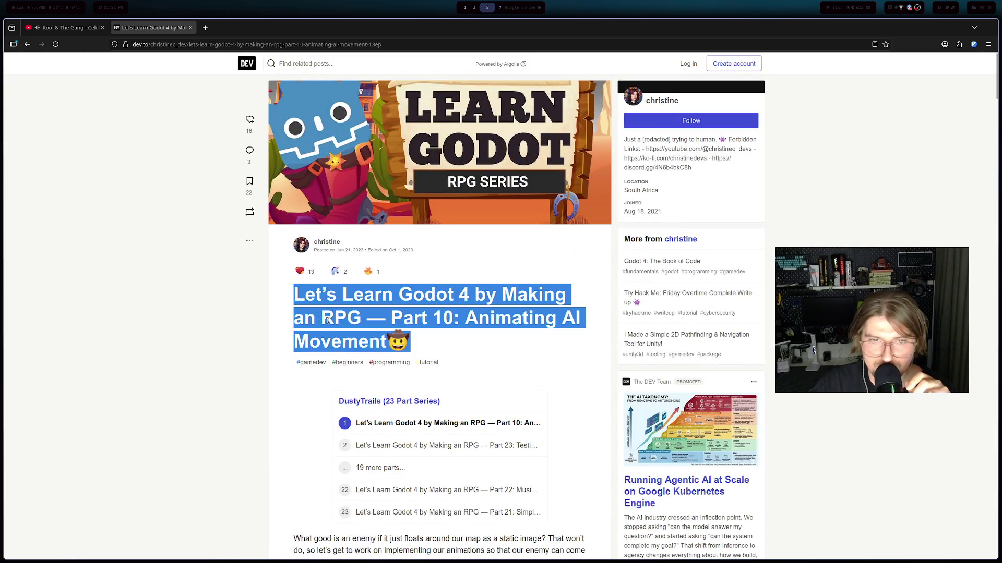
scroll(339, 339, "down", 15)
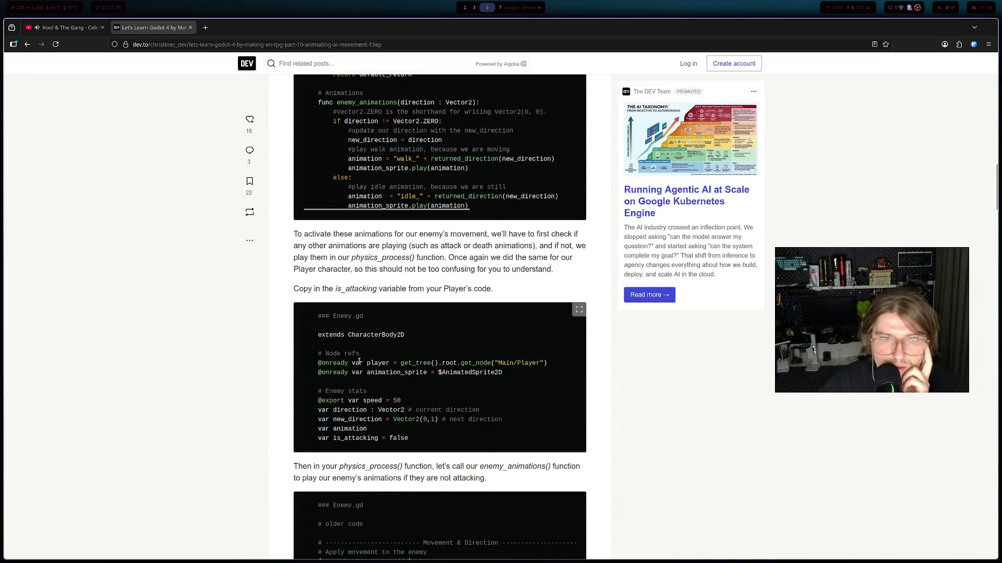
scroll(359, 361, "down", 20)
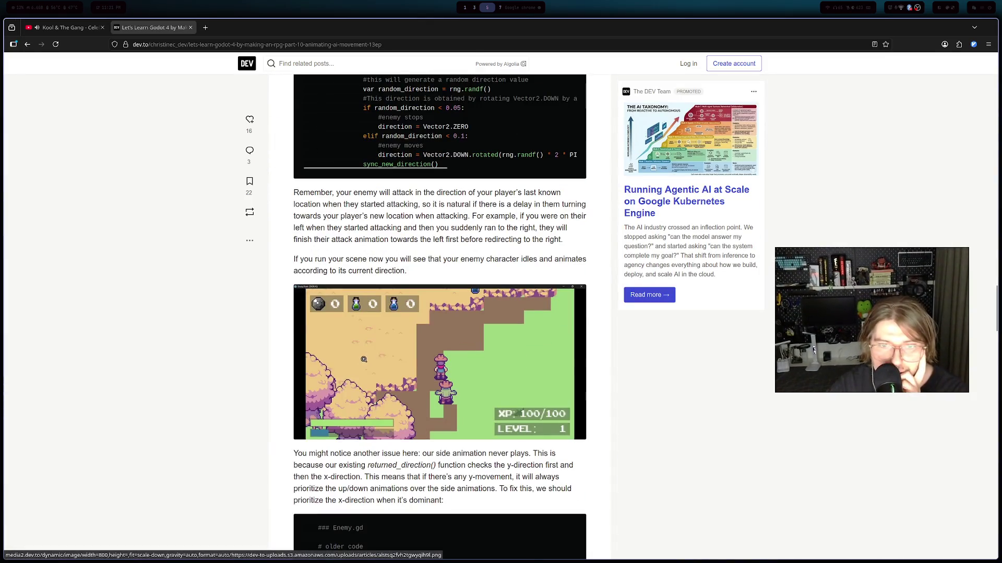
scroll(347, 368, "up", 20)
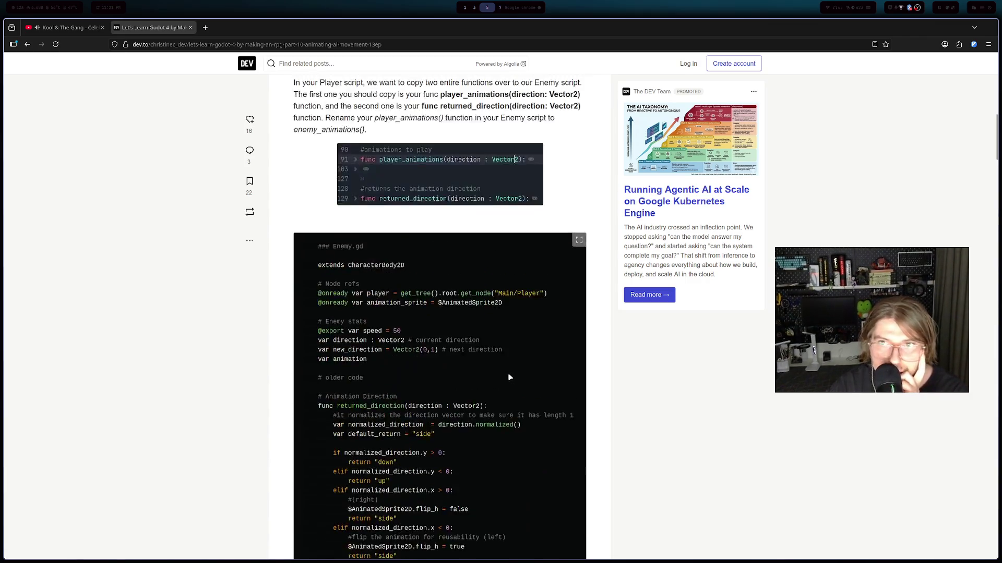
scroll(506, 377, "up", 4)
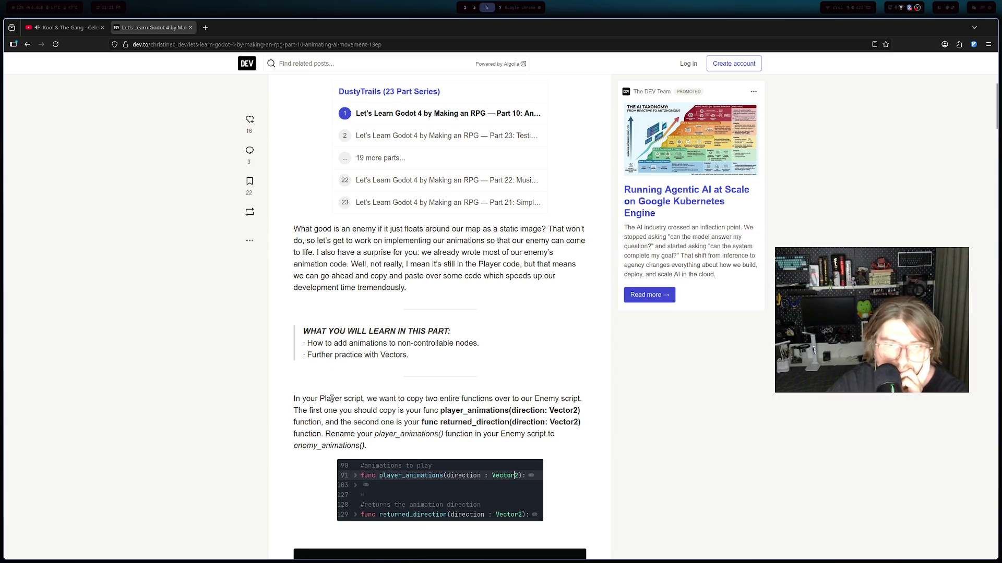
scroll(332, 399, "down", 1)
left_click_drag(360, 348, 402, 359)
scroll(365, 278, "up", 7)
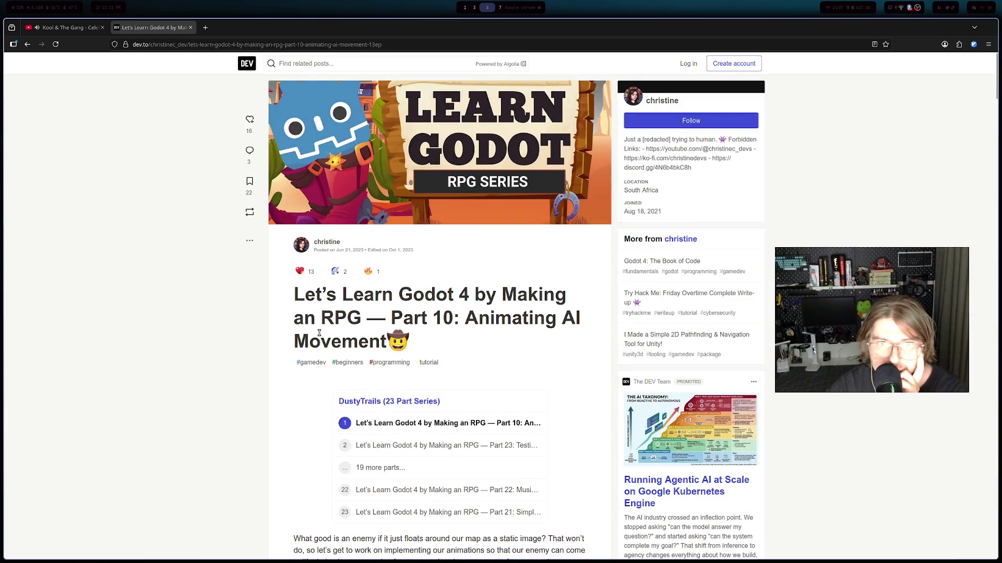
scroll(369, 312, "down", 6)
scroll(455, 217, "up", 2)
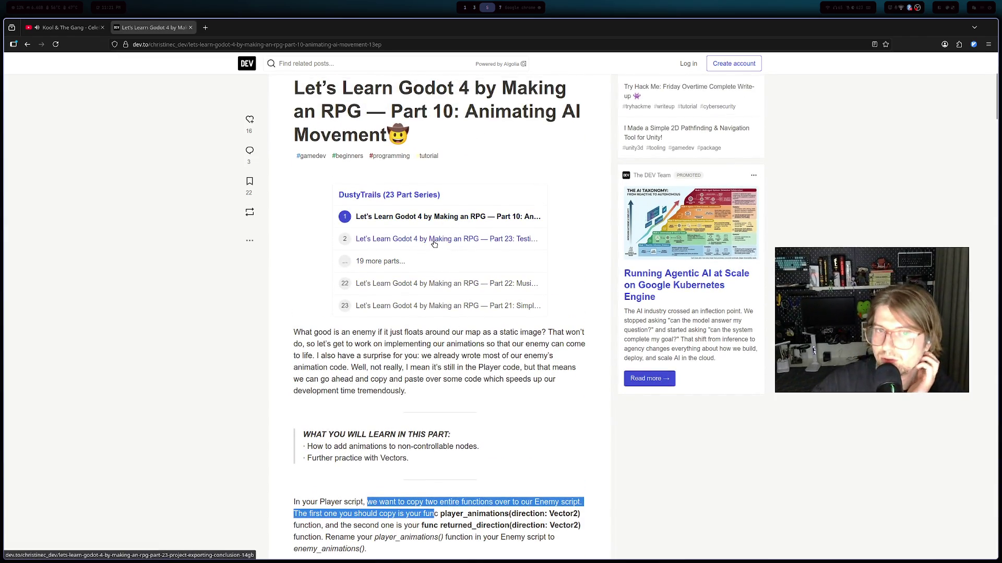
left_click(386, 199)
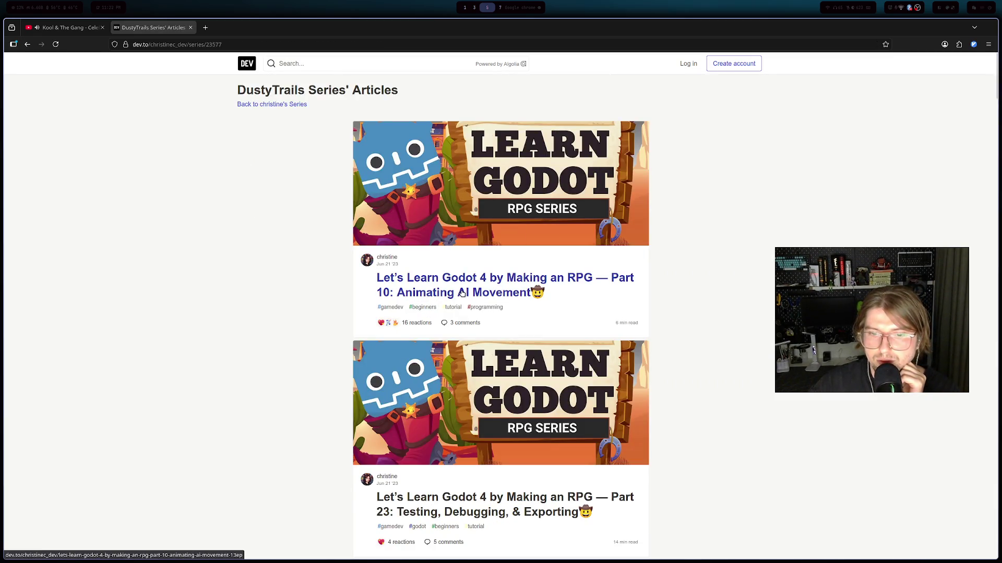
- Search the DustyTrails list for 'Part 1' to reach the 'Part 1: Project Overview & Setup' entry
scroll(461, 294, "down", 20)
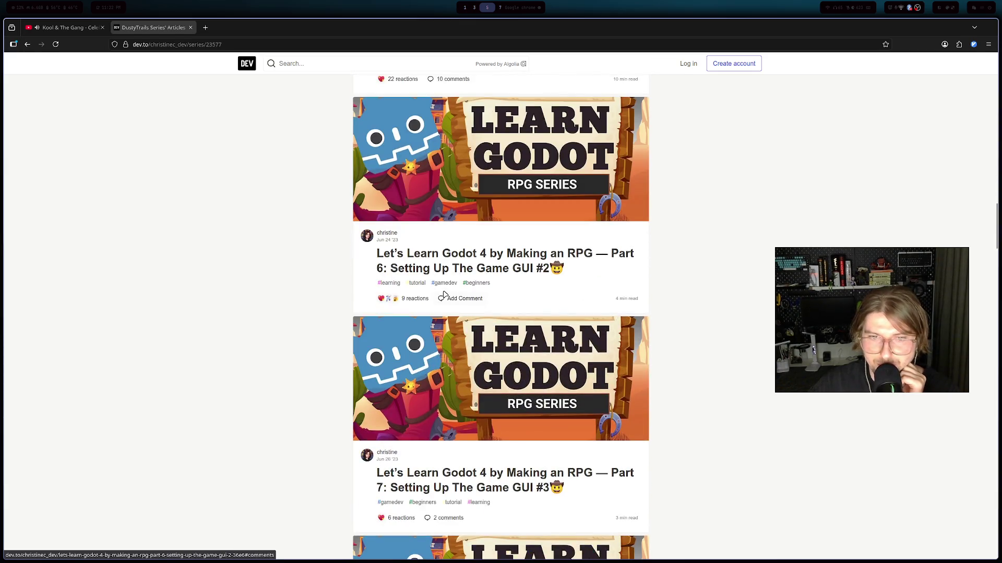
scroll(443, 295, "down", 7)
key("ctrl+f")
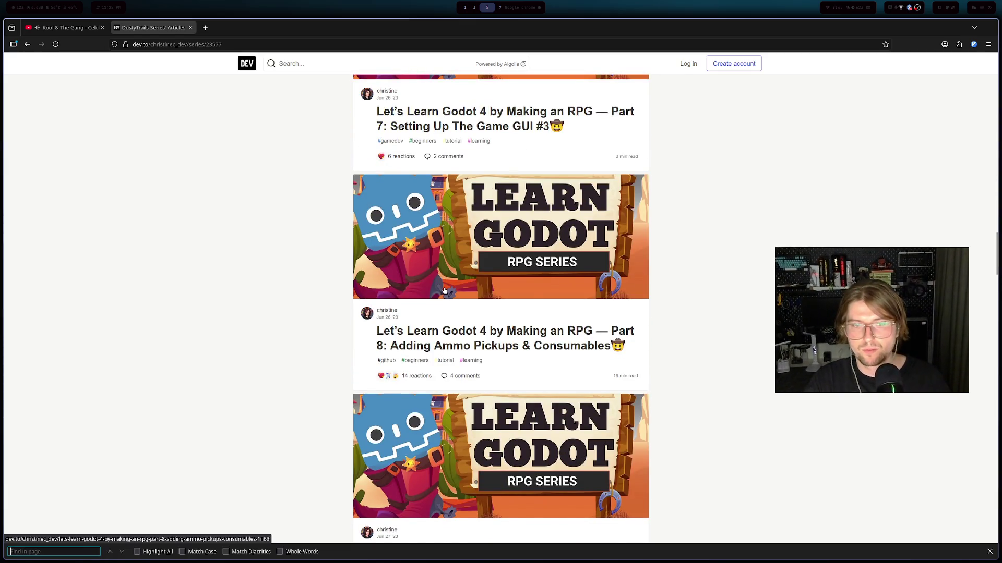
type("Pasrt")
type("t 1")
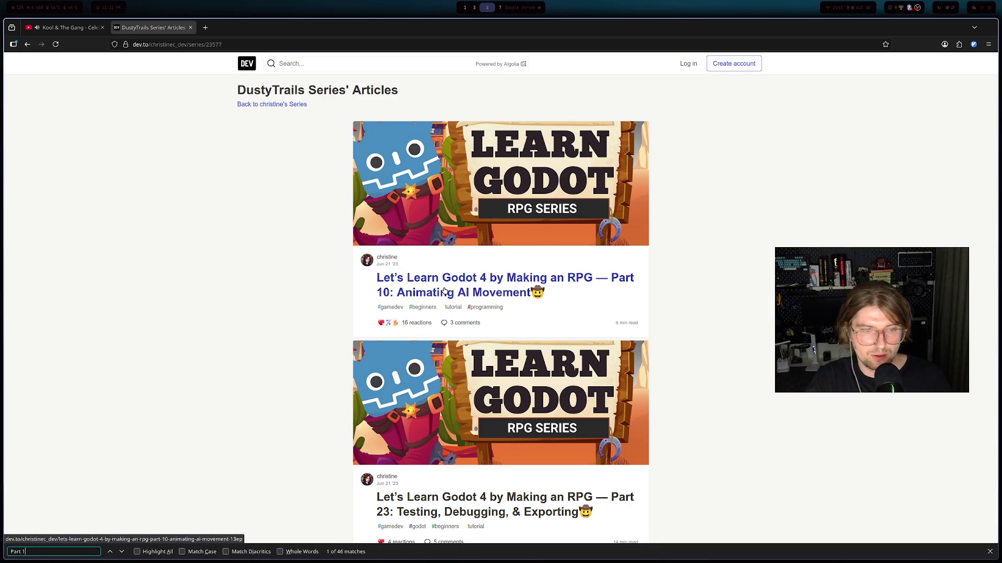
key("Return")
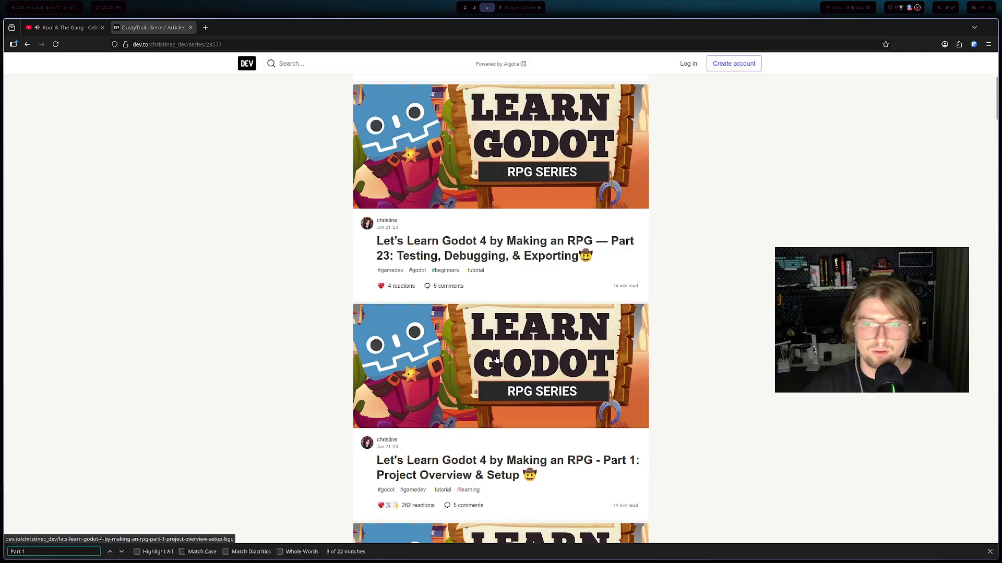
- Open the 'Part 1: Project Overview & Setup' article and scroll to its topics list
left_click(445, 467)
scroll(417, 407, "down", 2)
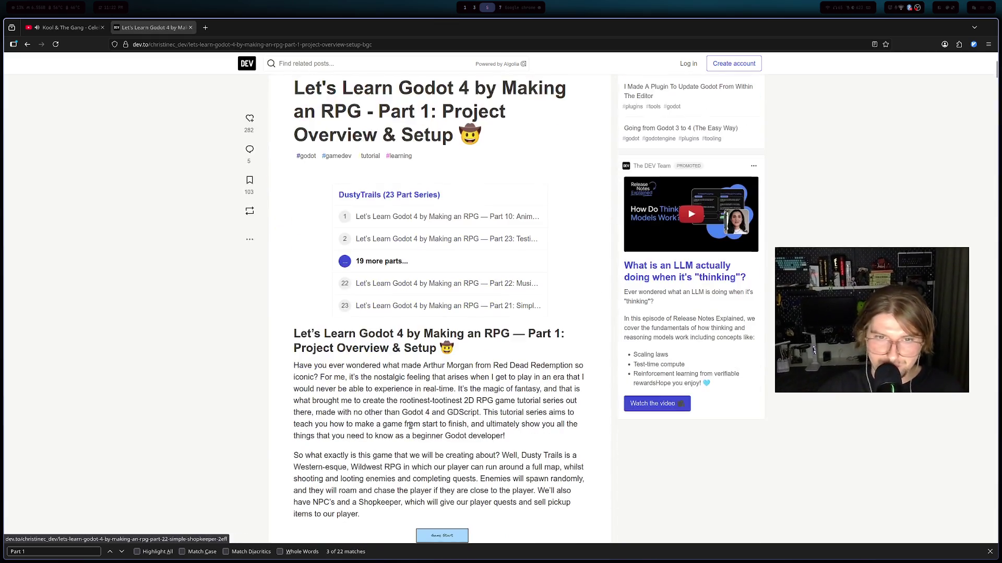
scroll(413, 404, "down", 4)
scroll(401, 410, "down", 3)
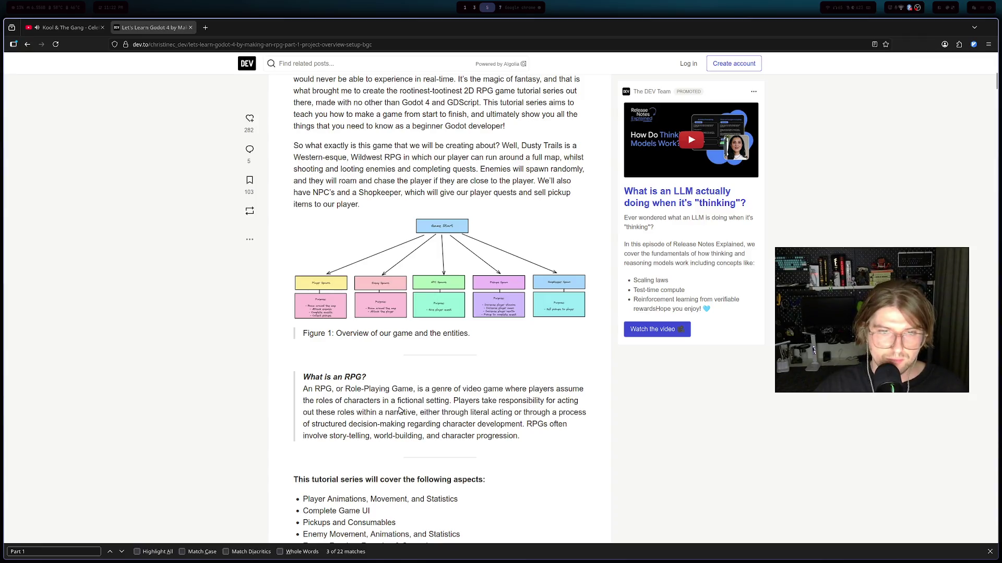
scroll(401, 410, "down", 4)
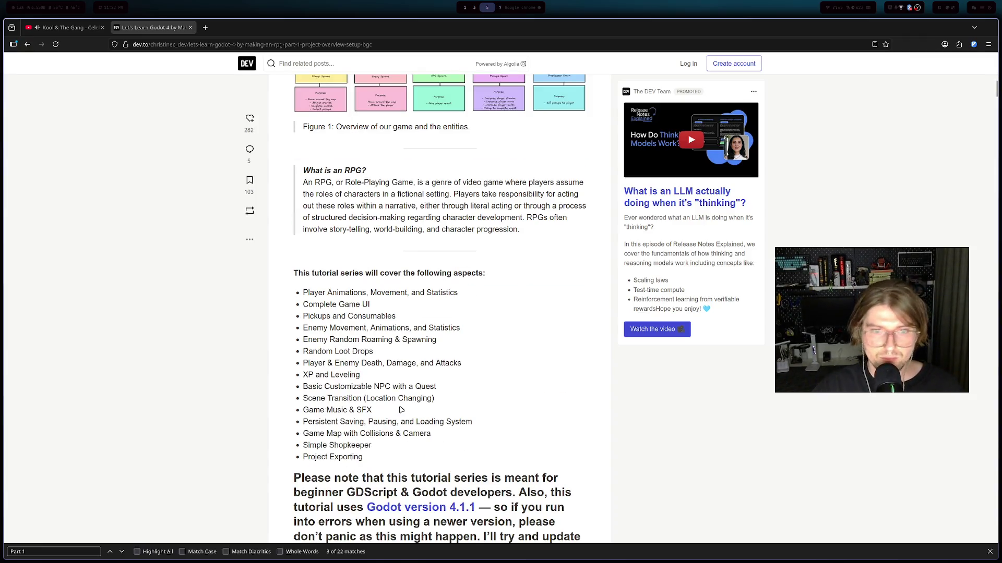
- Highlight the topics from Player Animations and Enemy Movement through Scene Transition and Game Music & SFX
left_click_drag(318, 295, 396, 299)
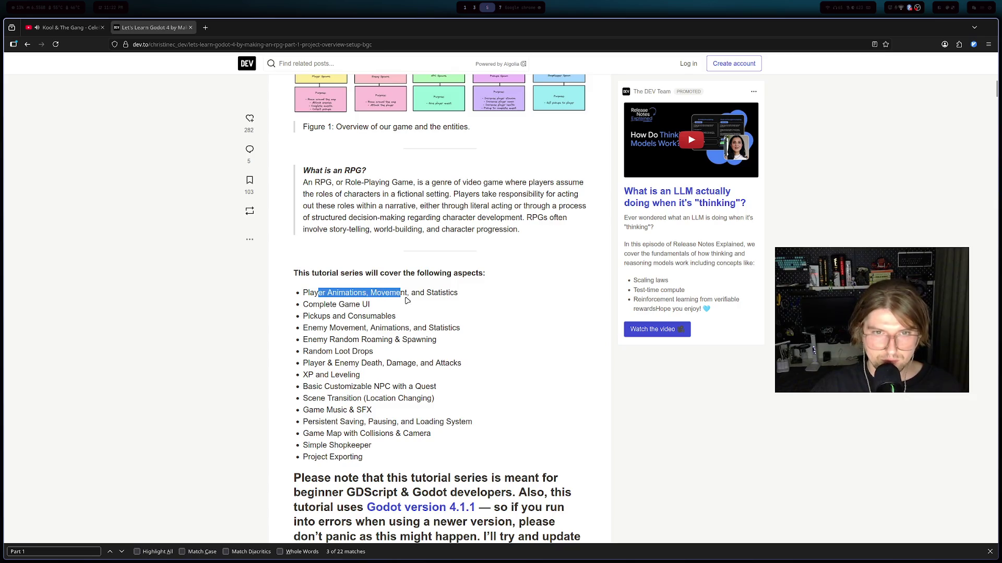
mouse_move(319, 306)
left_mouse_down()
mouse_move(371, 305)
mouse_move(394, 317)
left_mouse_up()
mouse_move(336, 329)
left_mouse_down()
mouse_move(441, 329)
mouse_move(442, 340)
left_mouse_up()
left_click(328, 348)
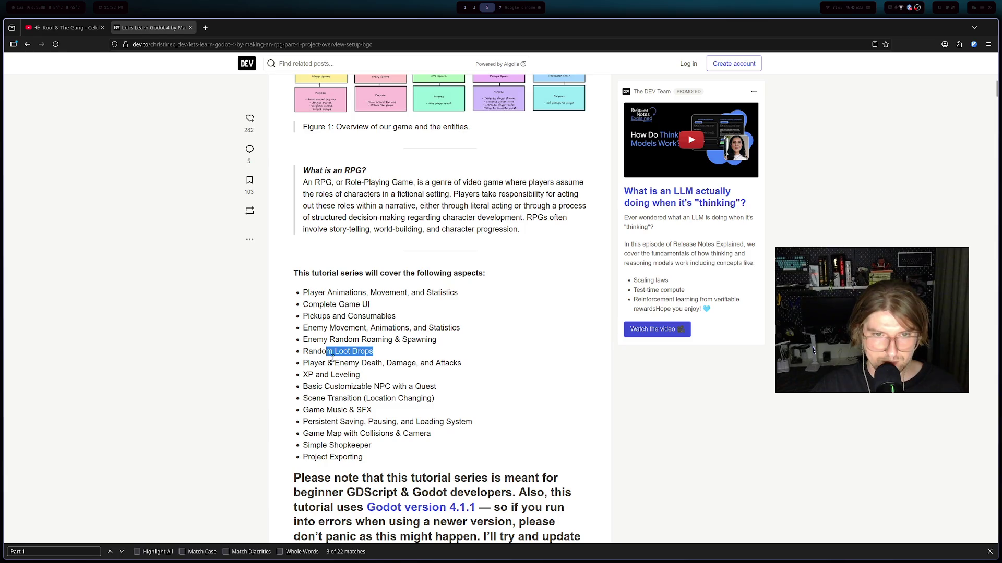
left_click_drag(328, 363, 437, 360)
mouse_move(319, 375)
left_mouse_down()
mouse_move(360, 375)
mouse_move(424, 397)
left_mouse_up()
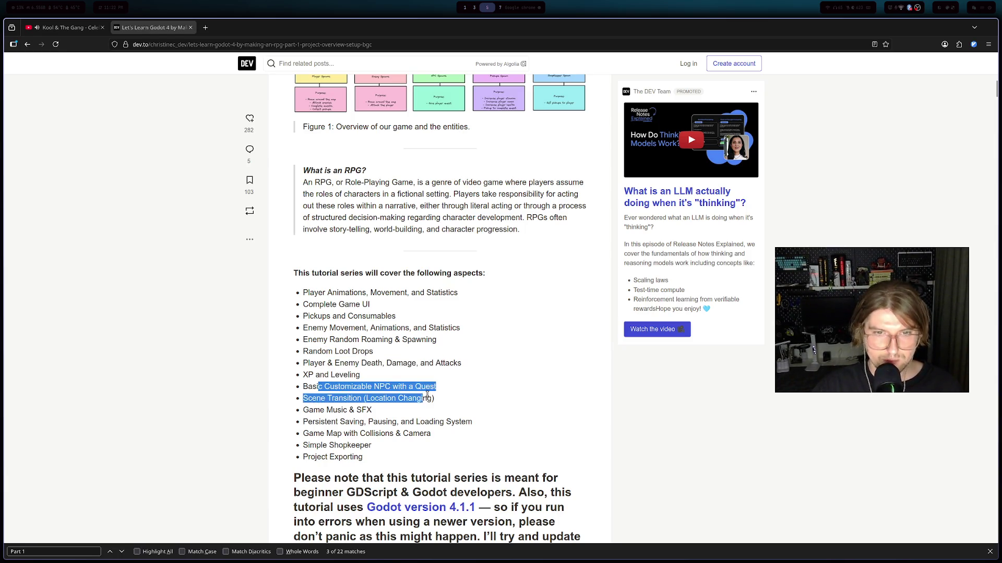
mouse_move(324, 386)
left_mouse_down()
mouse_move(438, 401)
mouse_move(404, 389)
mouse_move(402, 398)
left_mouse_up()
left_click_drag(324, 410, 422, 423)
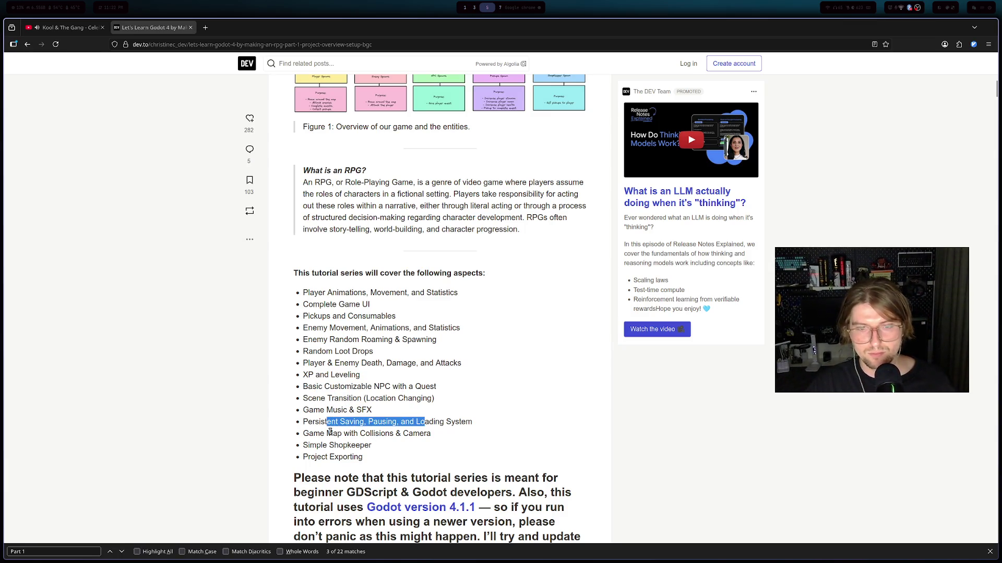
- Highlight the beginner-developer note and the warning about errors in Godot versions newer than 4.1.1
scroll(379, 444, "down", 3)
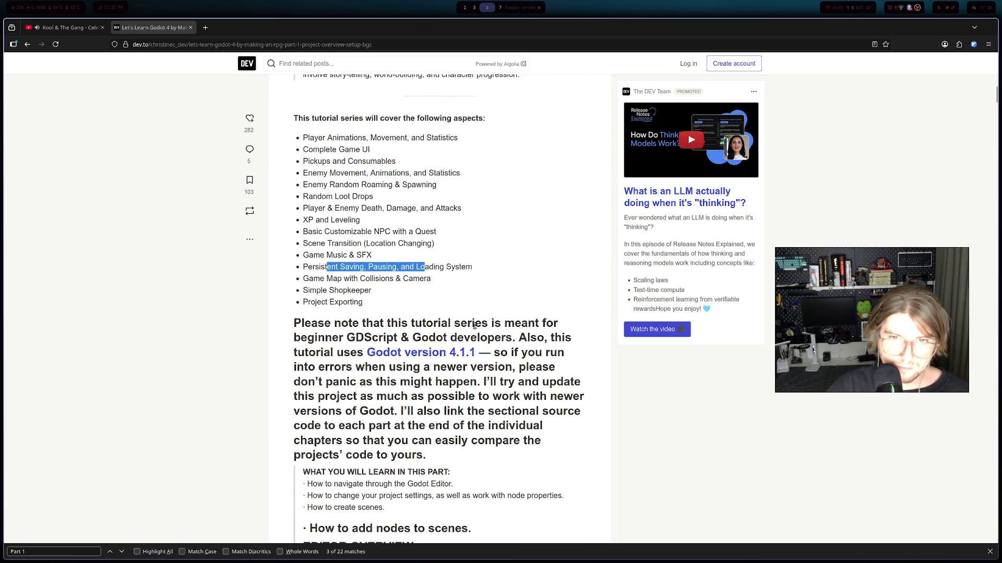
left_click_drag(409, 338, 526, 338)
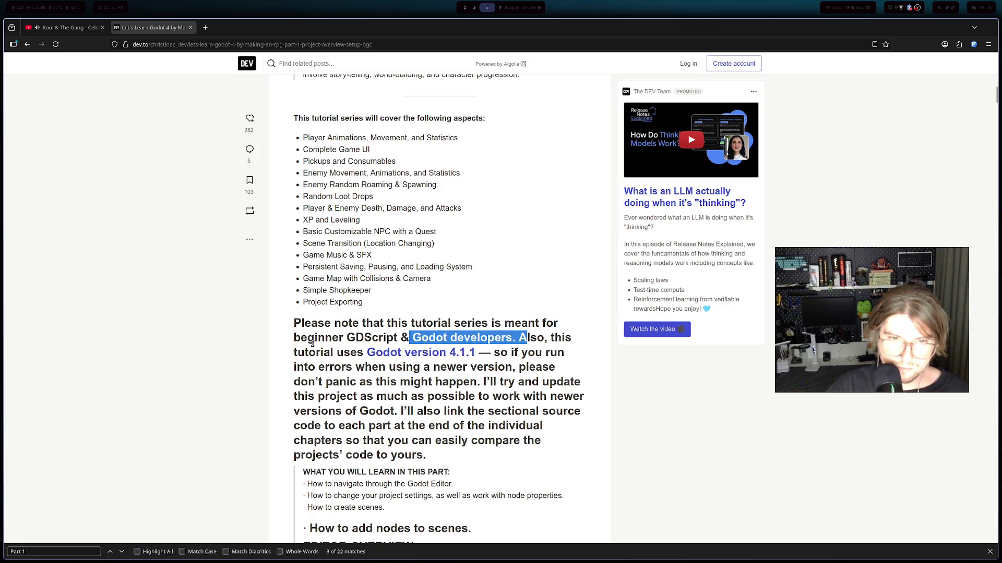
left_click_drag(325, 367, 490, 369)
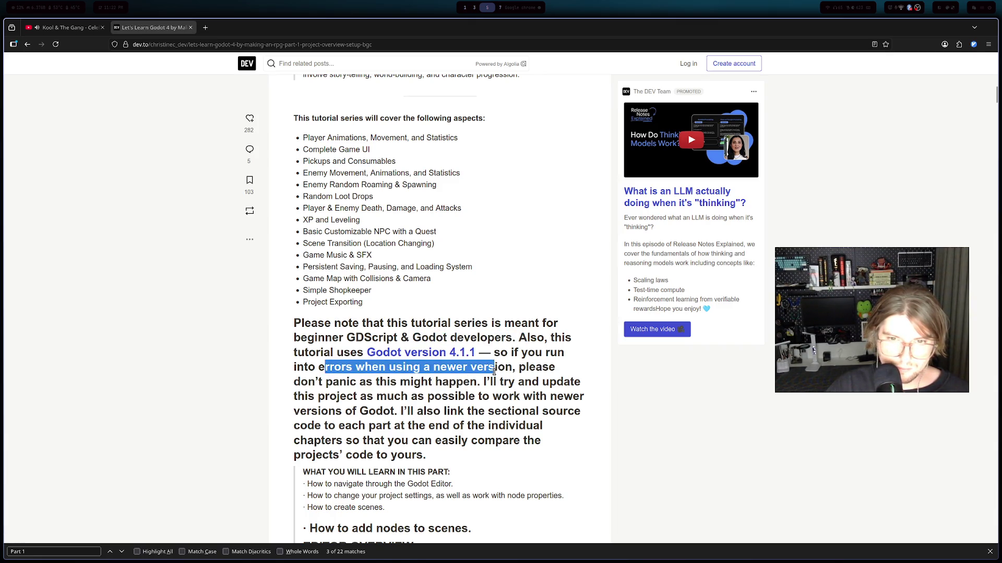
scroll(343, 381, "down", 6)
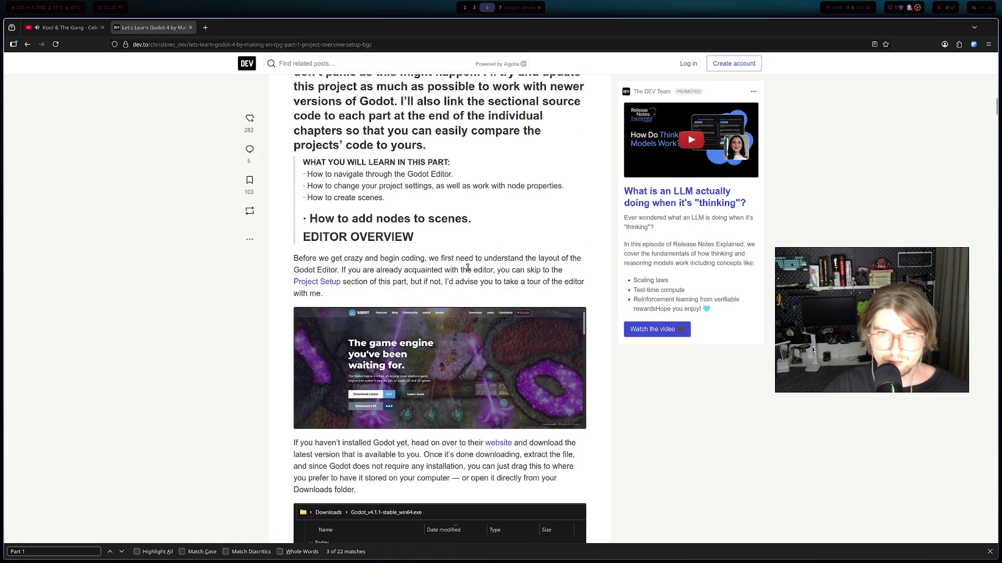
- Scroll down the Part 1 article to its nodes-and-scenes section
scroll(422, 311, "down", 4)
scroll(379, 306, "down", 5)
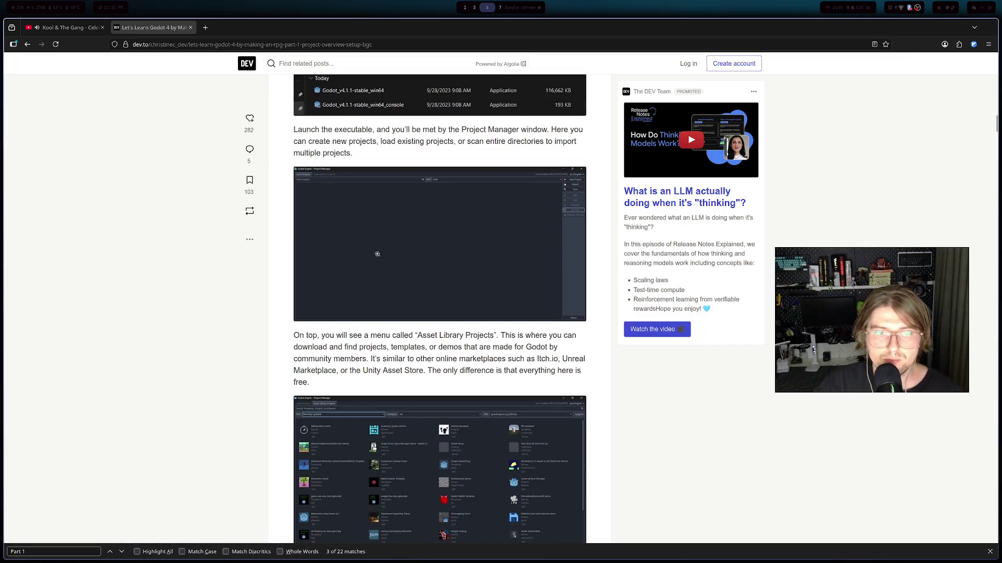
scroll(350, 265, "down", 8)
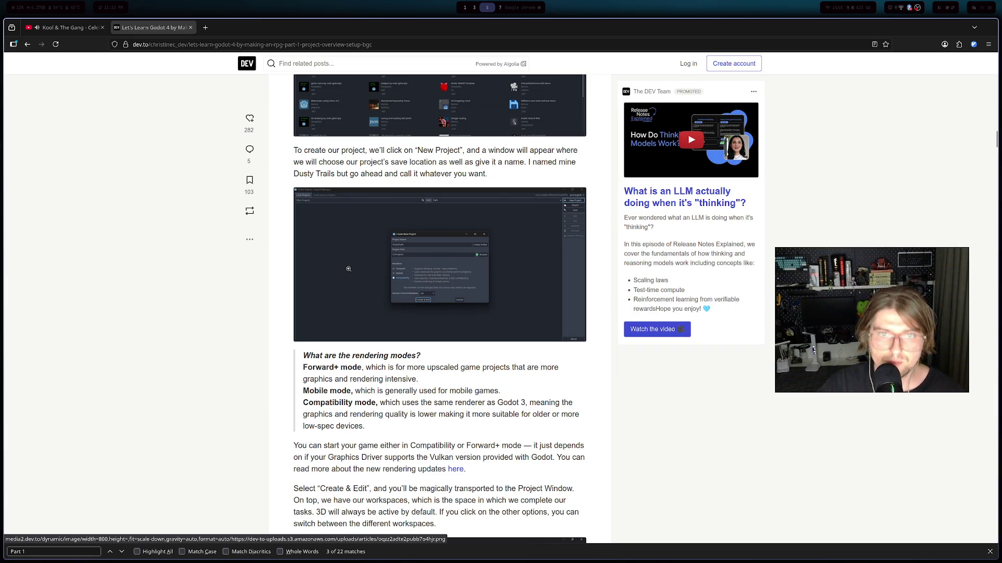
scroll(346, 271, "down", 4)
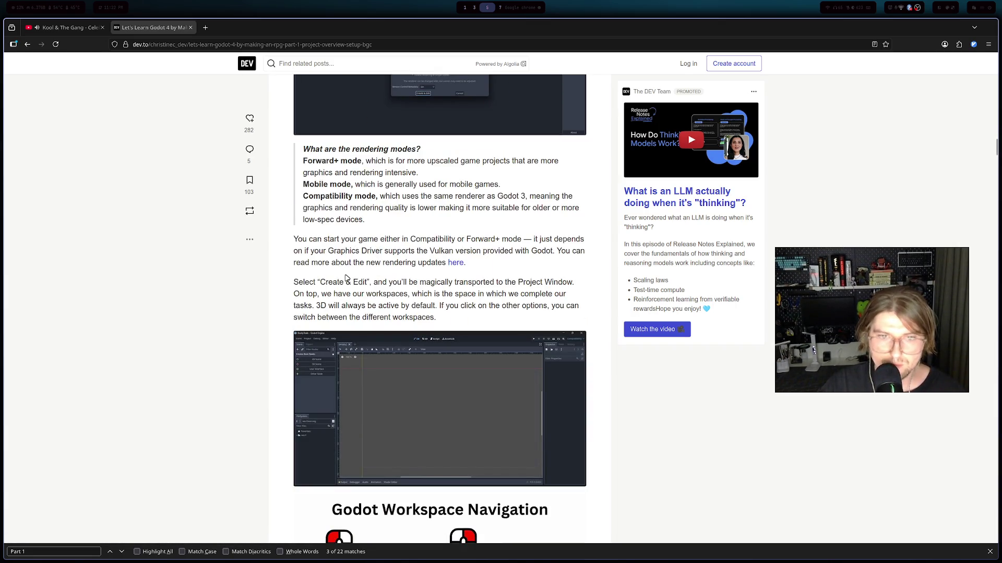
scroll(347, 279, "down", 3)
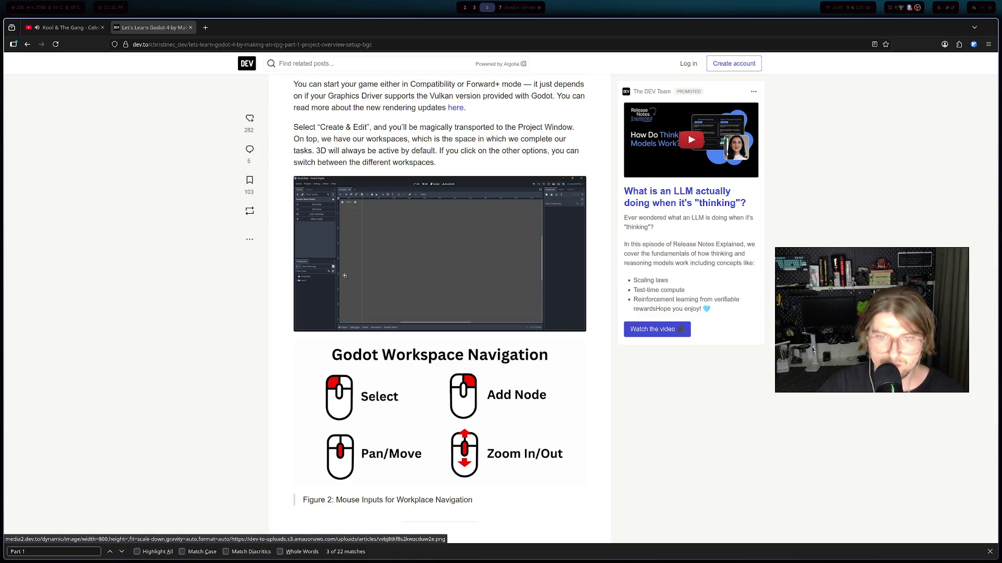
scroll(344, 275, "down", 8)
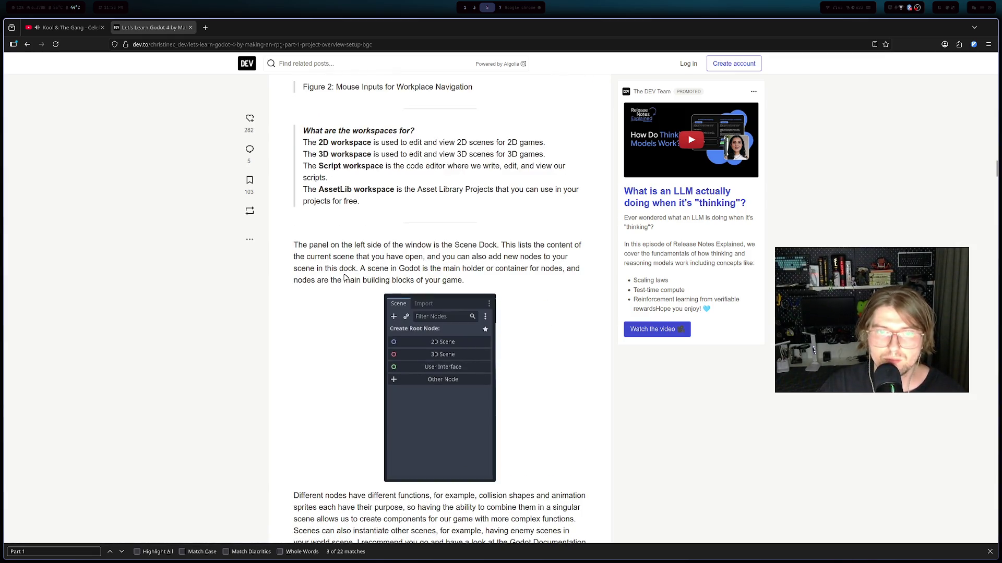
scroll(344, 277, "down", 5)
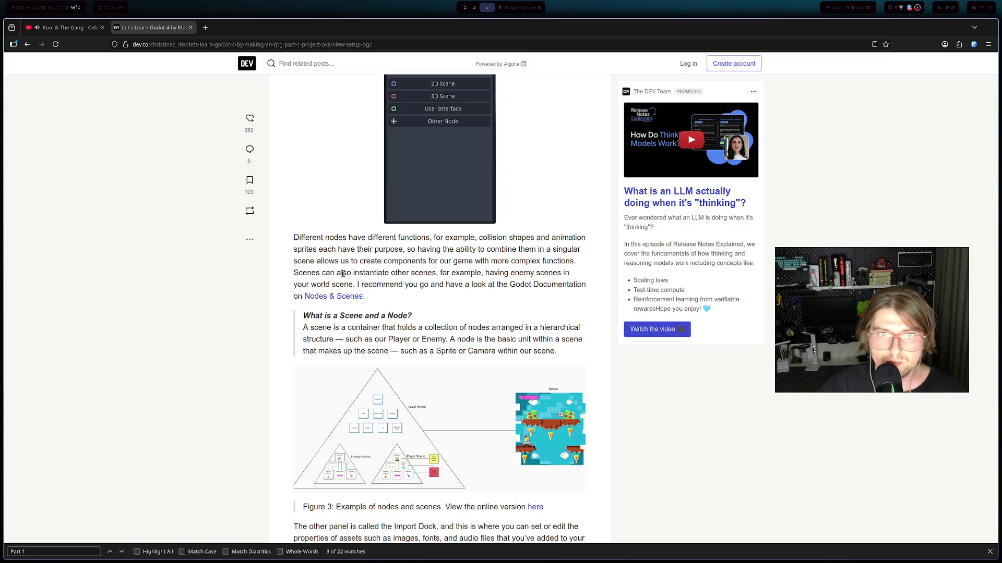
- Select the 'What is a Scene and a Node?' explanation, then switch to the Twitch Stream Manager
left_click_drag(342, 311, 403, 312)
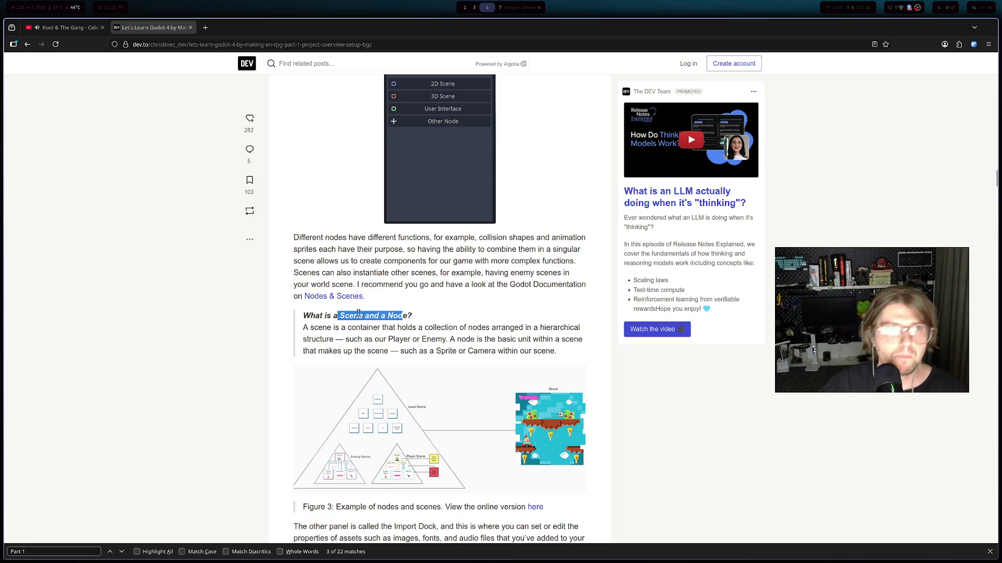
scroll(344, 324, "down", 1)
left_click_drag(327, 276, 410, 275)
triple_click(457, 273)
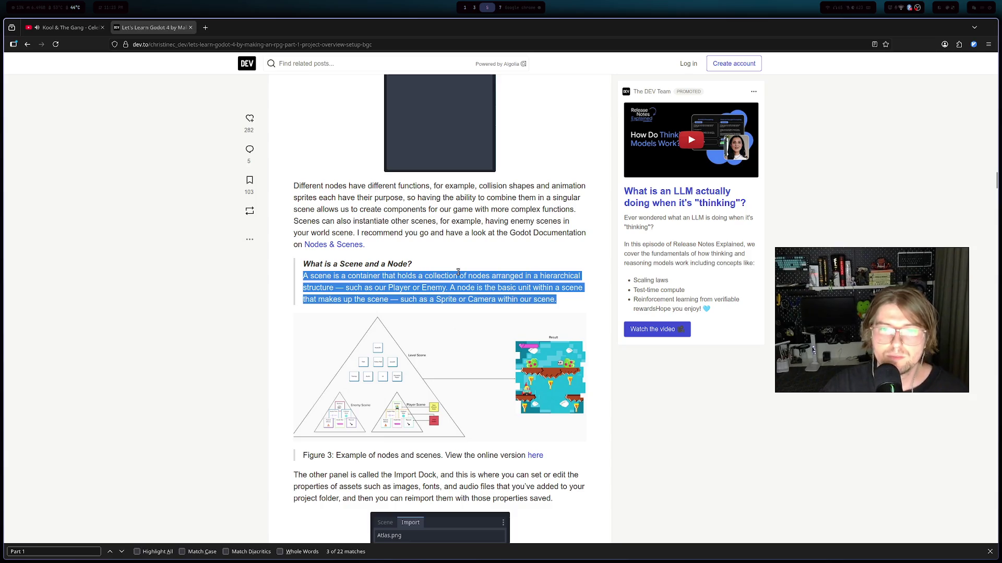
key("alt+Tab")
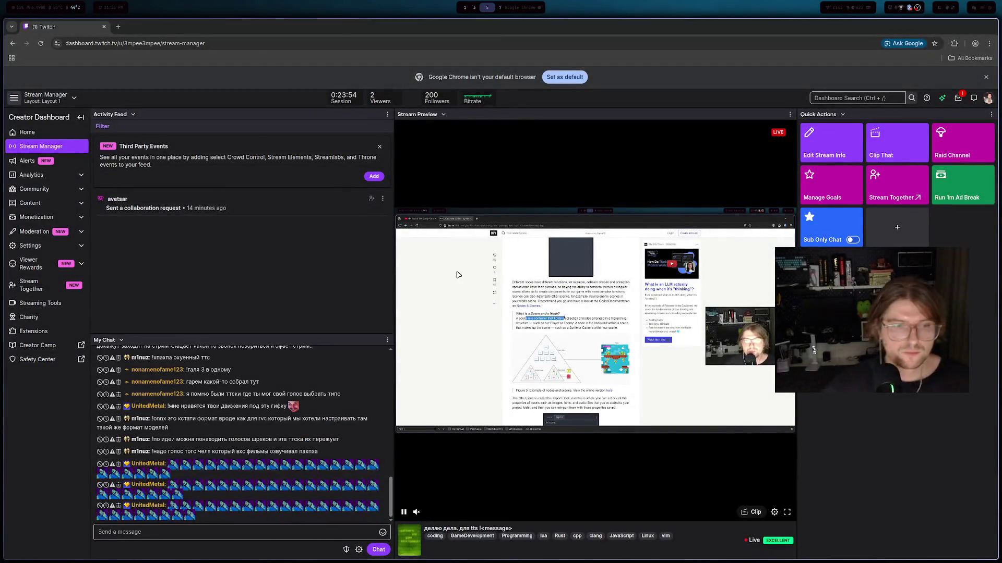
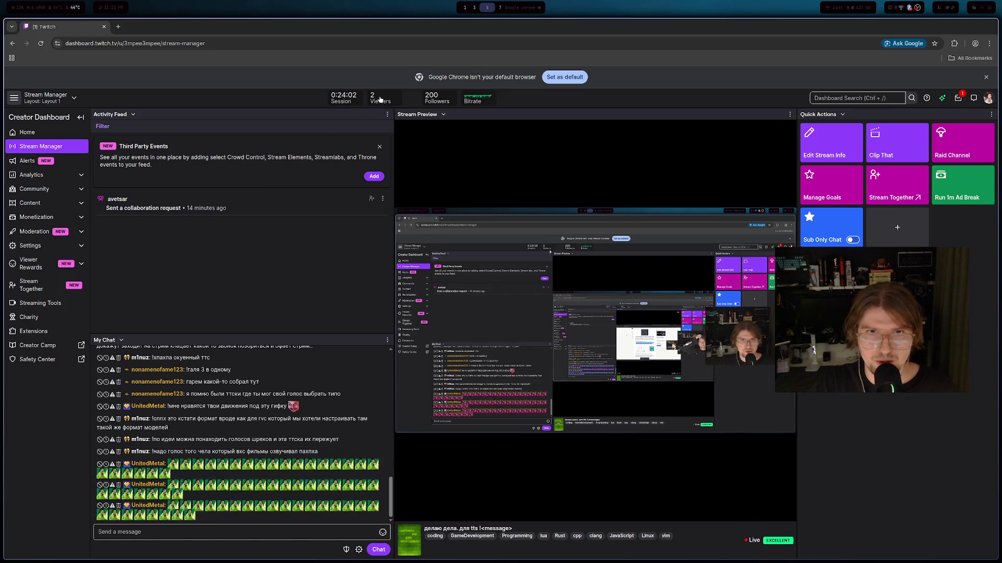
- Switch from the Twitch dashboard to the dev.to Godot tutorial article in Firefox
key("alt+Tab")
scroll(359, 278, "down", 7)
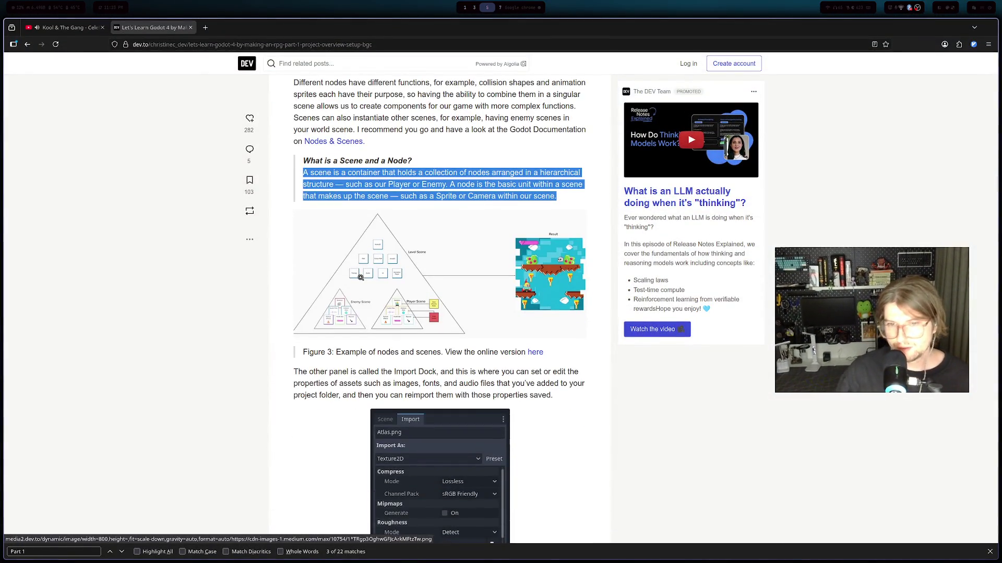
- Read through the article's sections on scenes, the Import Dock and the FileSystem panel
scroll(353, 267, "down", 7)
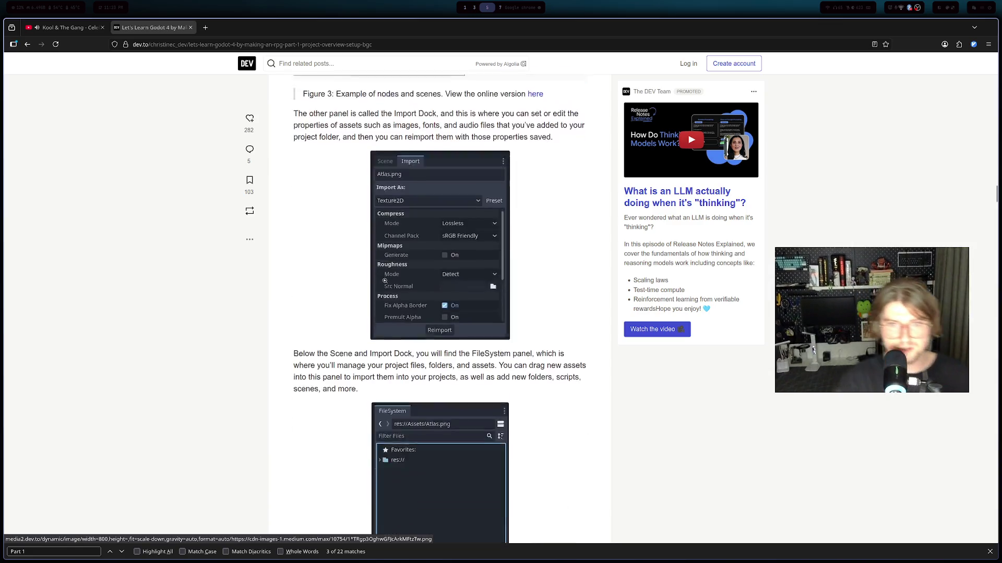
scroll(339, 256, "up", 6)
scroll(330, 247, "down", 4)
scroll(329, 247, "down", 5)
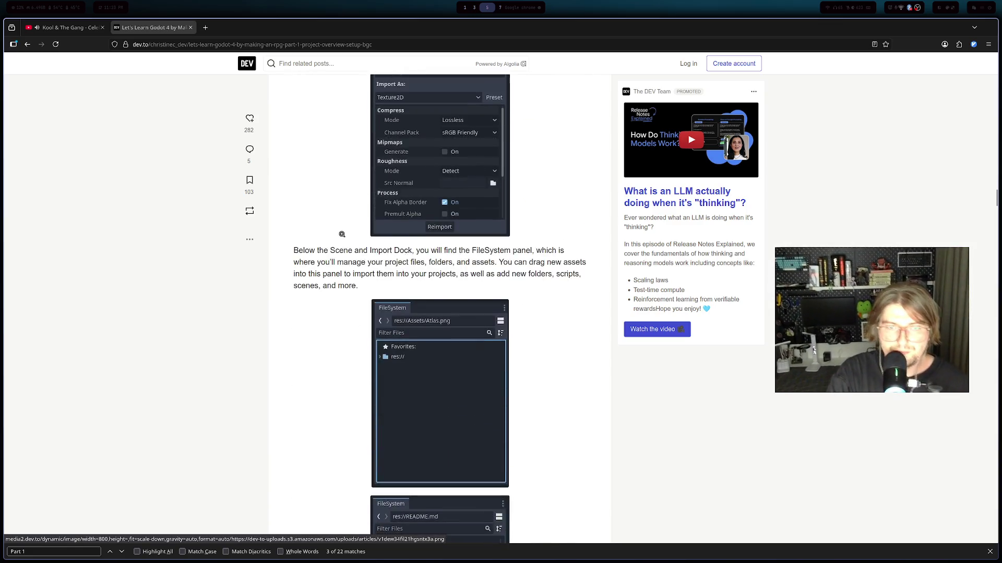
scroll(342, 232, "up", 9)
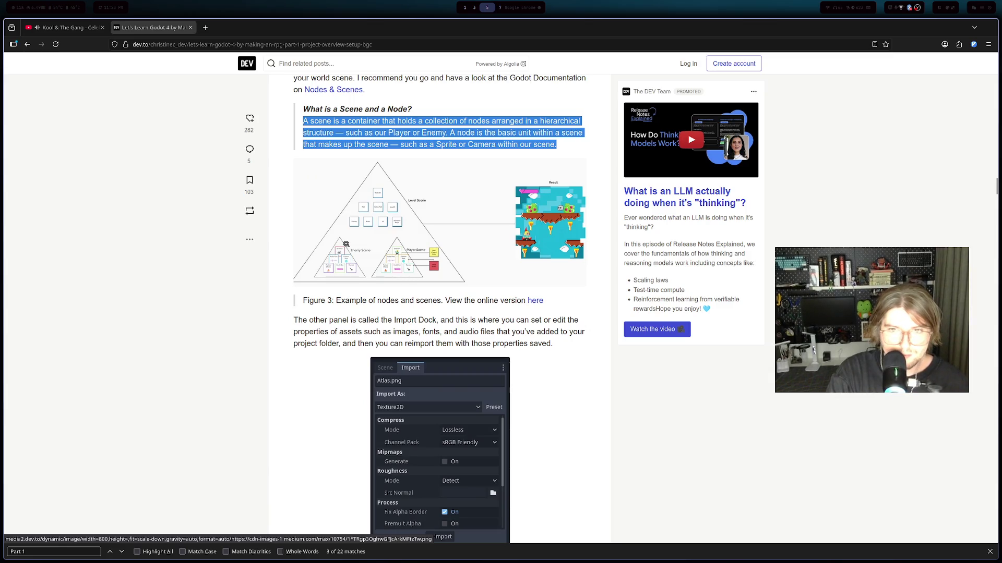
scroll(346, 244, "up", 2)
scroll(343, 235, "down", 2)
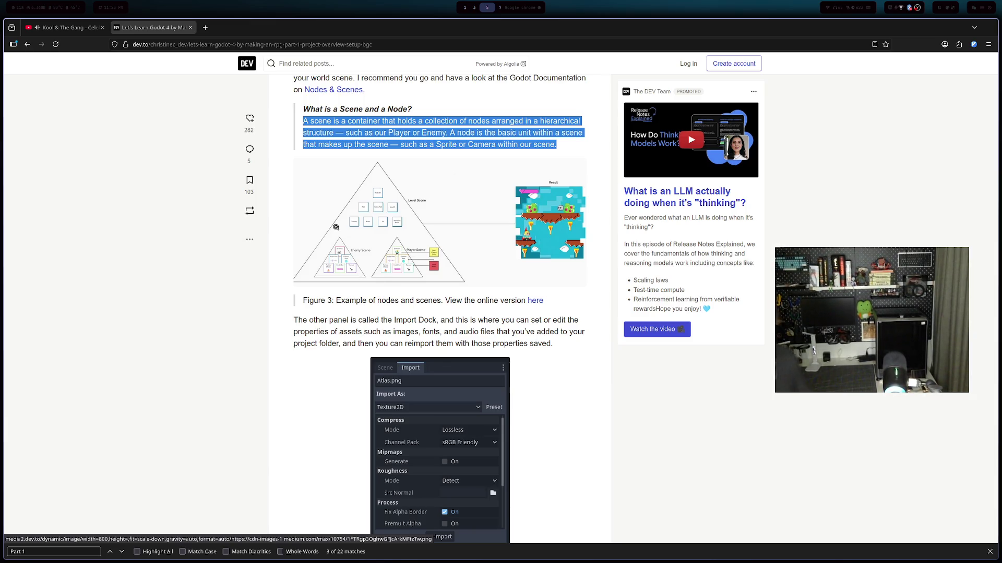
scroll(339, 209, "down", 4)
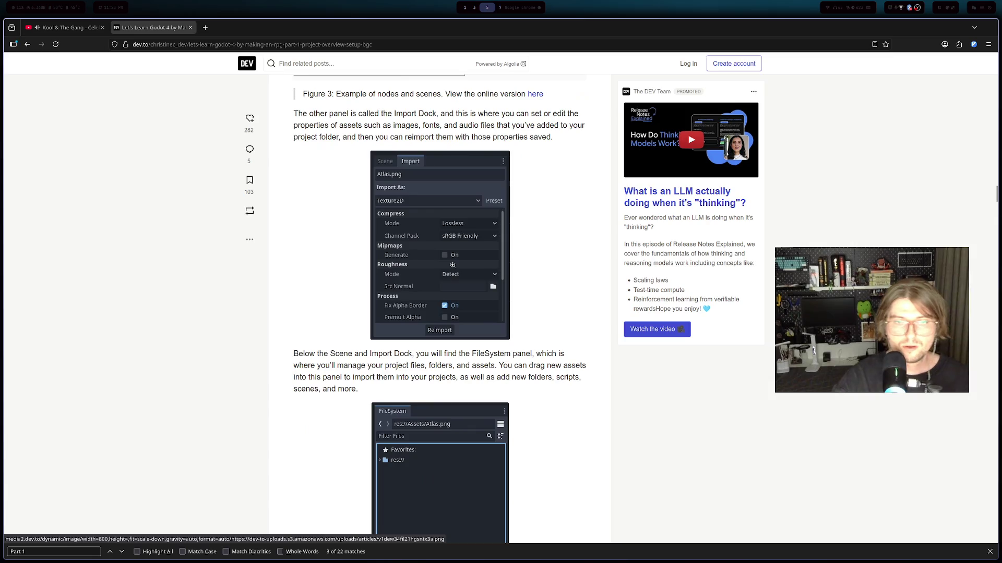
scroll(424, 293, "down", 4)
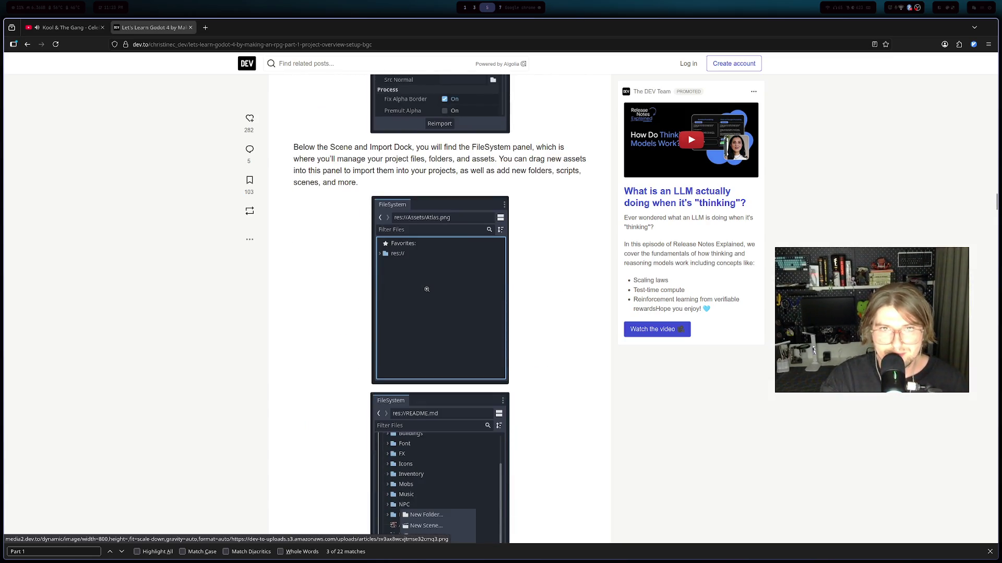
scroll(427, 289, "down", 9)
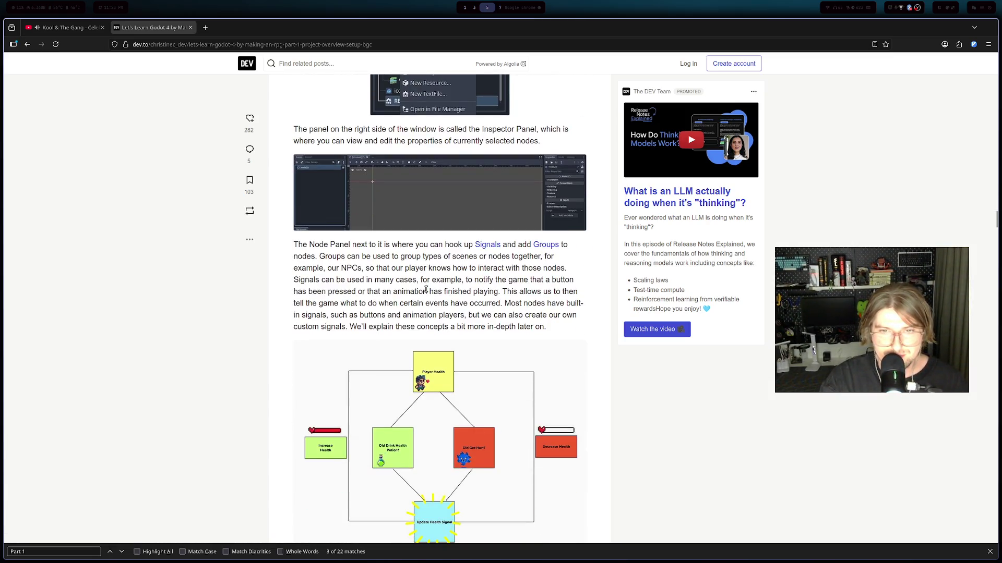
scroll(425, 289, "down", 12)
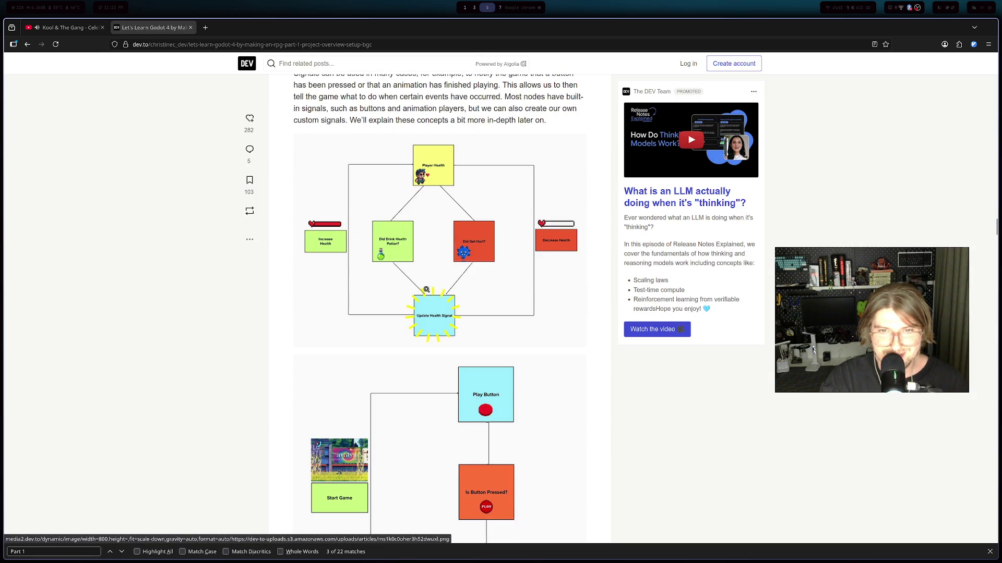
scroll(425, 292, "up", 9)
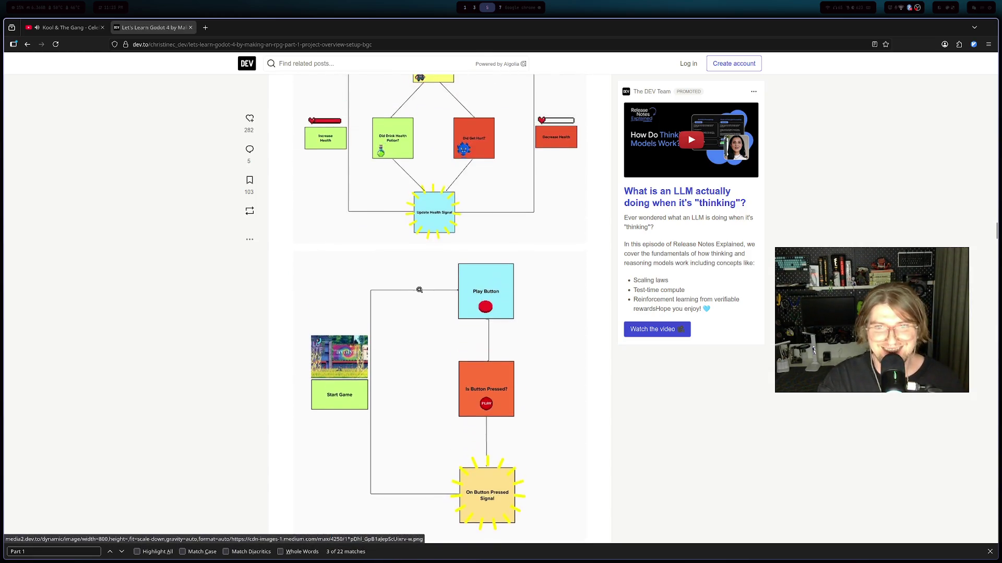
scroll(422, 312, "up", 10)
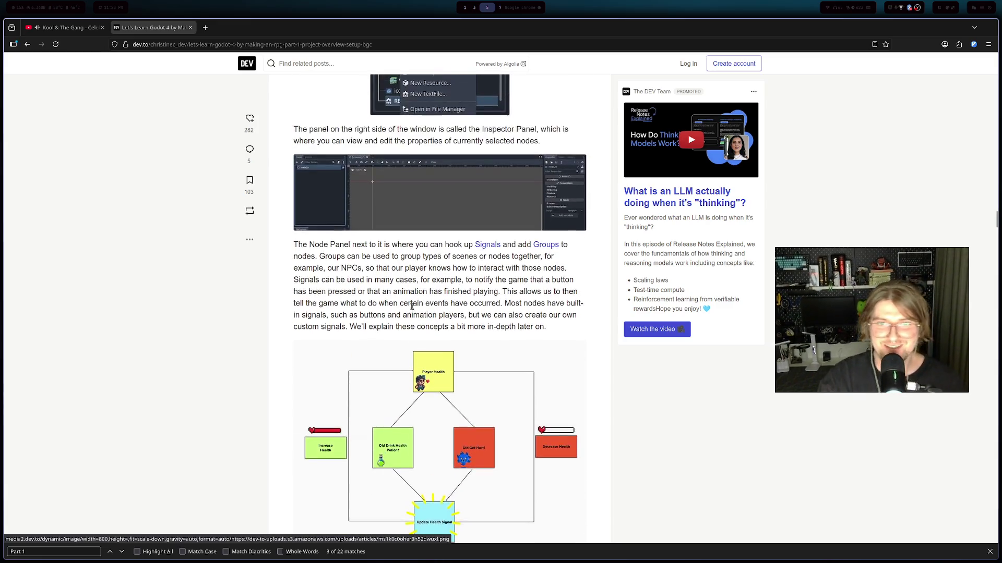
scroll(417, 262, "up", 1)
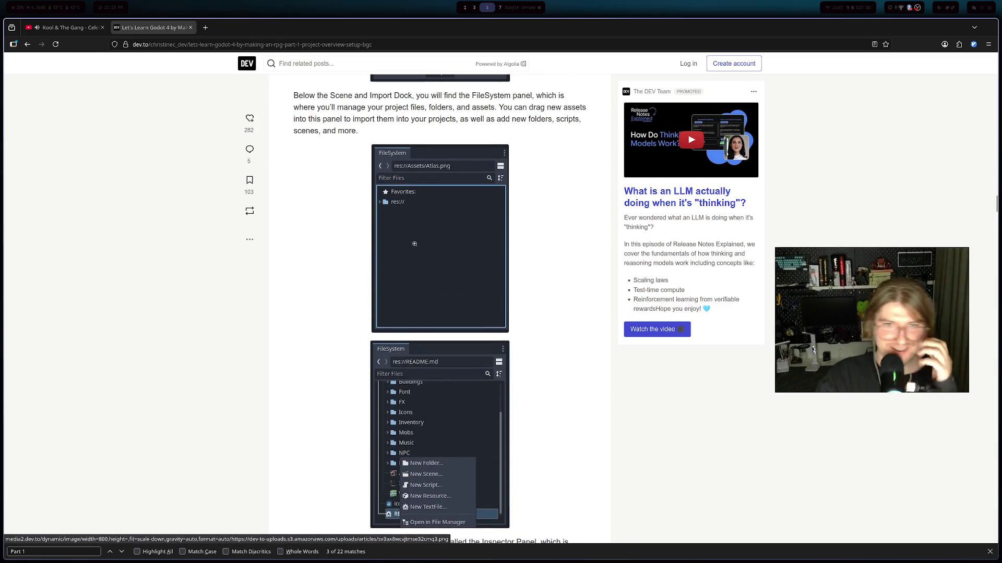
scroll(425, 249, "down", 5)
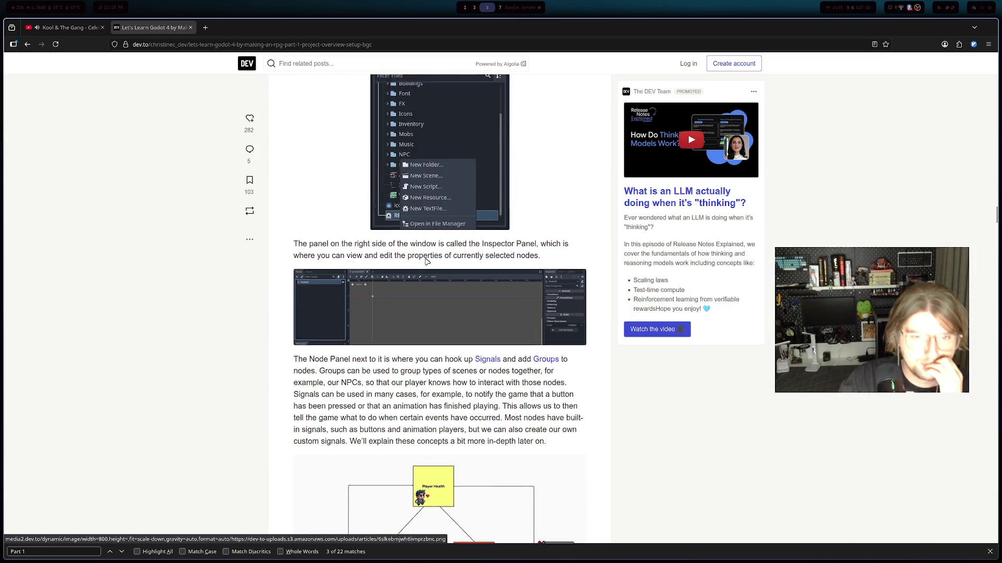
scroll(423, 258, "up", 11)
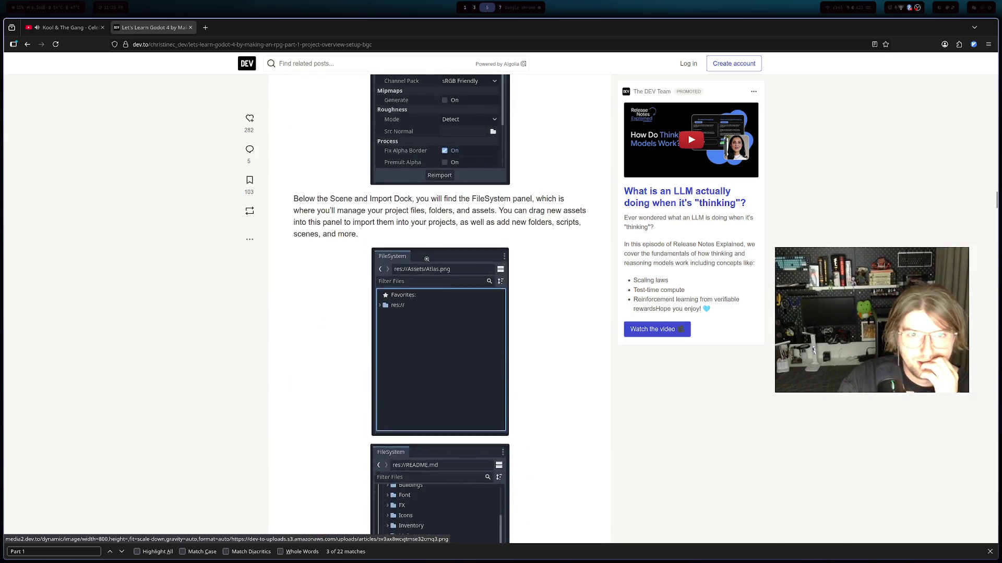
scroll(421, 277, "up", 4)
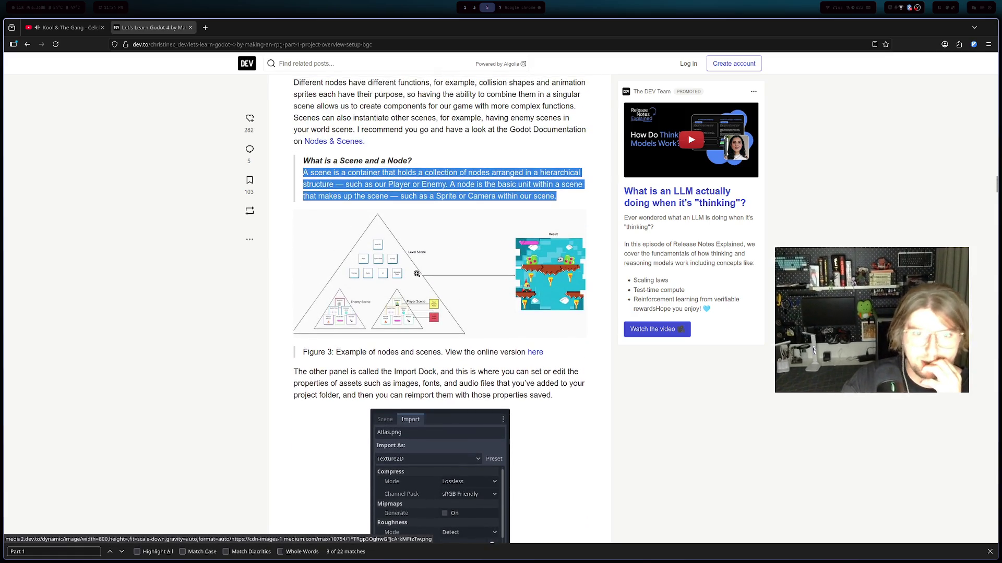
- View the Figure 3 nodes-and-scenes diagram enlarged, close it, then leave the browser workspace
left_click(411, 270)
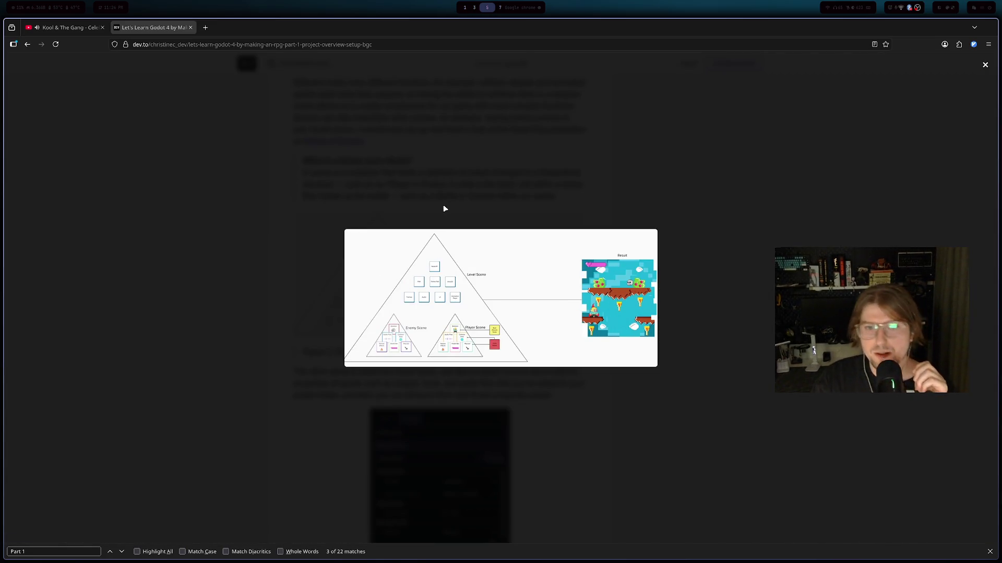
left_click(463, 191)
left_click(474, 258)
left_click(425, 214)
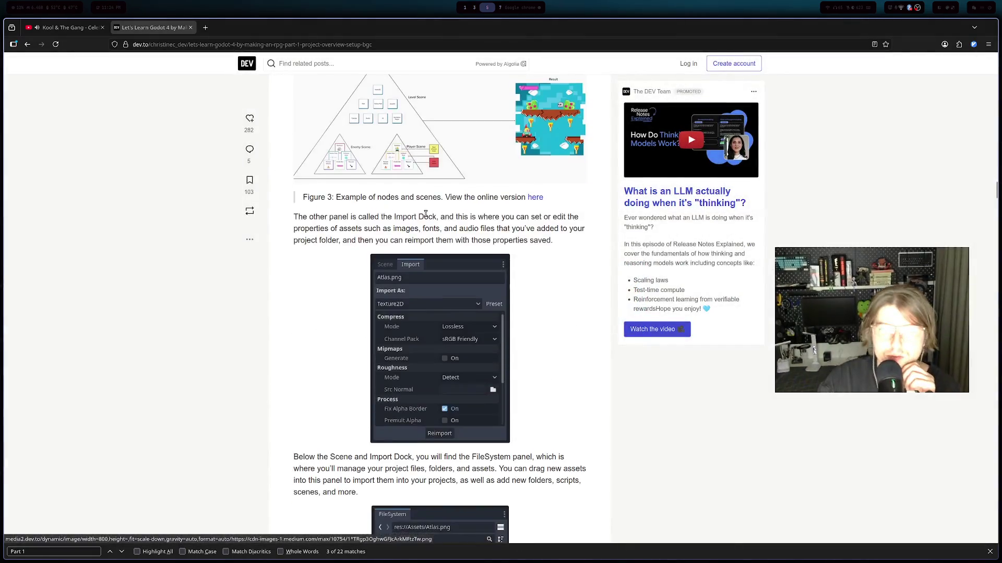
scroll(425, 214, "down", 4)
key("super+3")
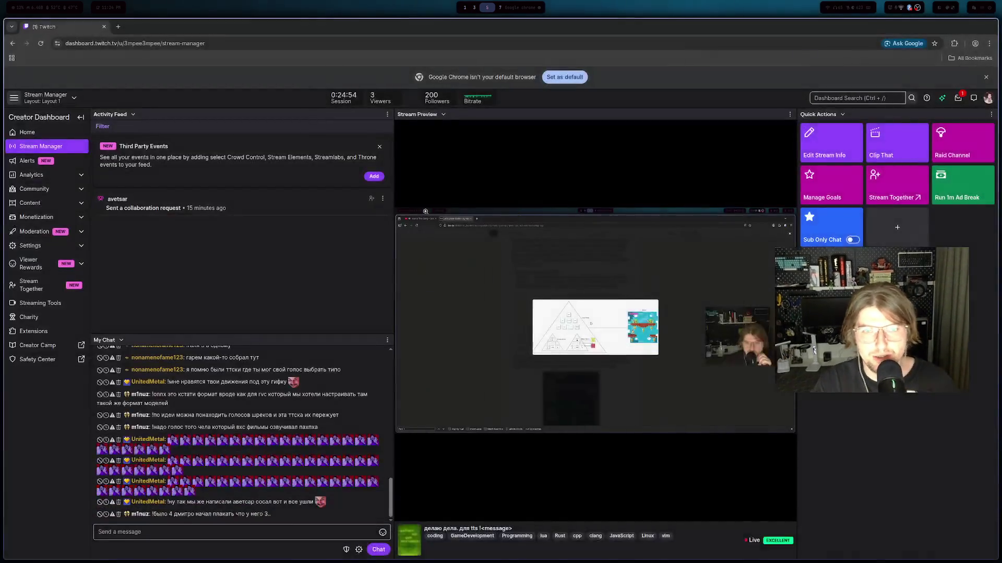
- Orbit the empty 3D viewport in Godot, then return to the tutorial article
key("super+2")
key("super+1")
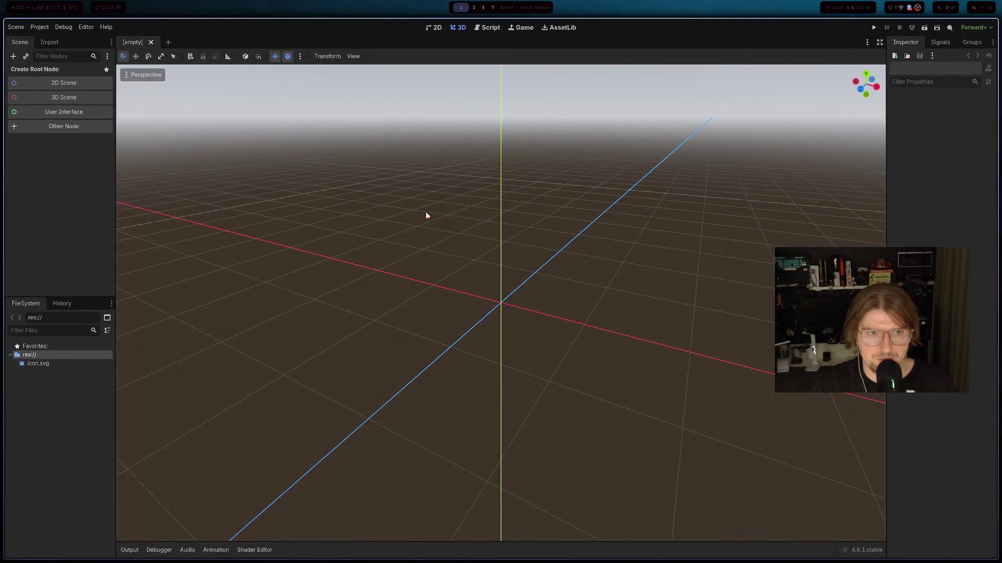
mouse_move(348, 173)
left_mouse_down()
mouse_move(525, 189)
mouse_move(293, 164)
mouse_move(565, 182)
mouse_move(392, 175)
mouse_move(559, 181)
mouse_move(392, 181)
mouse_move(546, 183)
left_mouse_up()
mouse_move(506, 217)
left_mouse_down()
mouse_move(597, 248)
mouse_move(393, 250)
mouse_move(465, 248)
left_mouse_up()
key("alt+Tab")
scroll(425, 223, "down", 5)
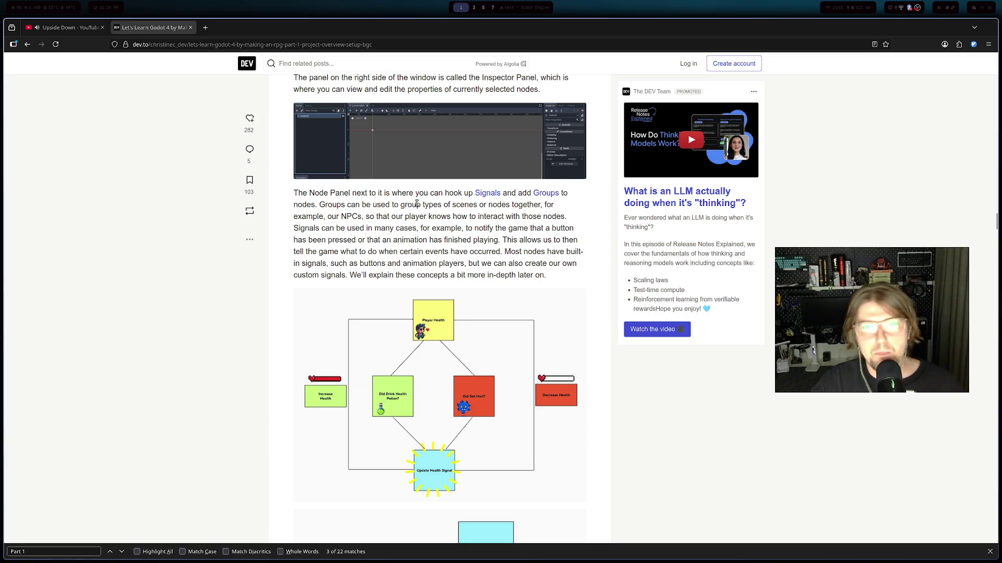
- Read the article from the Node Panel section down to the root-node setup steps
scroll(382, 213, "down", 3)
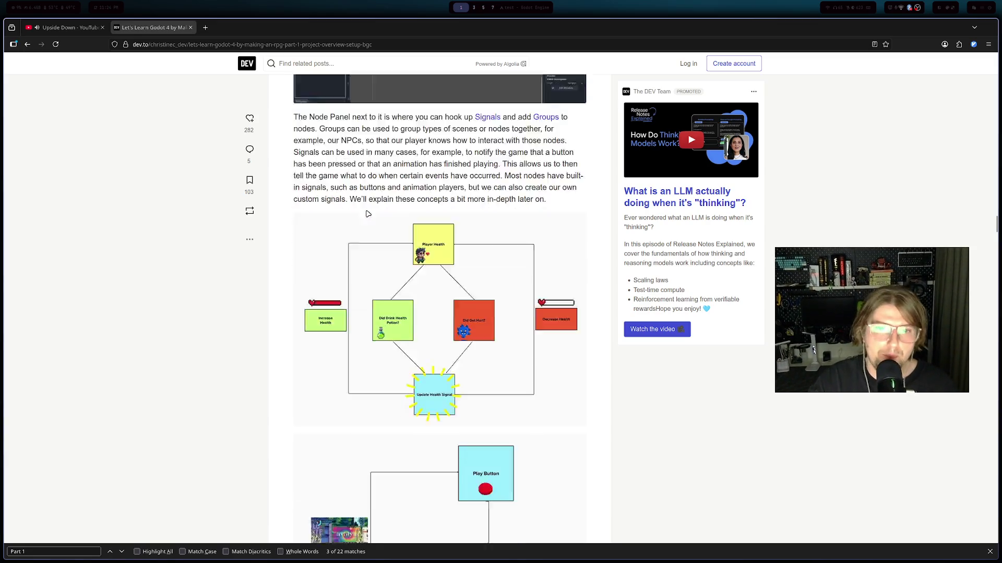
scroll(361, 207, "down", 5)
scroll(355, 207, "up", 3)
scroll(350, 211, "down", 9)
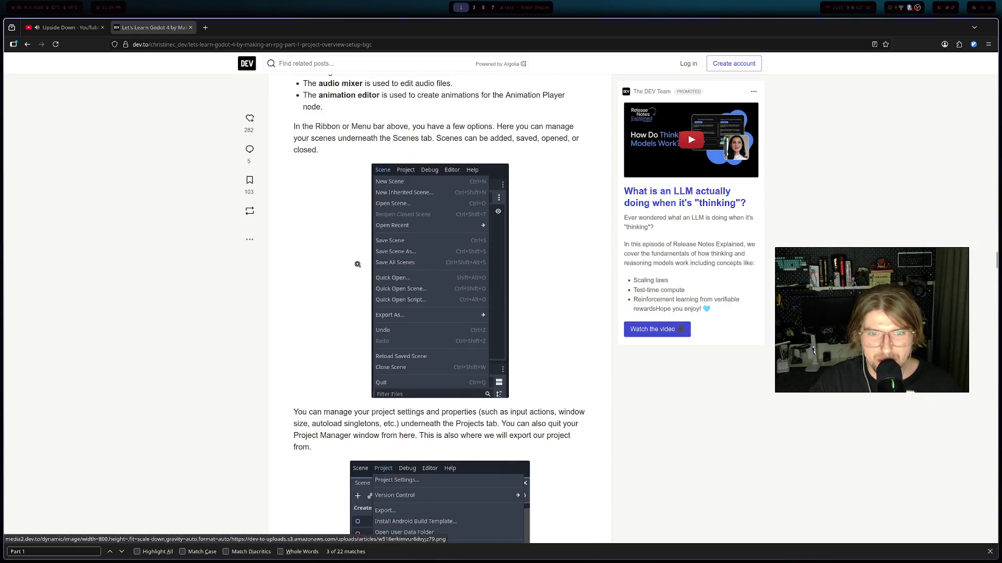
scroll(357, 264, "down", 5)
scroll(357, 248, "down", 3)
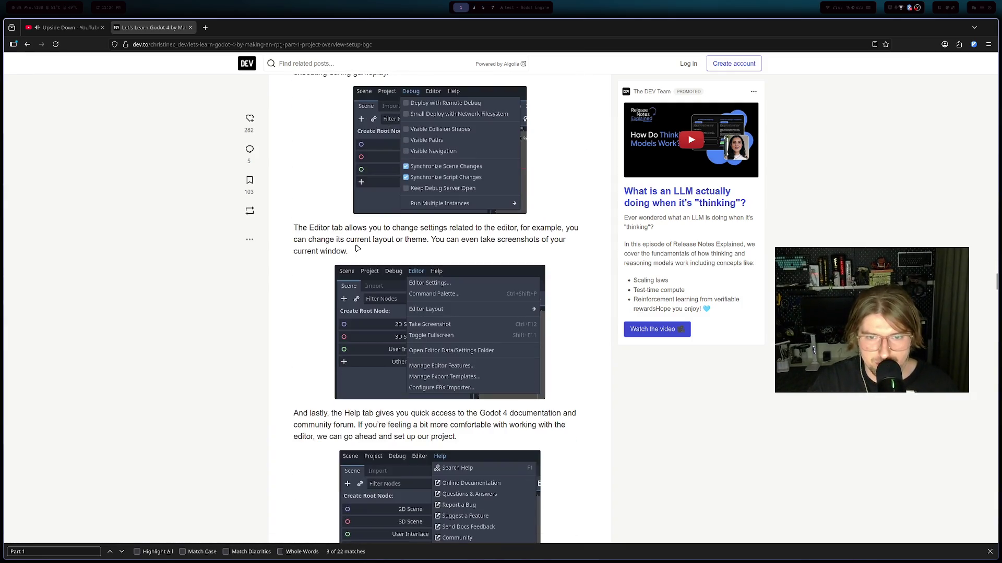
scroll(356, 248, "down", 9)
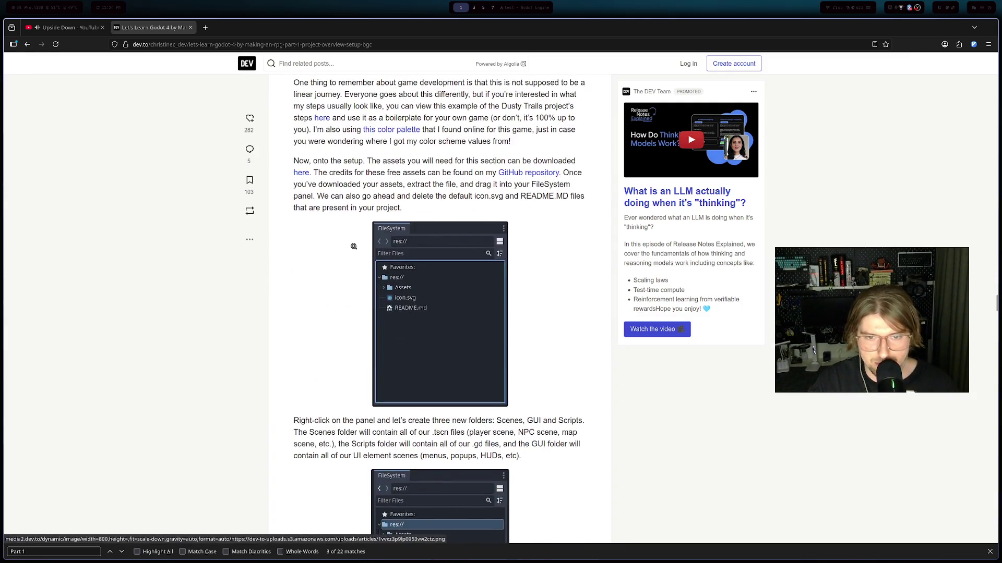
scroll(354, 246, "up", 5)
scroll(354, 246, "down", 15)
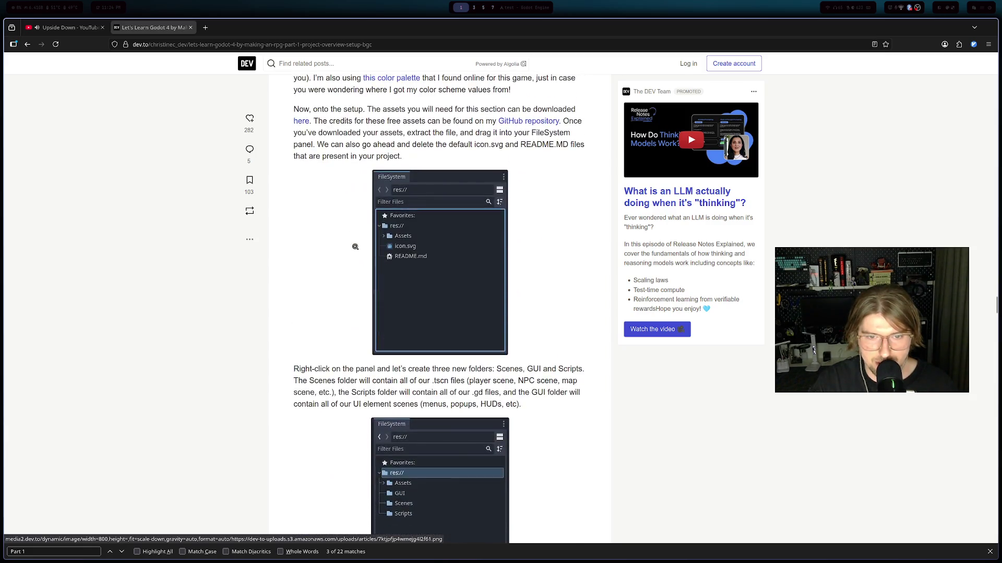
scroll(357, 244, "down", 2)
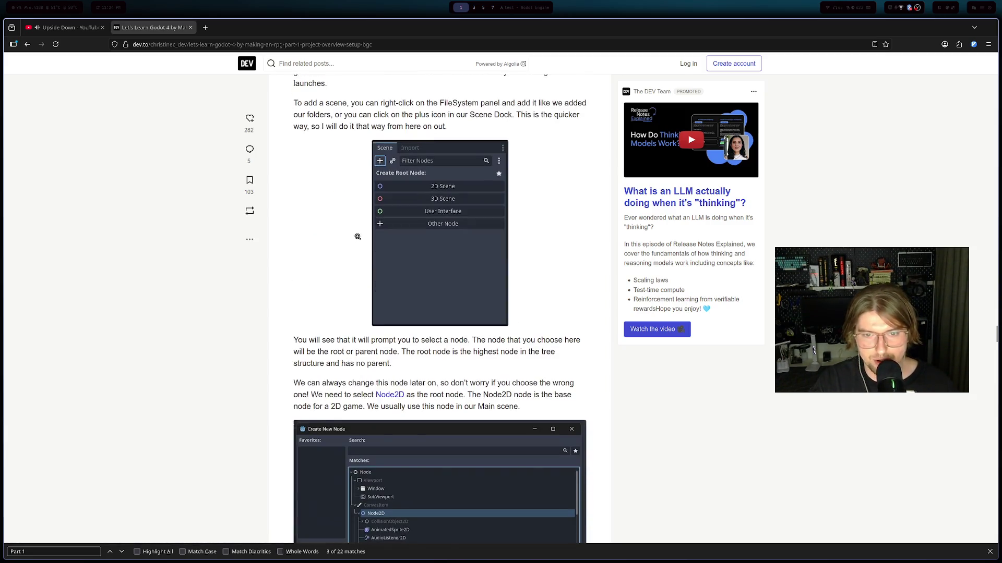
scroll(360, 238, "down", 5)
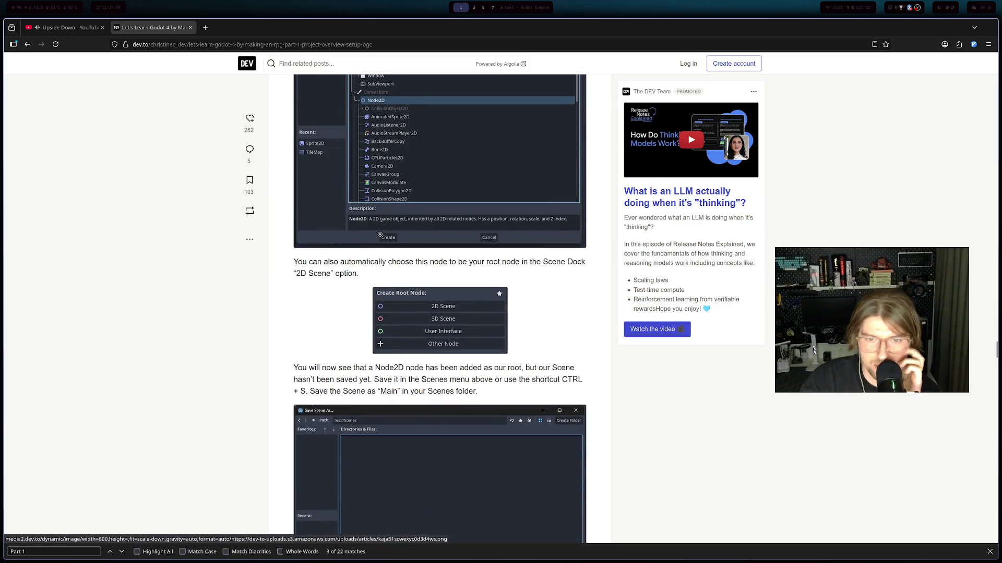
scroll(380, 236, "down", 7)
scroll(366, 244, "up", 6)
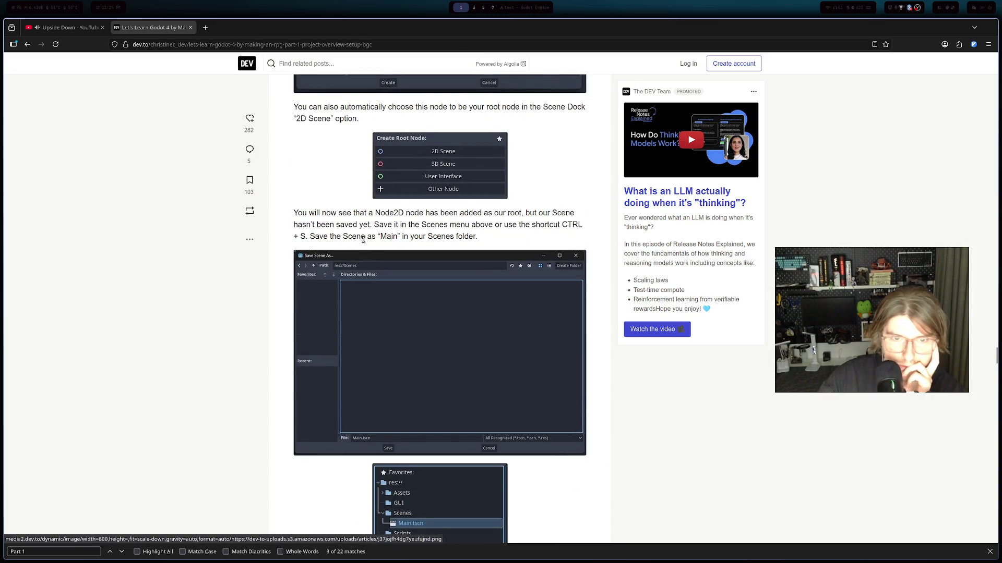
scroll(364, 240, "down", 10)
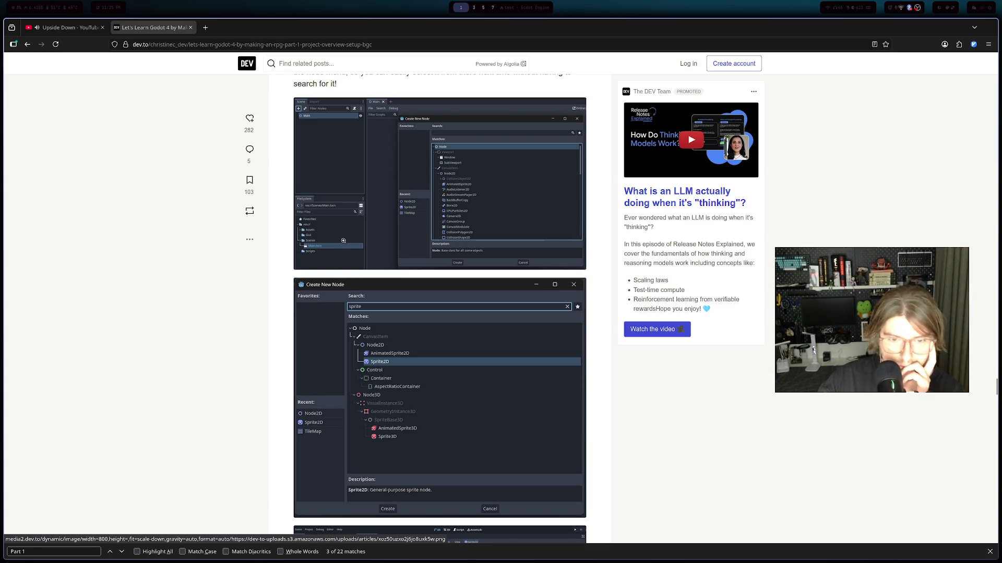
scroll(344, 241, "down", 6)
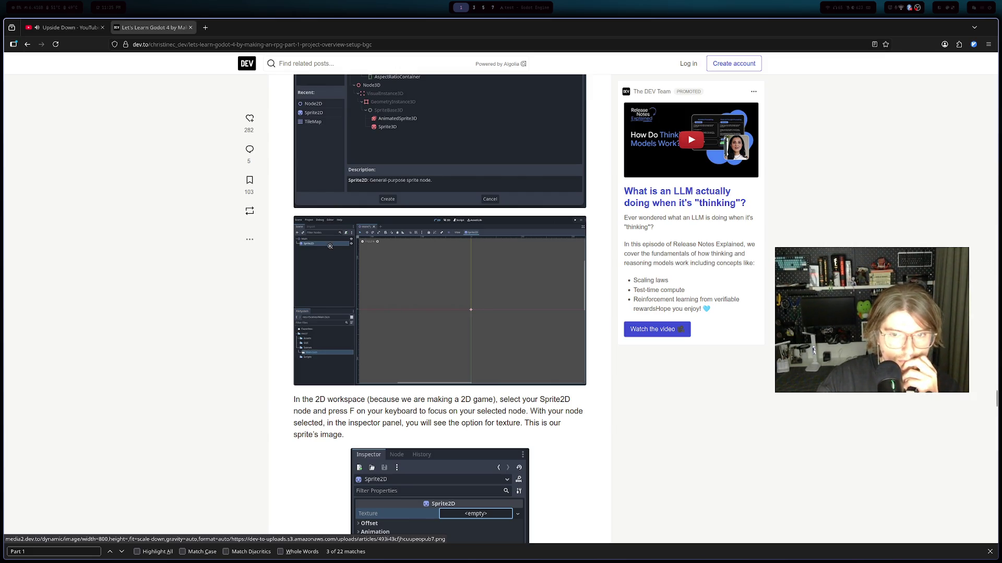
- Reach the Sprite2D texture step, then give the new Godot scene a Node2D root node
scroll(330, 246, "down", 6)
scroll(323, 229, "up", 5)
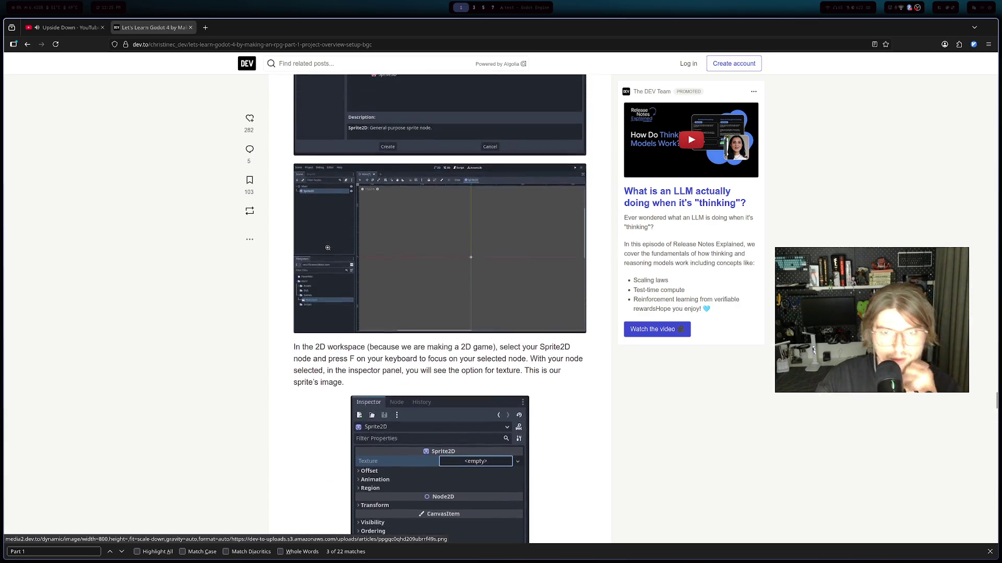
key("alt+Tab")
left_click(39, 86)
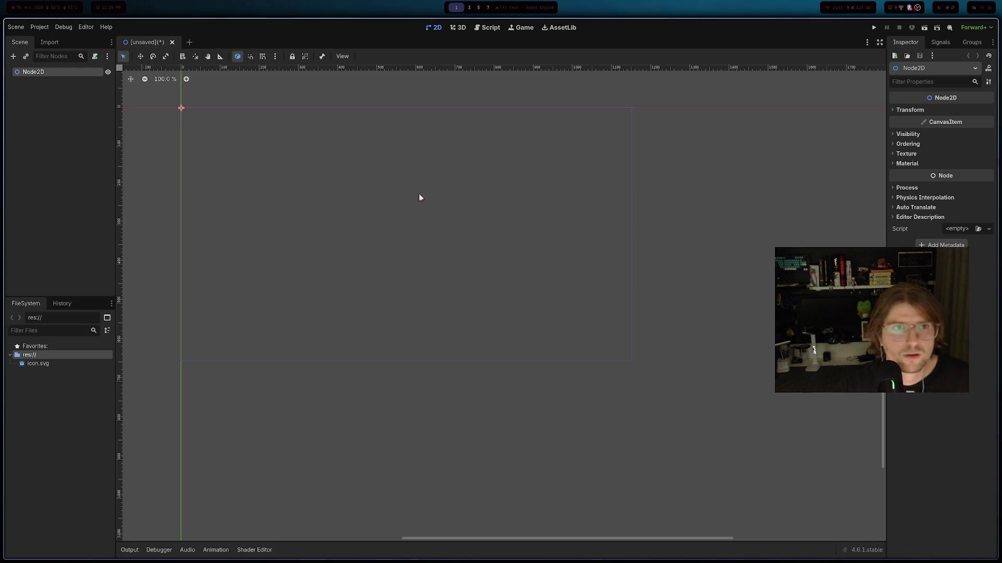
- Save the new Node2D scene as Main.tscn
key("ctrl+s")
type("d")
key("BackSpace")
type("Main")
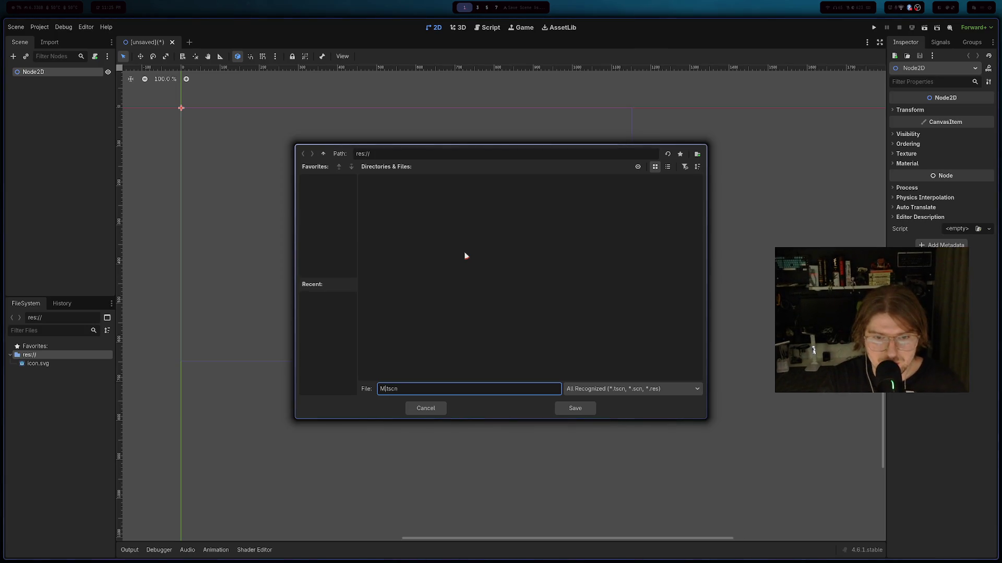
key("Return")
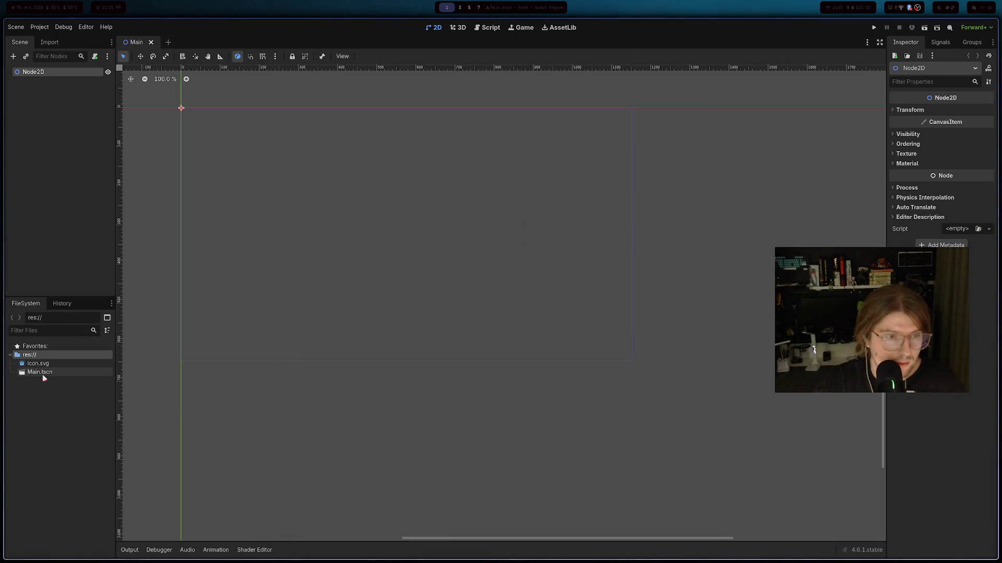
- Select Main.tscn in the project files and pan around the 2D canvas origin
left_click(41, 373)
scroll(329, 287, "down", 5)
mouse_move(378, 264)
left_mouse_down()
mouse_move(367, 253)
mouse_move(414, 273)
mouse_move(364, 266)
left_mouse_up()
scroll(366, 271, "down", 1)
scroll(367, 265, "down", 8)
scroll(366, 263, "up", 10)
scroll(329, 259, "up", 12)
scroll(339, 277, "down", 1)
left_click_drag(342, 257, 342, 334)
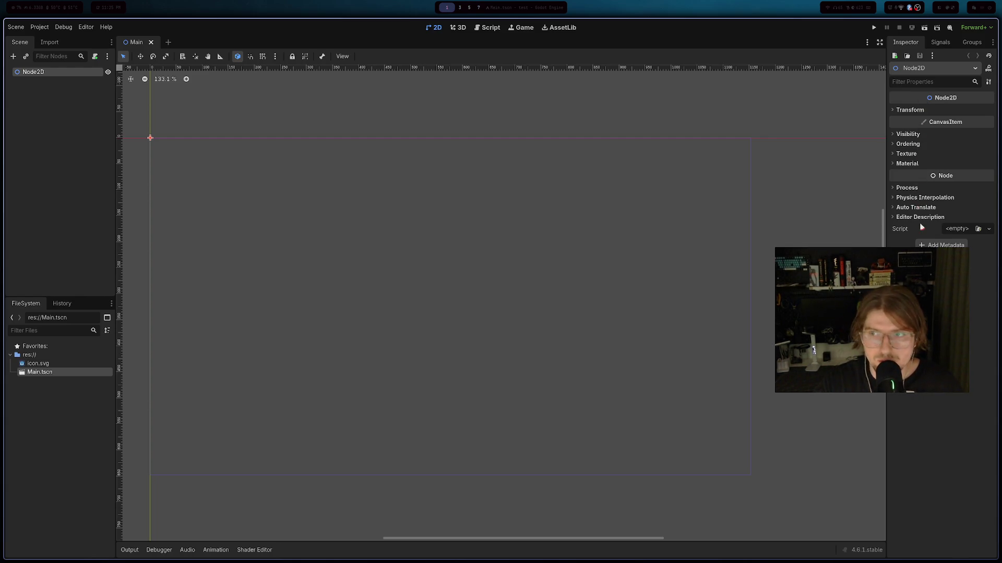
key("alt+Tab")
scroll(336, 224, "down", 3)
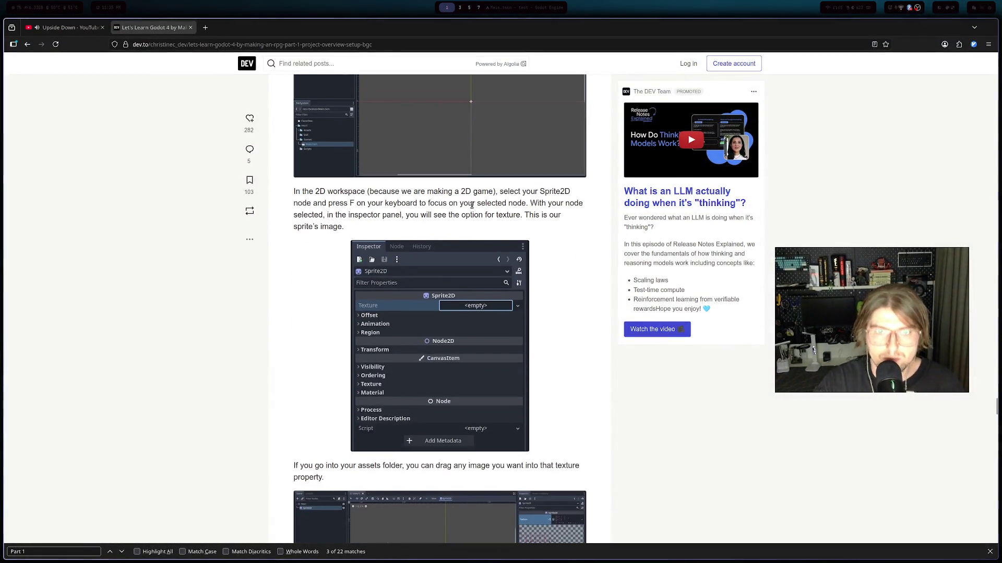
scroll(476, 221, "down", 4)
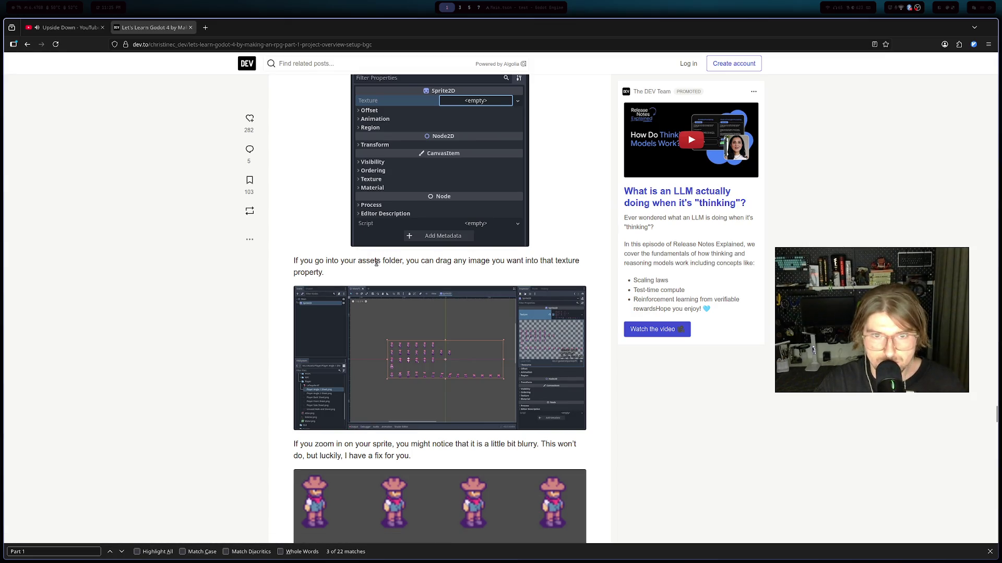
left_click_drag(377, 261, 435, 265)
scroll(356, 289, "down", 2)
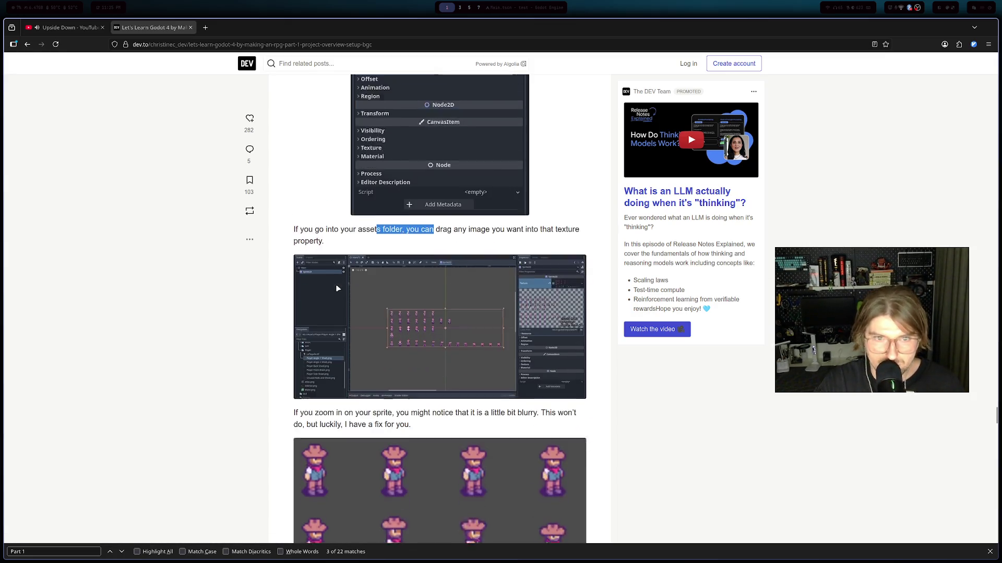
left_click_drag(323, 342, 362, 353)
left_click(420, 355)
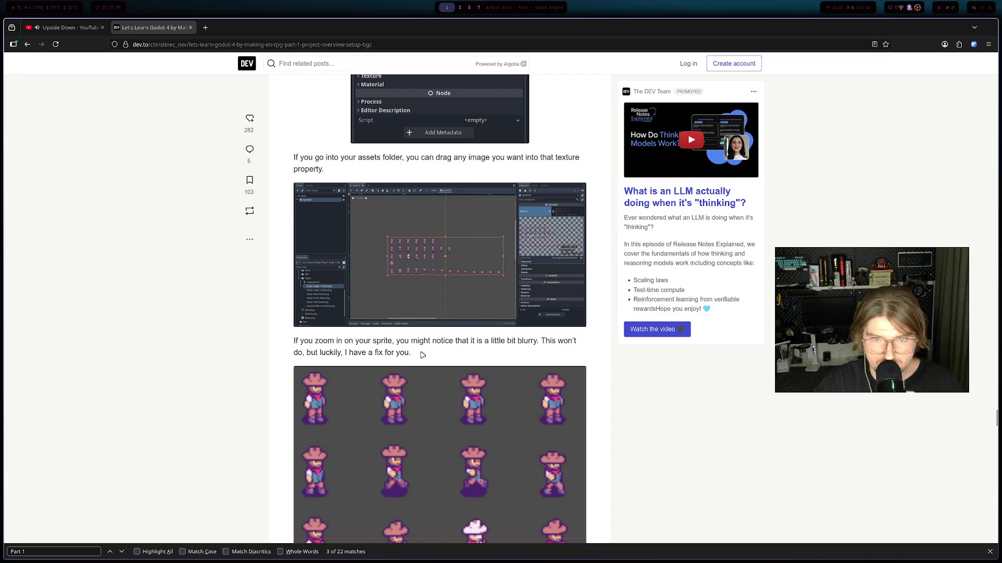
scroll(484, 341, "down", 2)
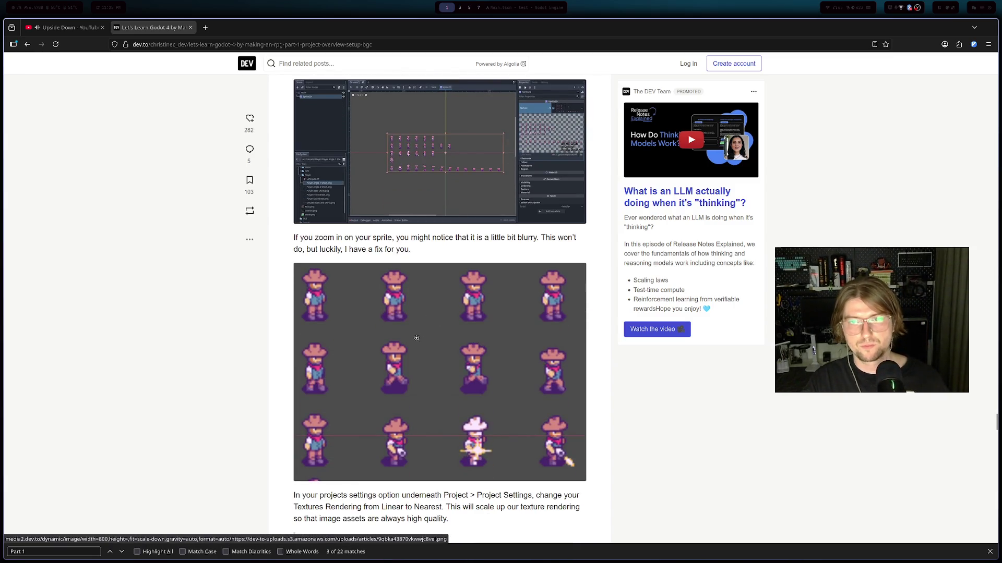
scroll(408, 321, "down", 4)
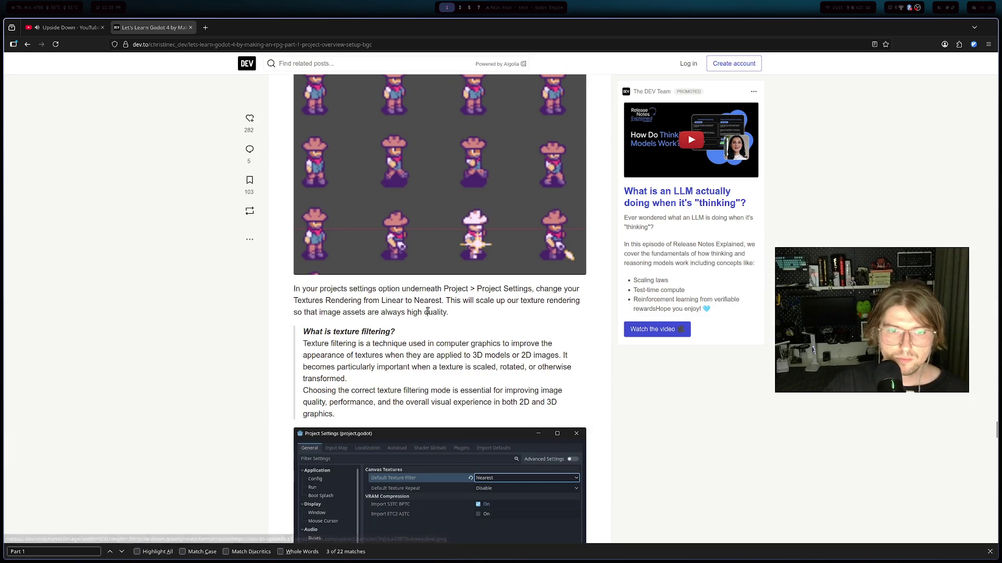
left_click_drag(324, 289, 438, 291)
left_click_drag(448, 289, 559, 292)
left_click_drag(314, 301, 448, 301)
triple_click(502, 299)
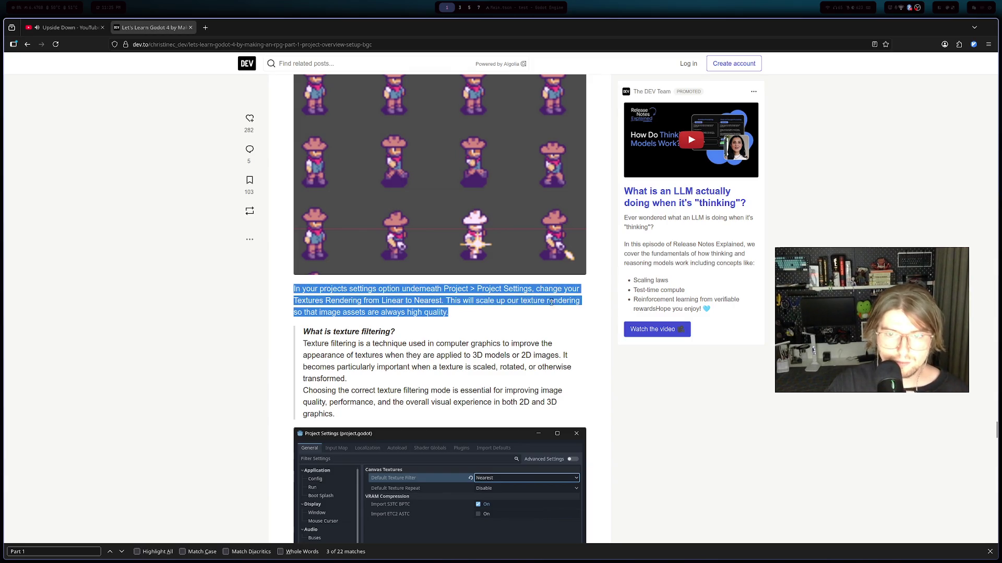
triple_click(394, 313)
scroll(339, 328, "down", 2)
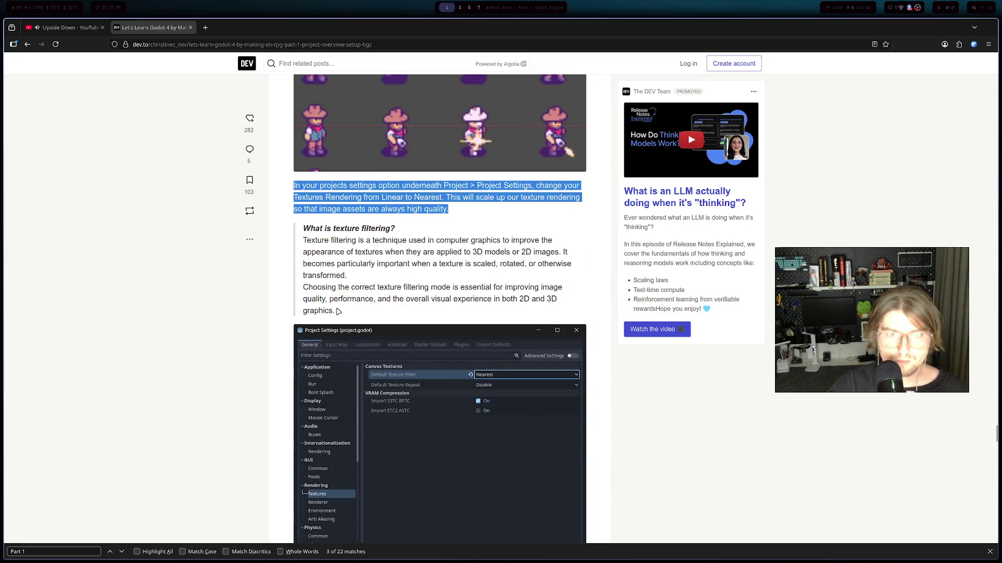
triple_click(359, 241)
triple_click(427, 242)
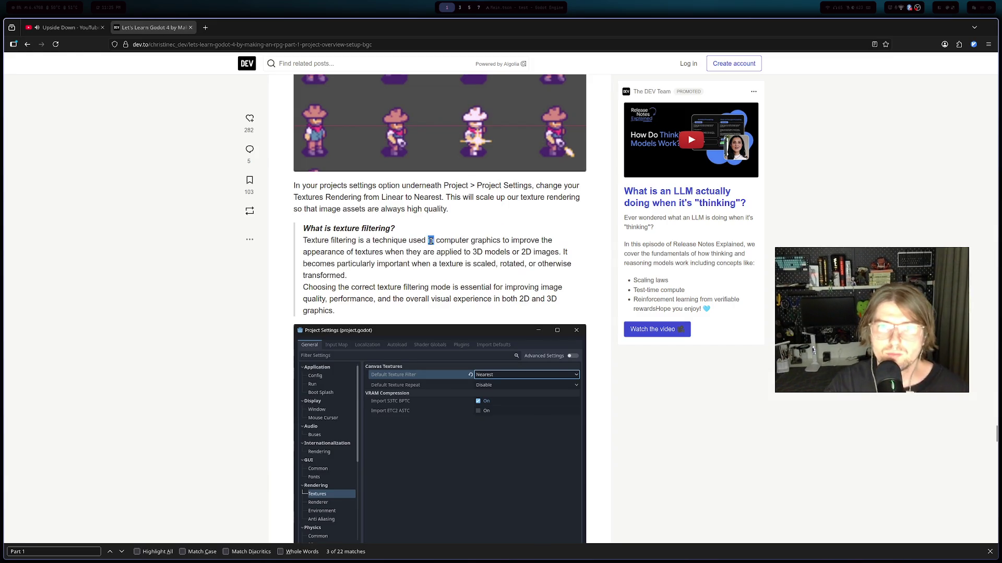
double_click(371, 254)
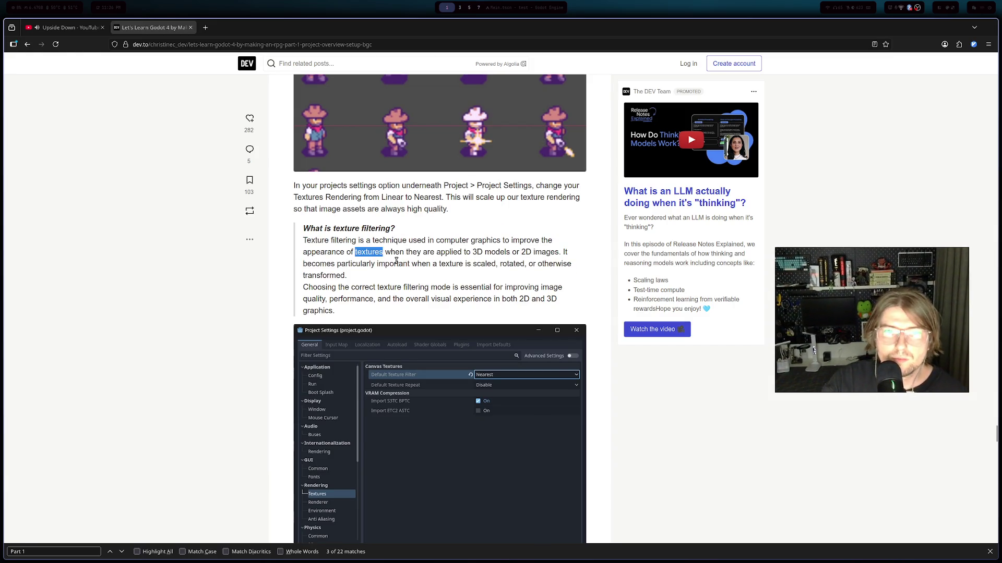
triple_click(488, 253)
triple_click(535, 253)
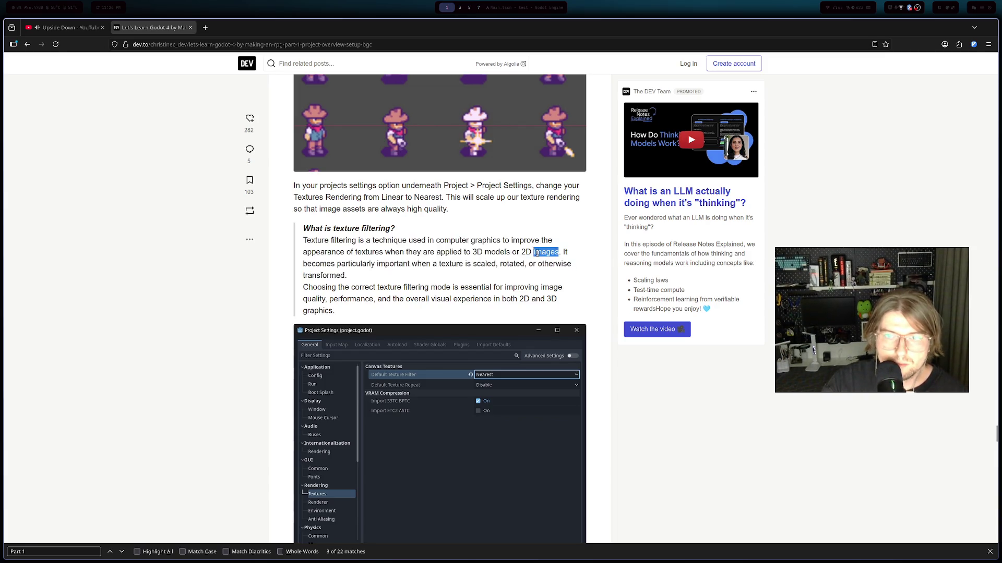
triple_click(379, 262)
triple_click(437, 266)
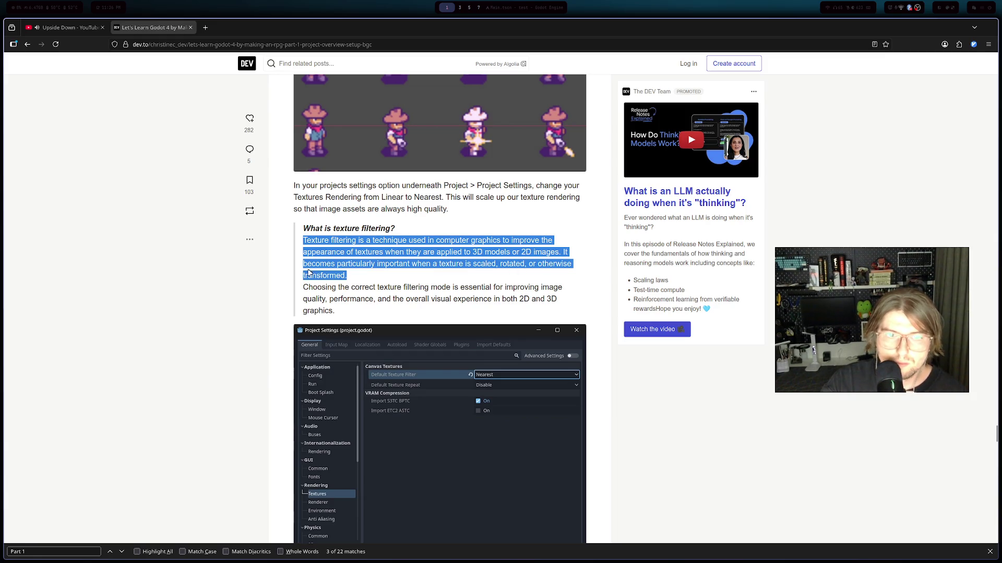
left_click_drag(362, 288, 563, 300)
left_click(474, 301)
left_click_drag(394, 298, 502, 300)
left_click(483, 313)
scroll(476, 315, "down", 1)
scroll(475, 314, "down", 4)
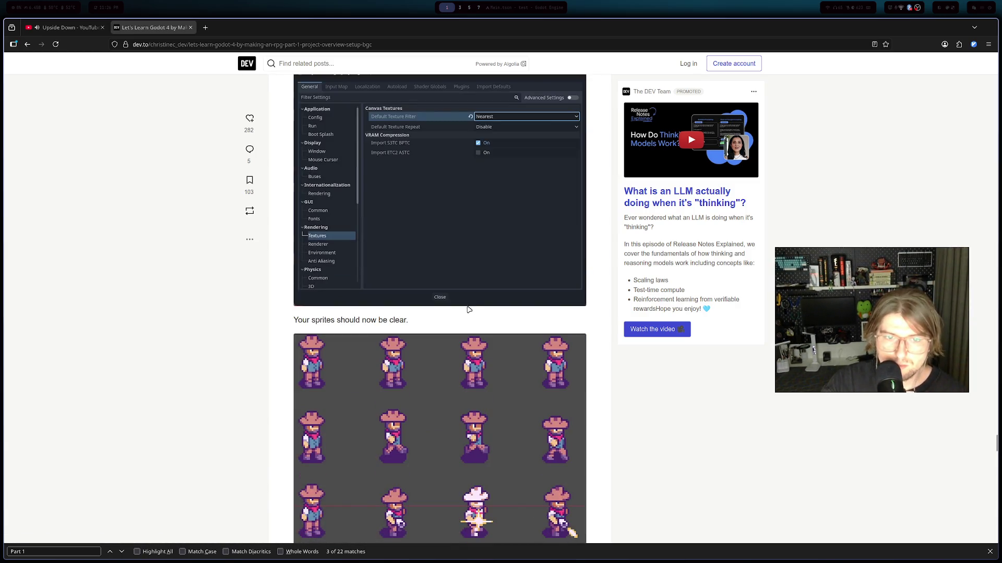
scroll(463, 299, "down", 3)
scroll(462, 299, "down", 3)
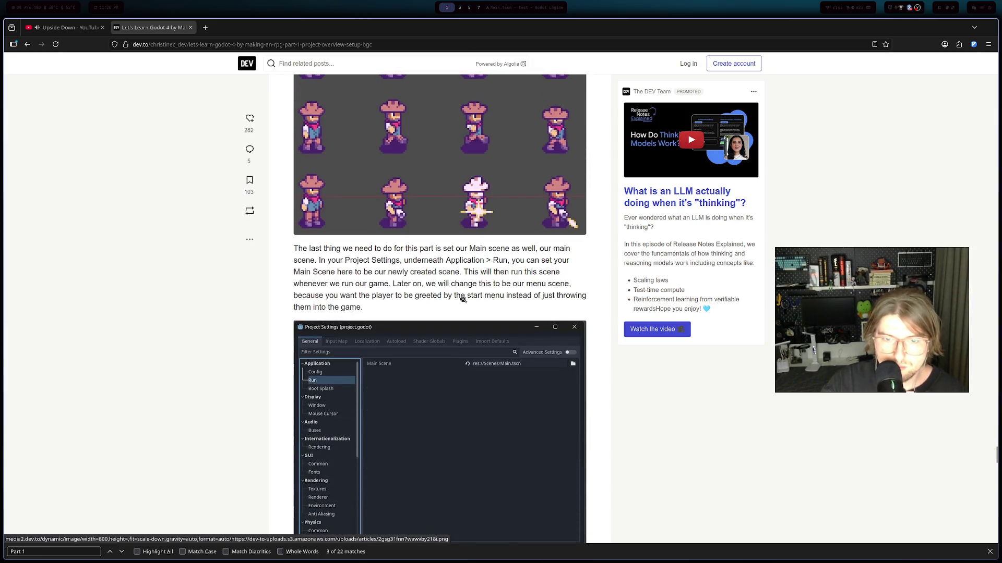
- Highlight the tutorial paragraph on setting Main Scene in the Run project settings
left_click_drag(310, 248, 385, 249)
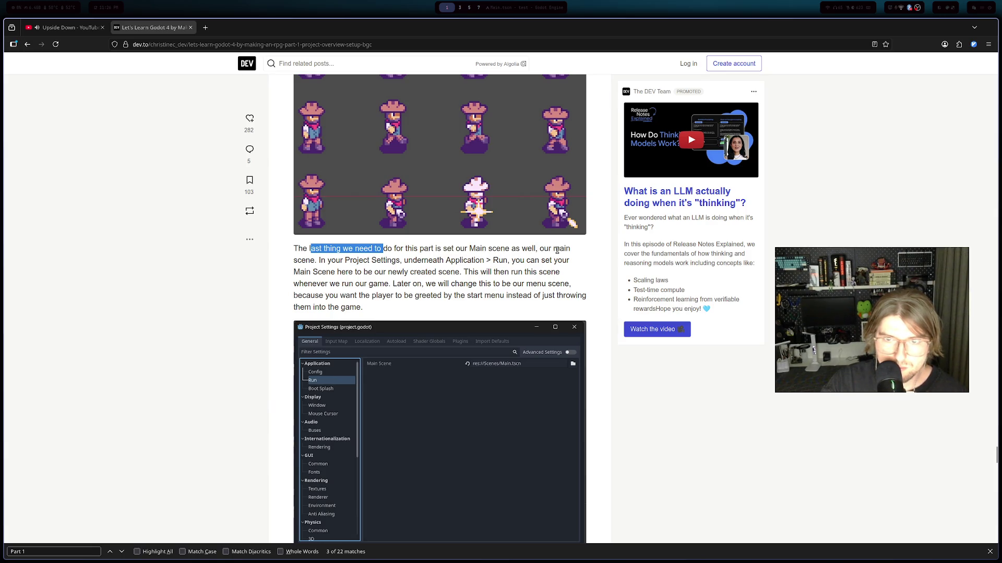
left_click_drag(335, 262, 525, 262)
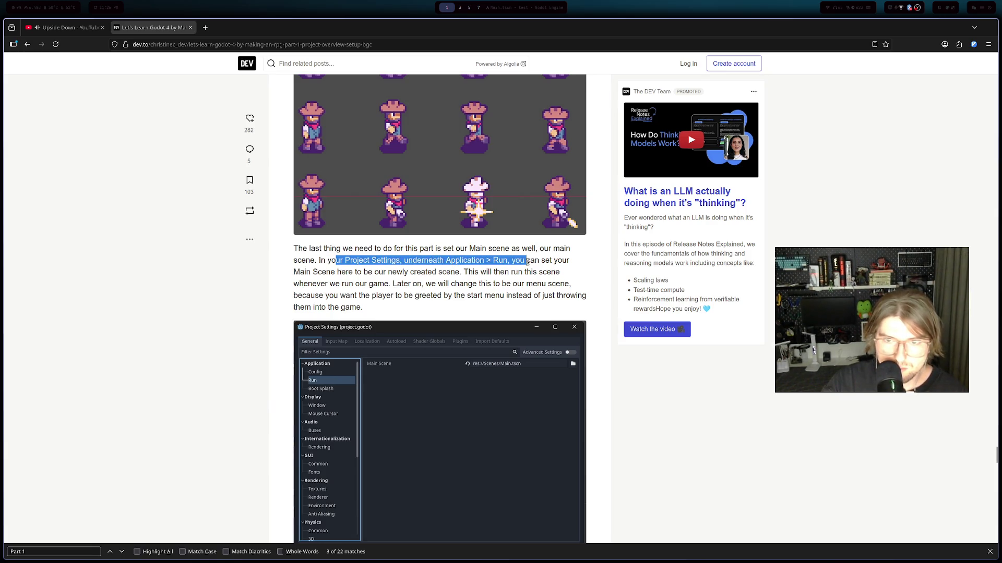
left_click_drag(300, 272, 479, 272)
- Scroll down to the series list, then return to the Godot editor
scroll(418, 284, "down", 10)
scroll(419, 285, "down", 4)
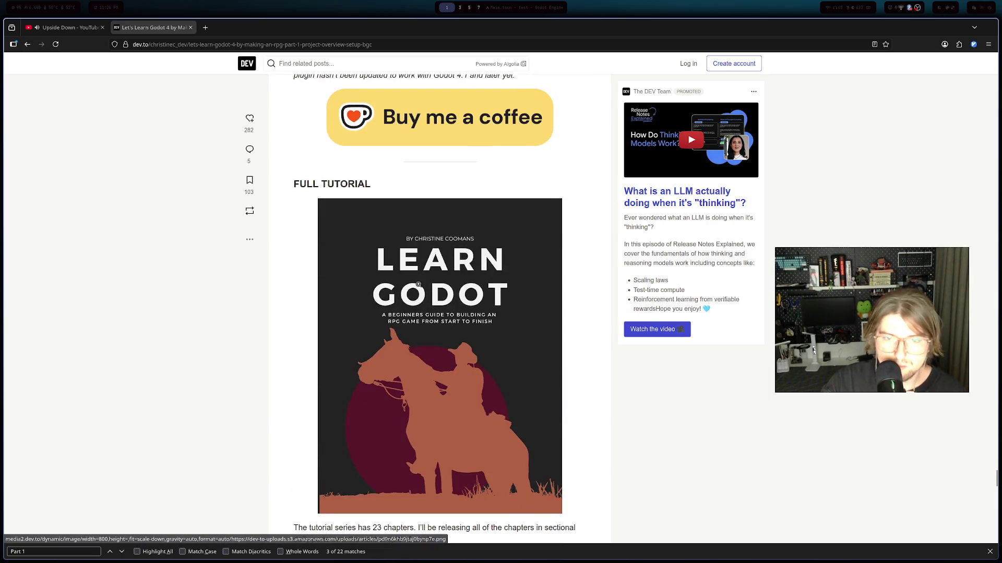
scroll(432, 277, "down", 3)
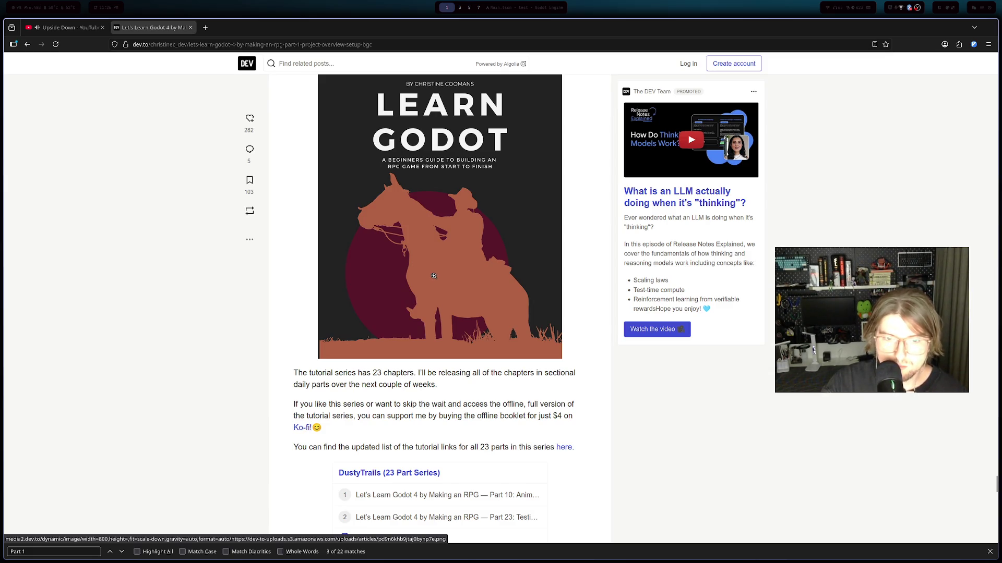
scroll(433, 277, "down", 1)
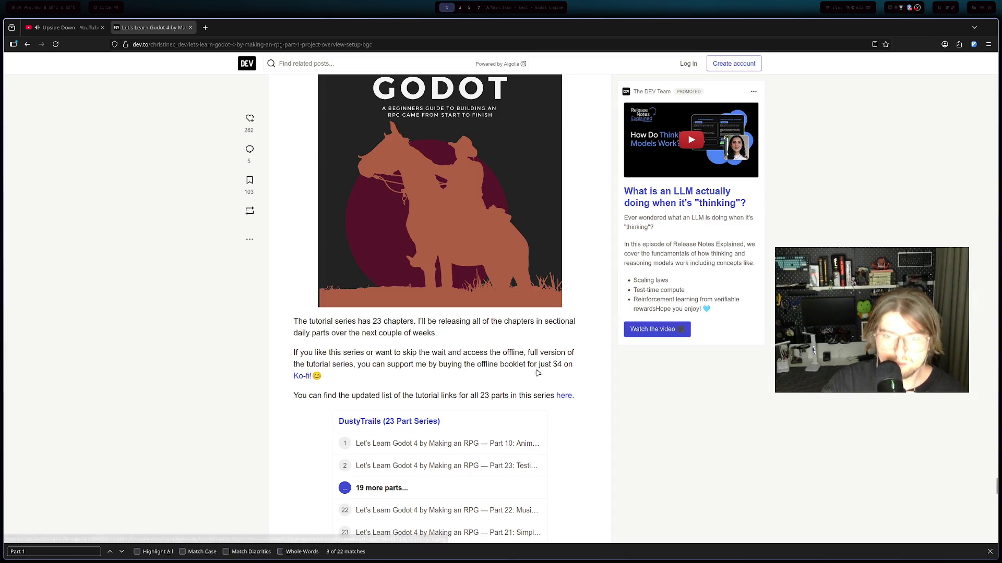
left_click_drag(377, 396, 490, 398)
scroll(429, 416, "down", 6)
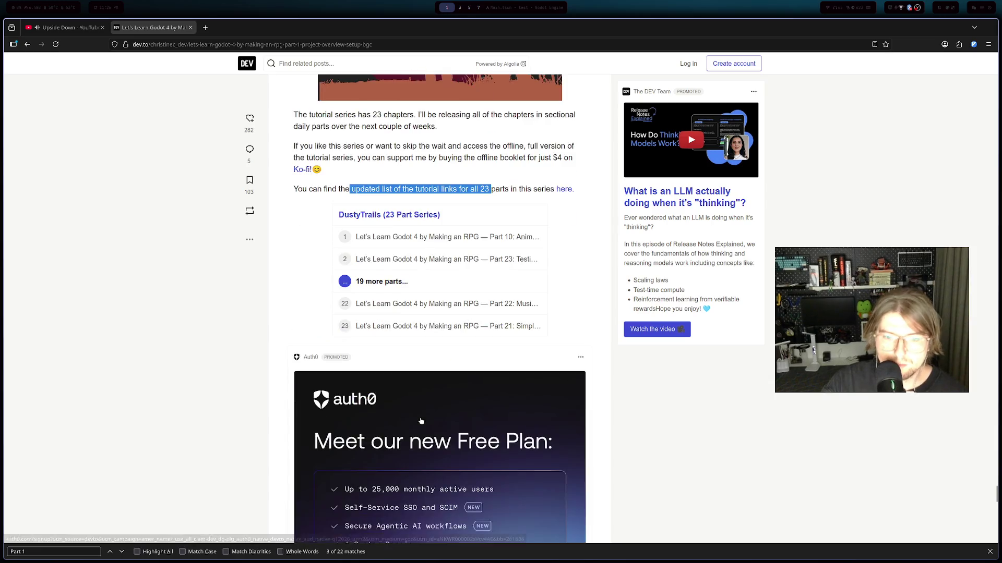
scroll(419, 419, "up", 3)
scroll(419, 418, "up", 15)
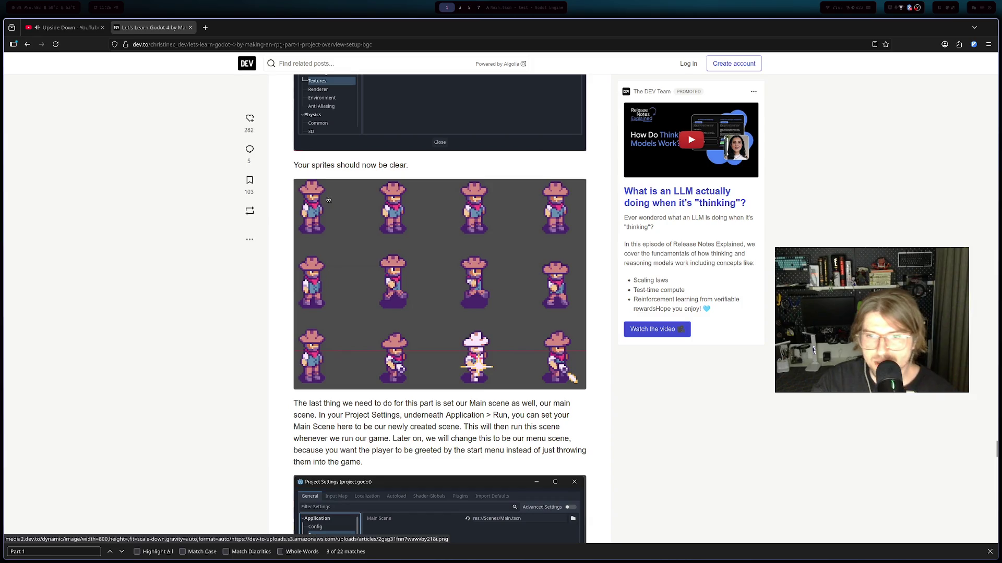
key("super+3")
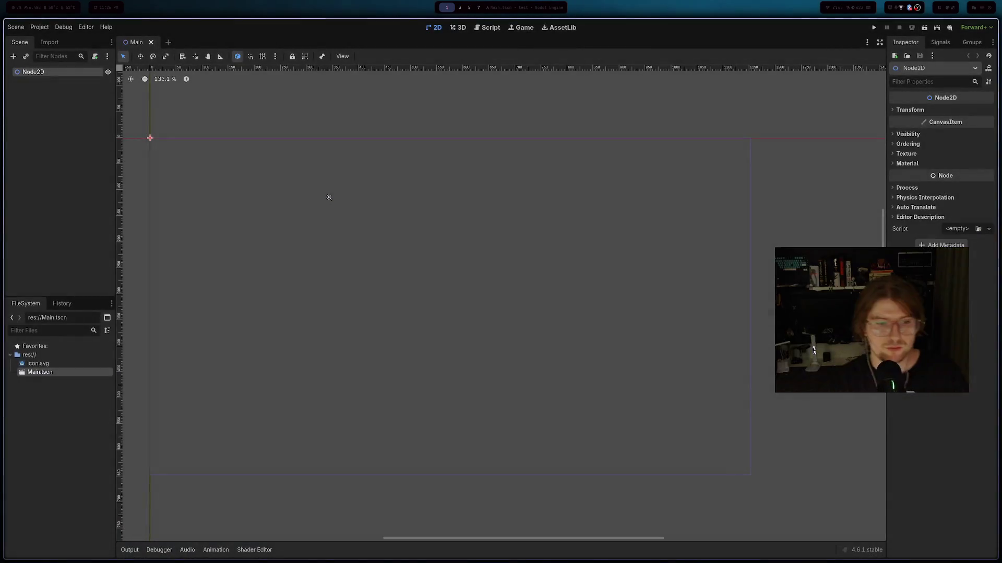
- Glance at the Twitch stream manager, then open a new Firefox tab beside the article
key("super+5")
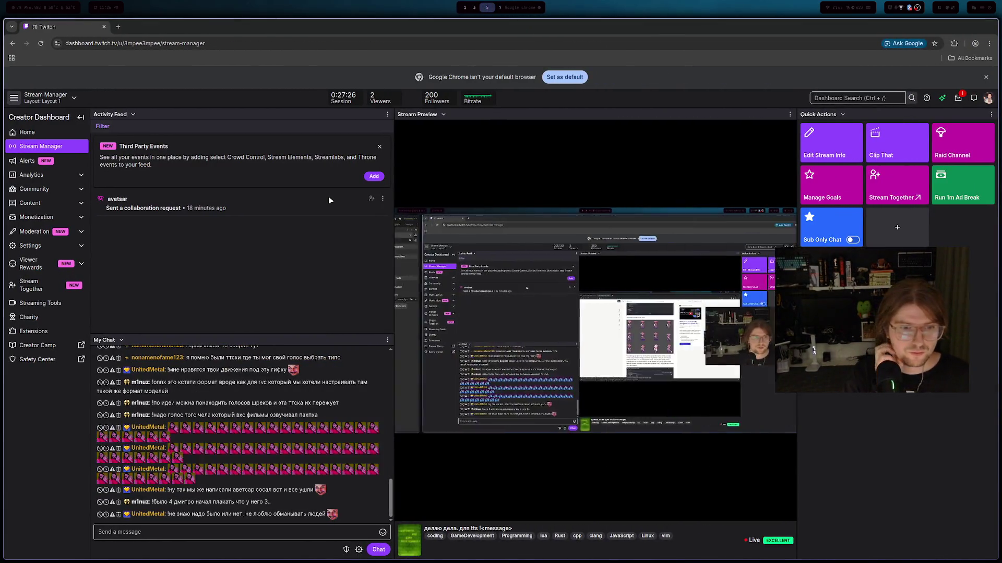
key("super+2")
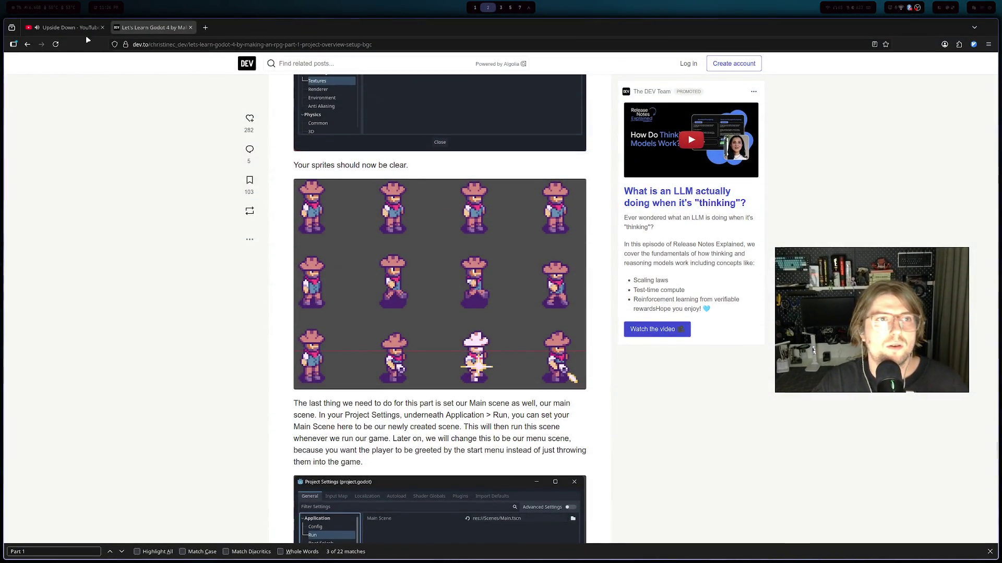
left_click(205, 28)
- Search the web for 'game ui ideas' and open the Game UI Database site
type("wi")
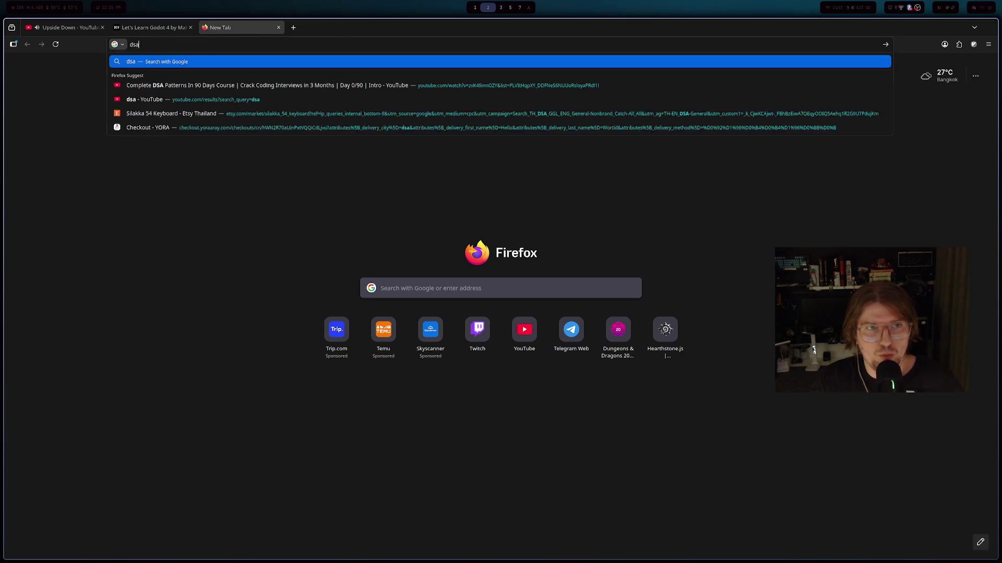
key("BackSpace")
key("BackSpace")
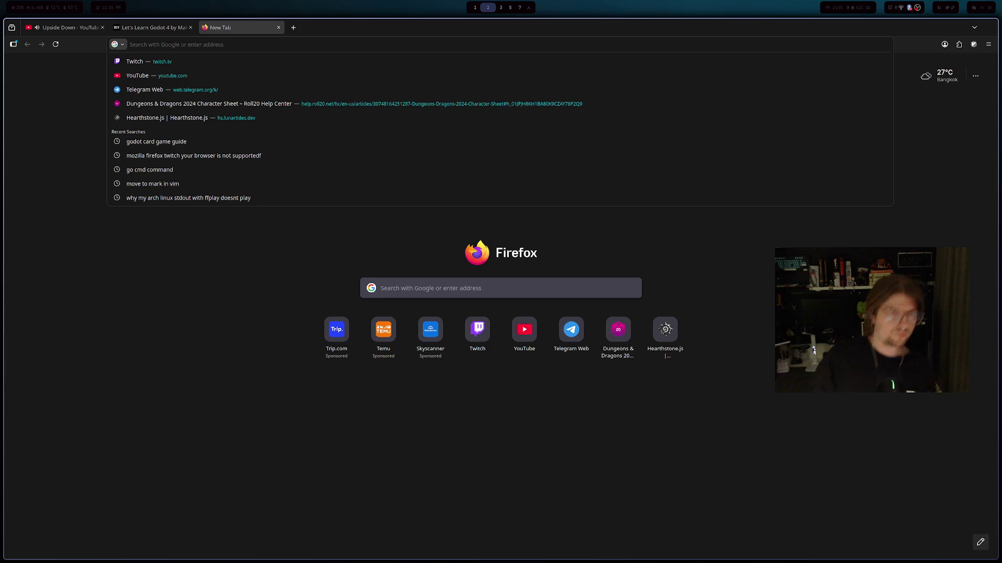
type("game d")
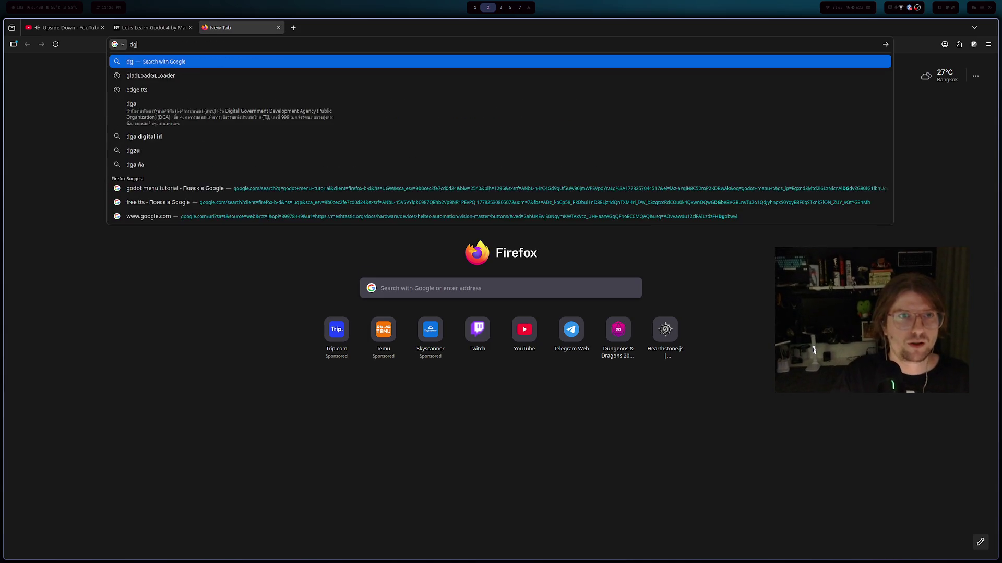
key("BackSpace")
type("ui ideas")
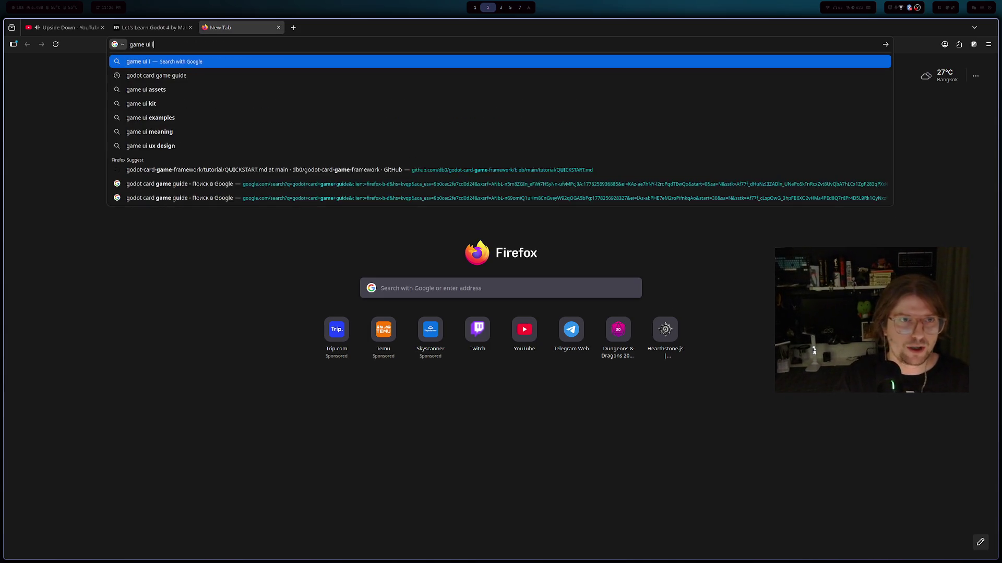
key("Return")
middle_click(133, 140)
left_click(322, 30)
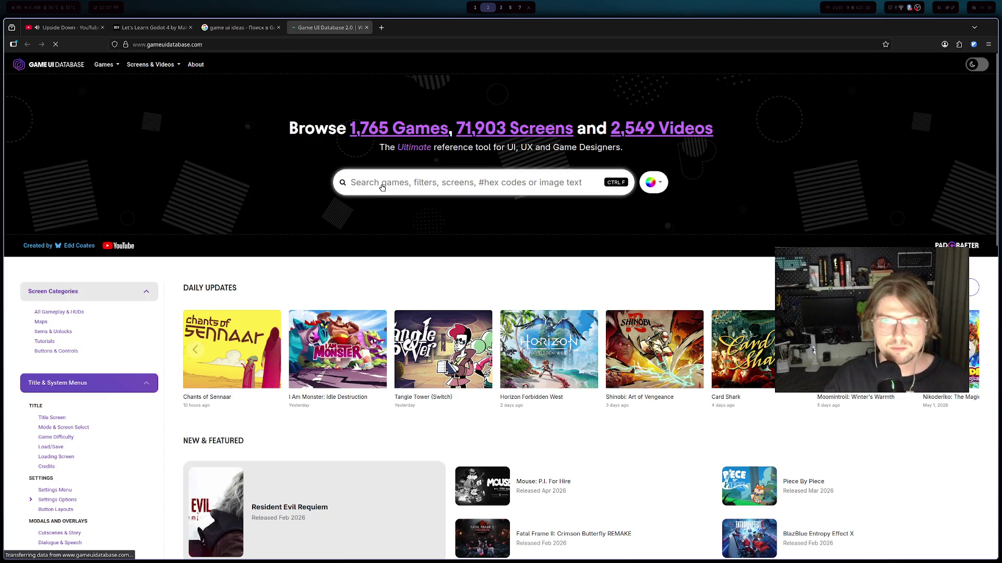
- Search Game UI Database for 'heartstone' and open the Hearthstone page
scroll(402, 187, "down", 5)
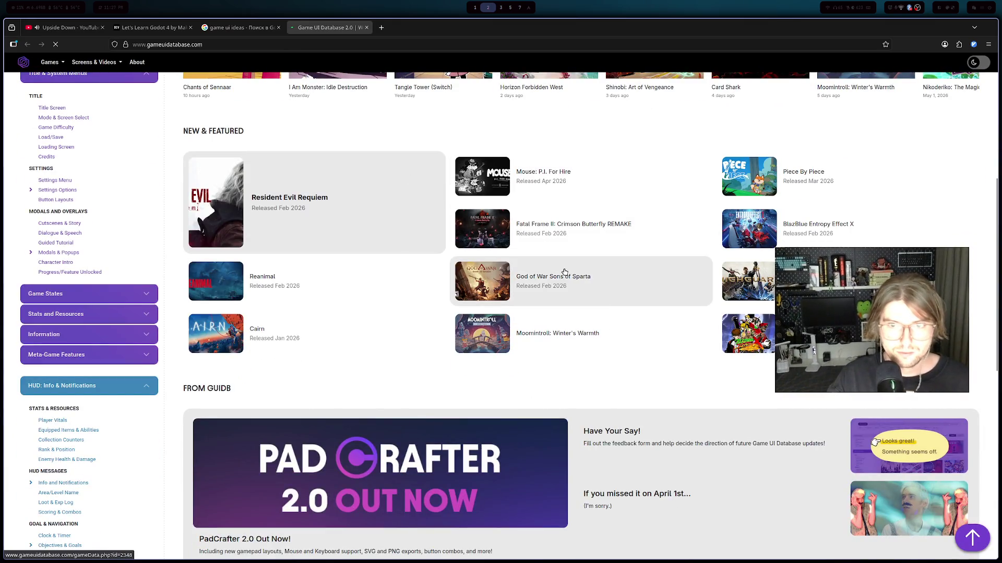
scroll(484, 194, "up", 5)
left_click(431, 179)
type("d")
key("BackSpace")
type("hearth")
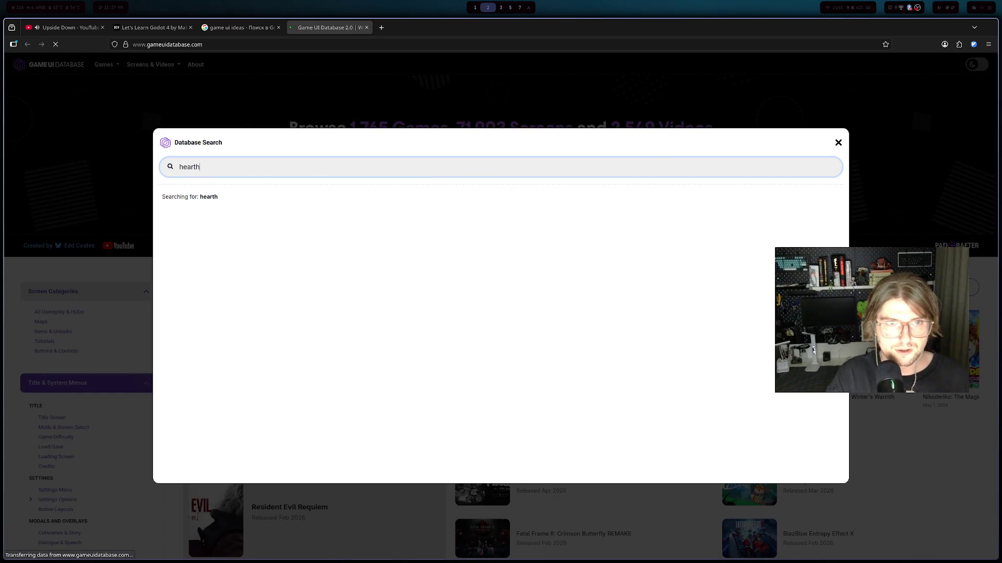
key("BackSpace")
type("stone")
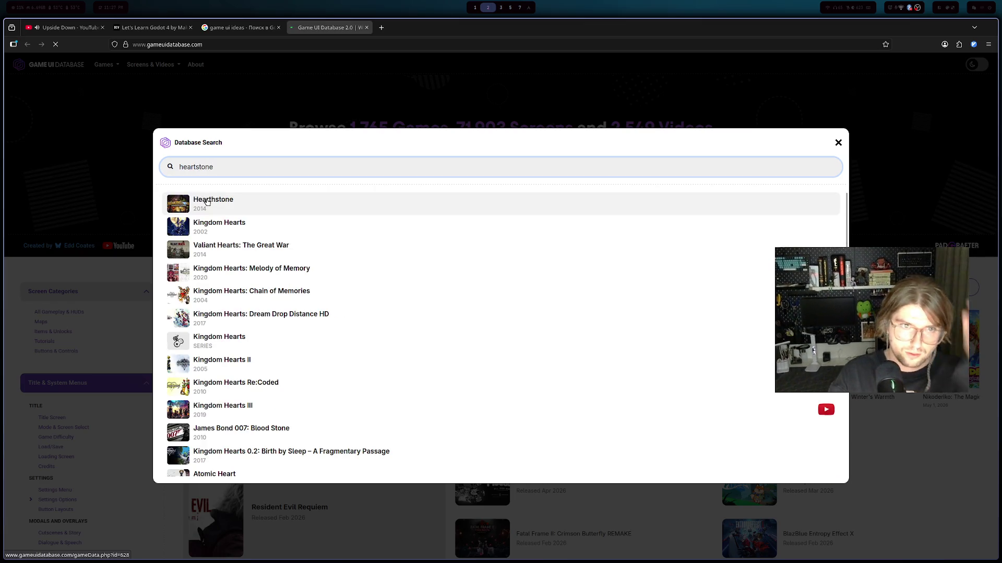
left_click(206, 203)
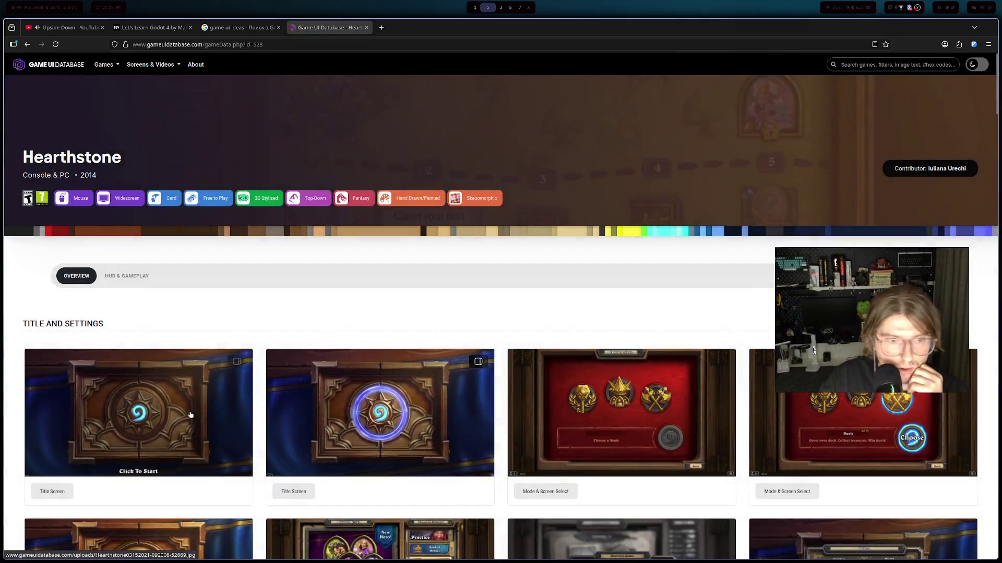
- Browse through the Hearthstone page's Title and Settings screenshots
scroll(190, 412, "down", 4)
scroll(200, 394, "down", 6)
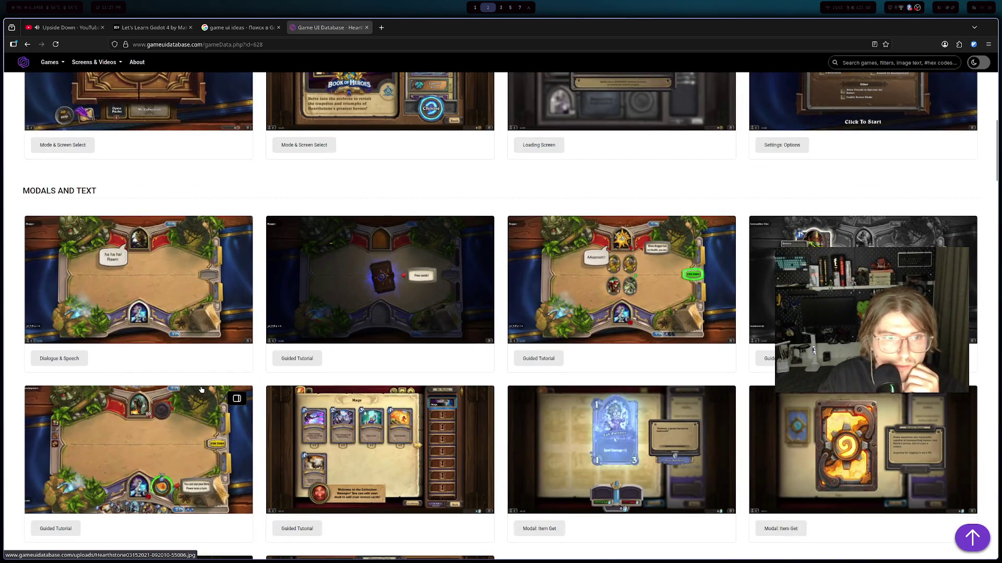
scroll(202, 390, "down", 5)
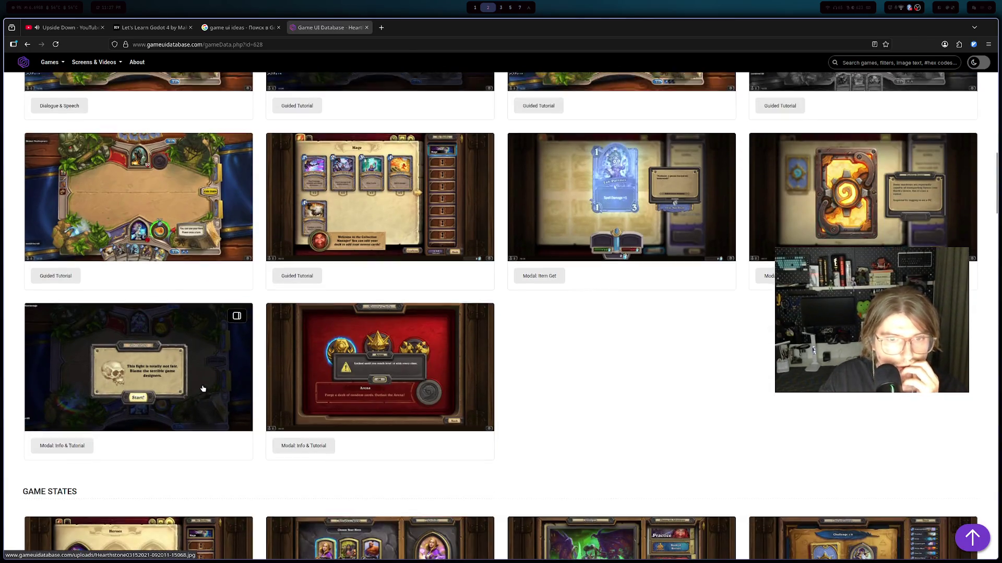
scroll(203, 389, "up", 5)
scroll(204, 387, "down", 3)
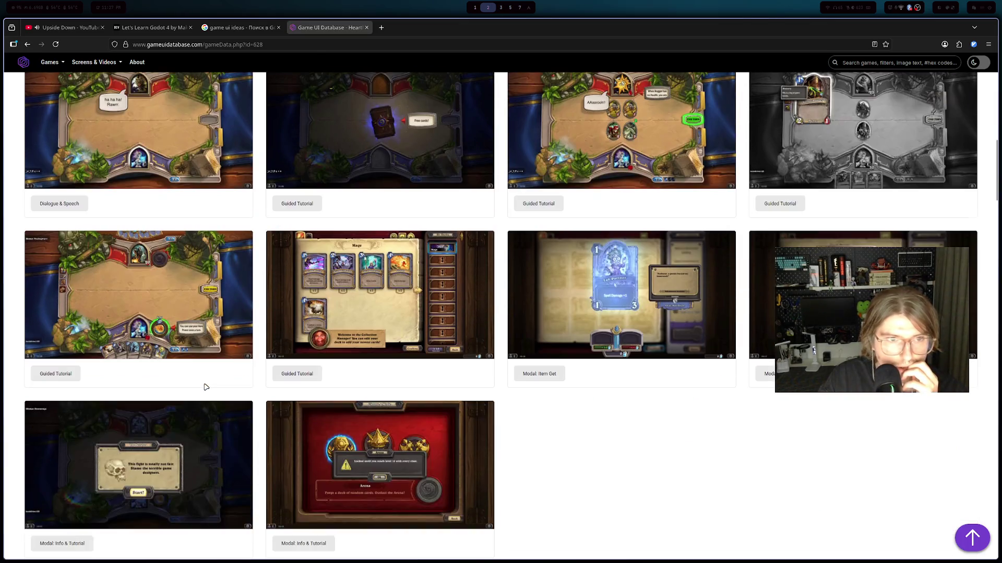
scroll(206, 386, "down", 6)
scroll(206, 385, "down", 8)
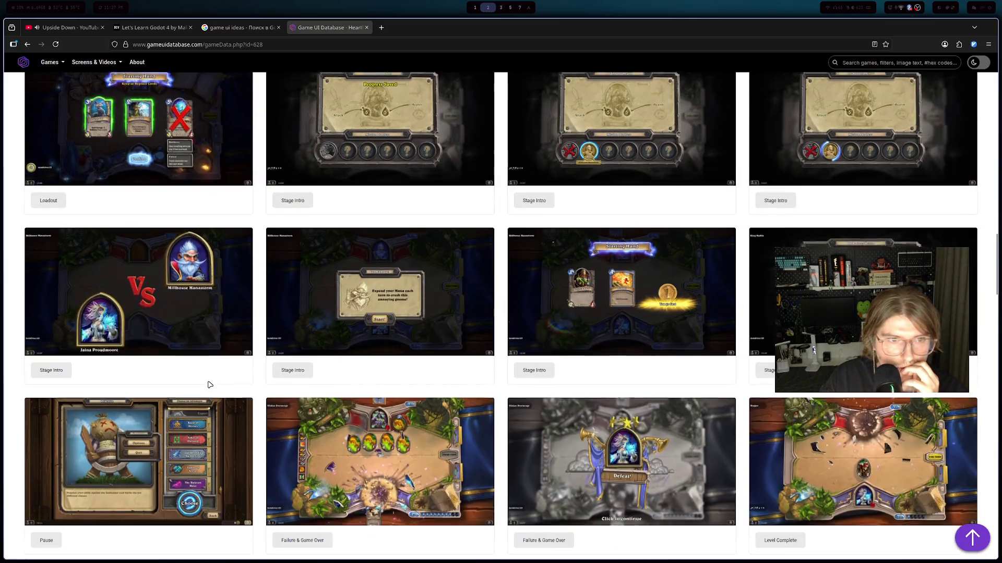
scroll(207, 386, "down", 10)
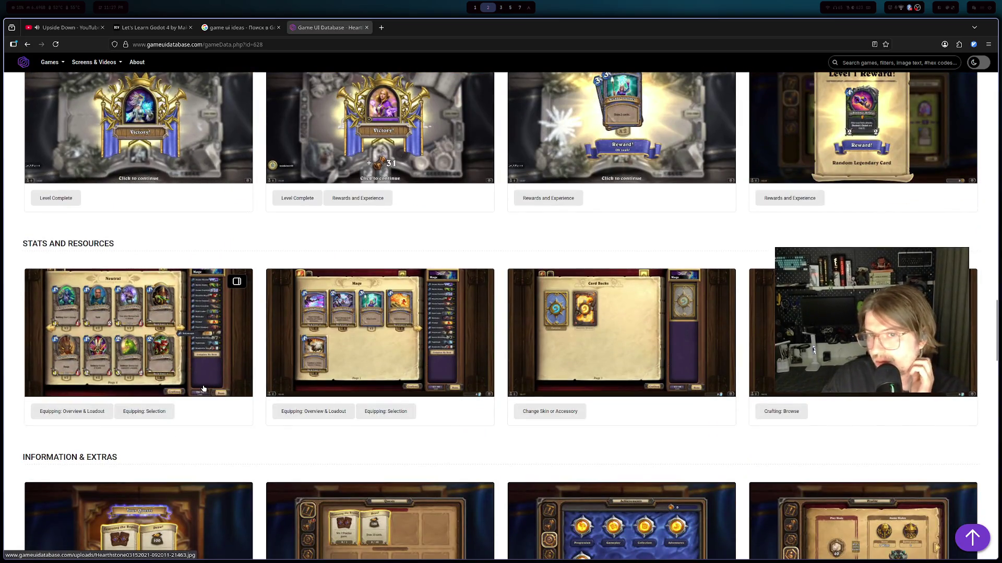
scroll(203, 388, "down", 6)
scroll(204, 388, "up", 12)
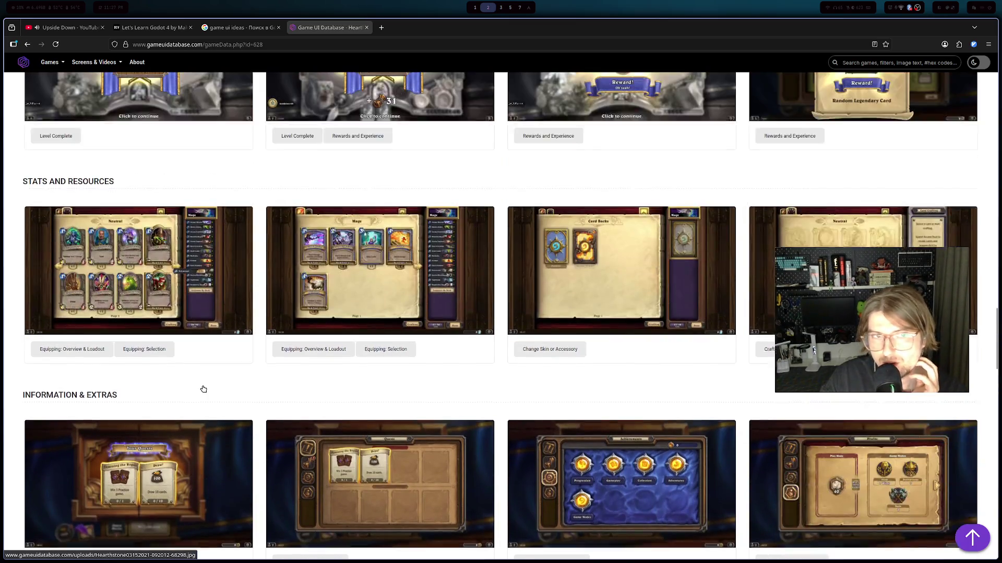
scroll(205, 389, "up", 20)
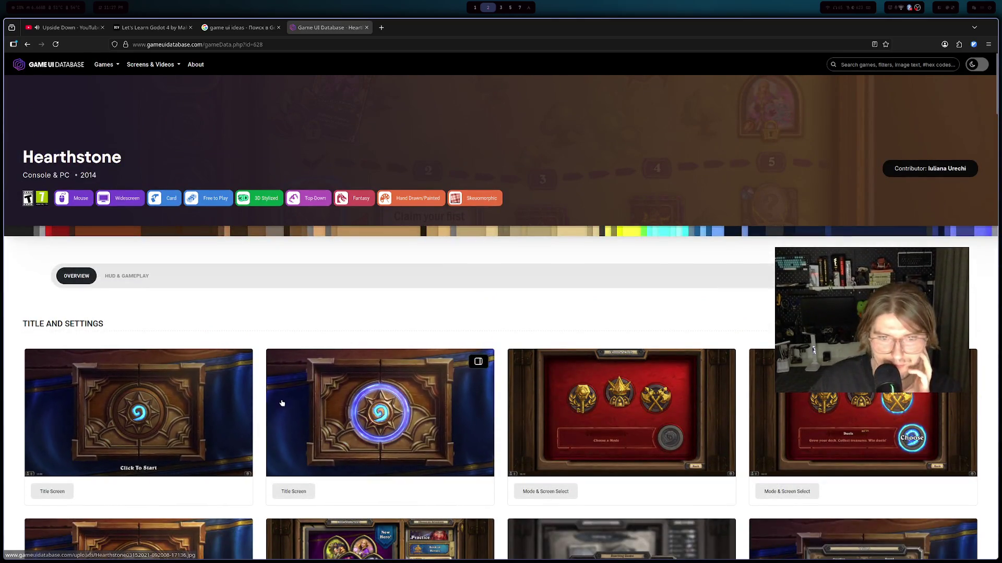
scroll(388, 375, "down", 3)
scroll(399, 365, "up", 2)
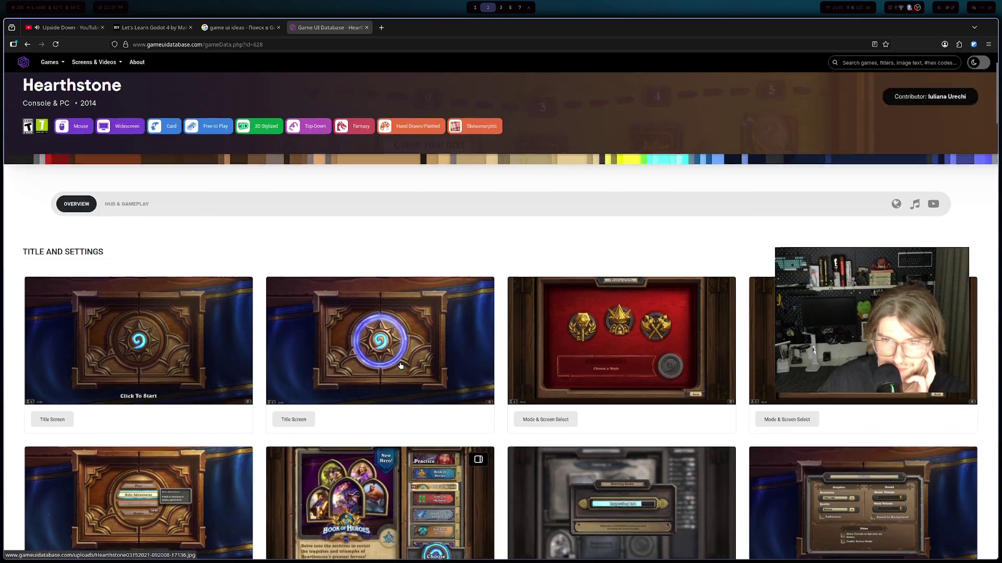
scroll(401, 363, "down", 2)
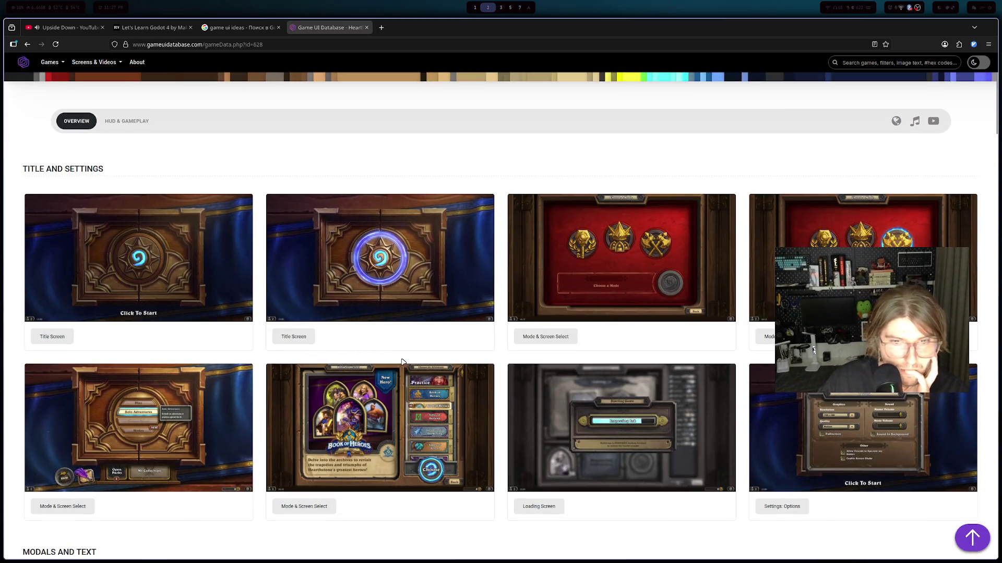
scroll(402, 361, "down", 5)
scroll(402, 361, "up", 8)
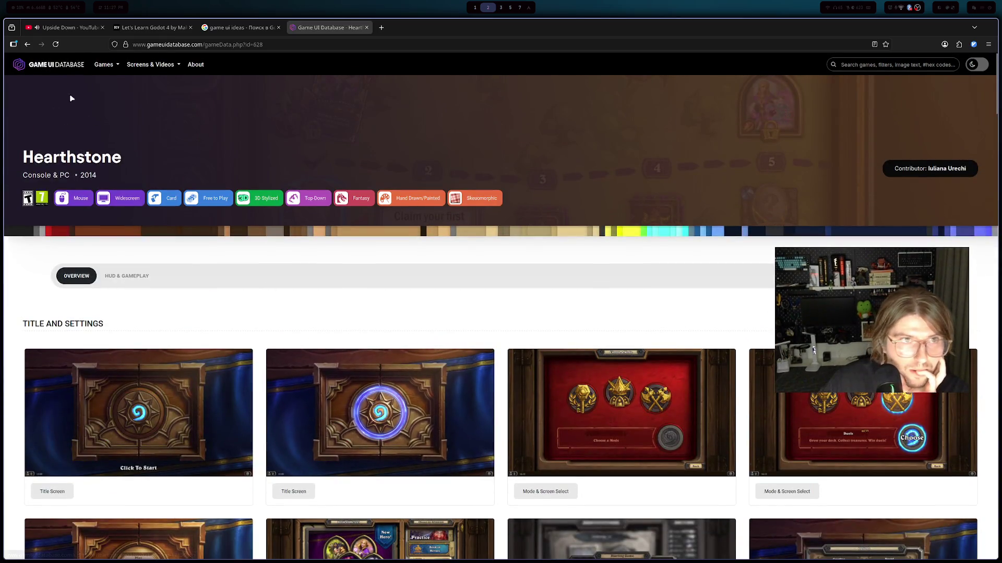
- Google 'game ui ideas' in a new tab, return to Hearthstone, and background-open the site home
left_click(417, 27)
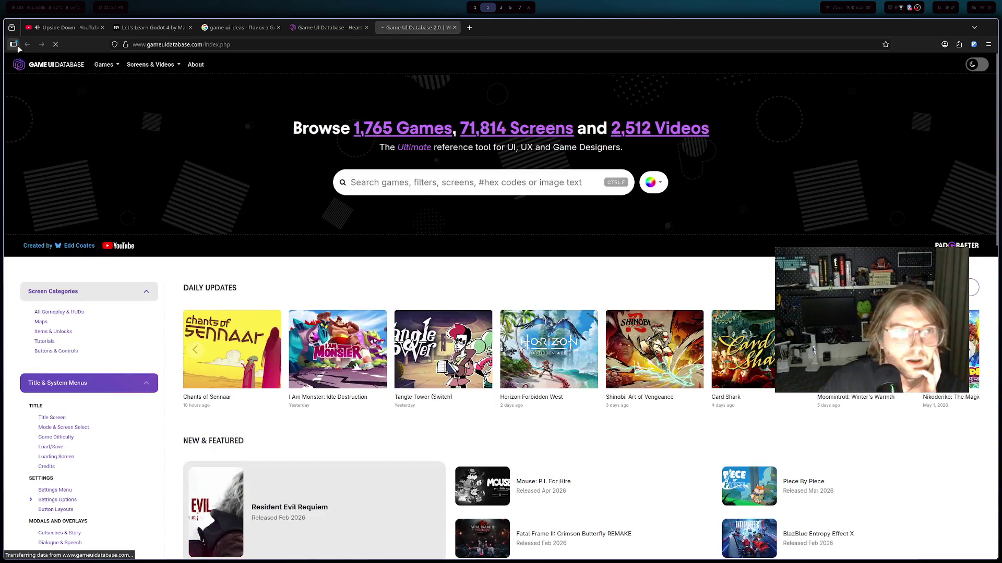
left_click(303, 44)
type("gam")
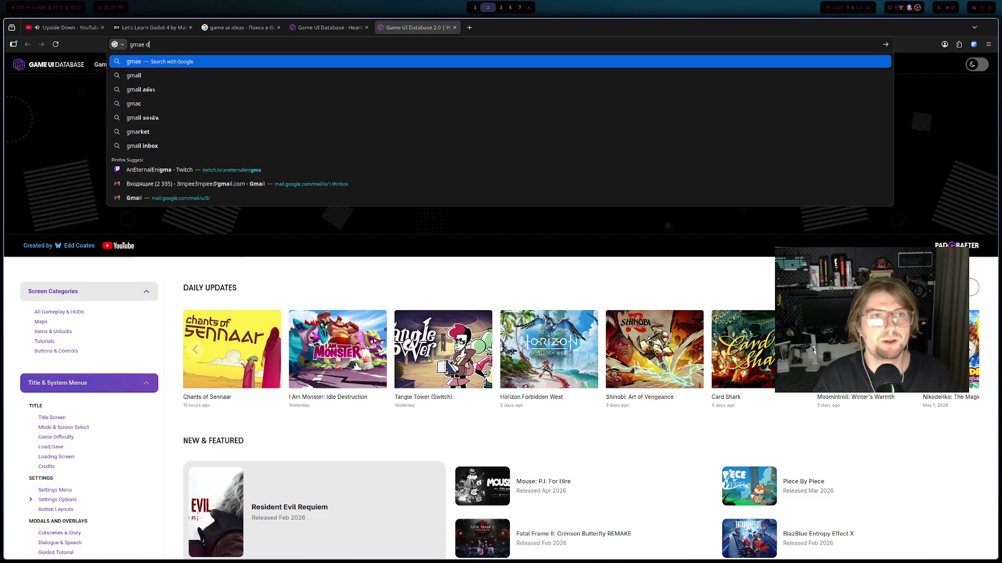
type("e ui d")
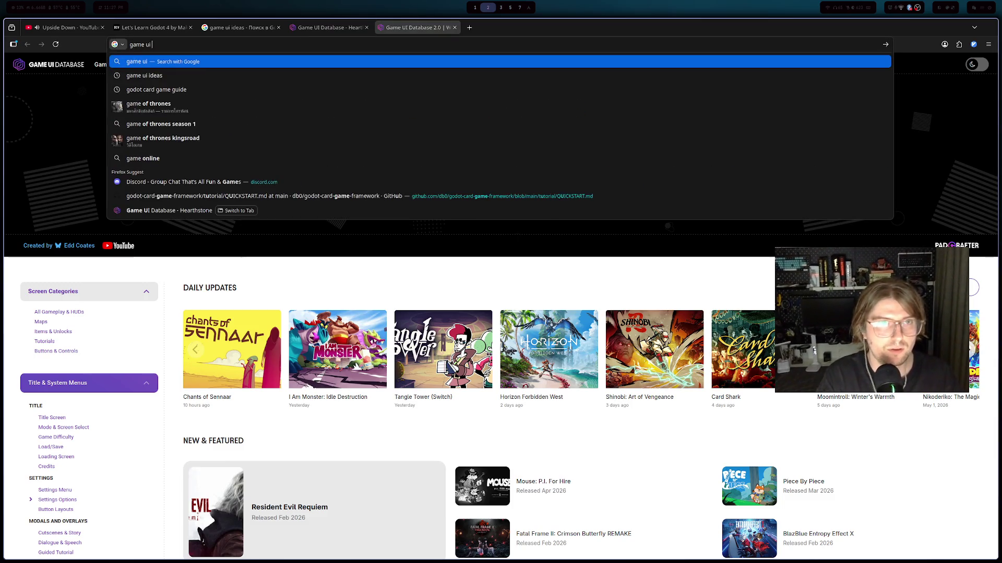
key("Down")
key("Return")
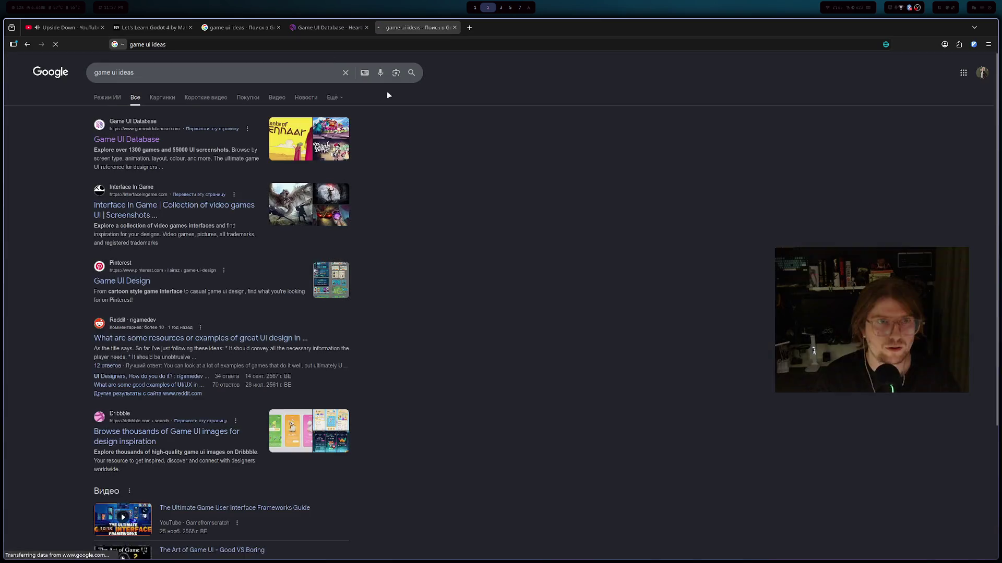
left_click(336, 25)
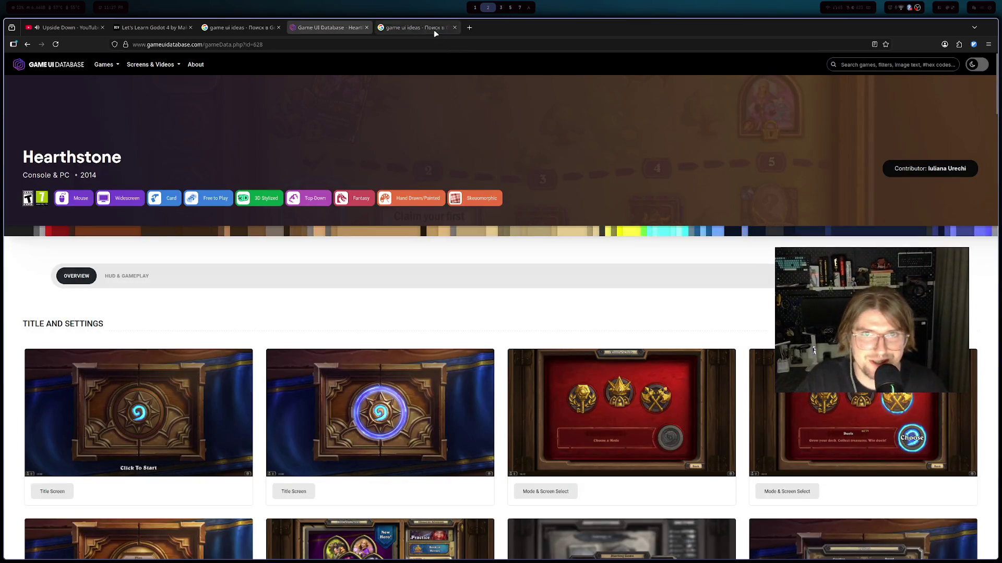
left_click(418, 27)
left_click(330, 28)
middle_click(47, 65)
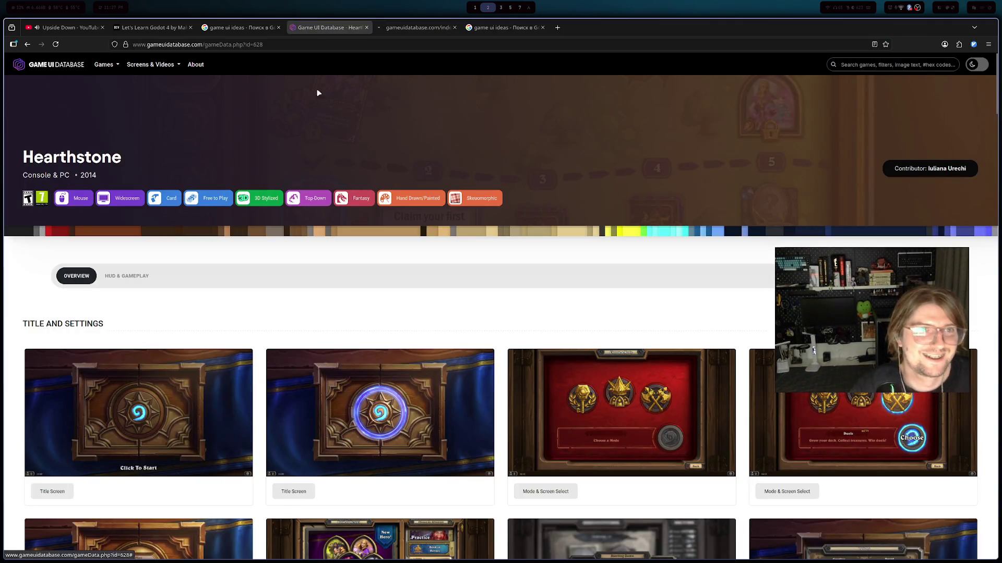
- Search Game UI Database for 'persona 4' and open the Persona 4 page
left_click(412, 27)
left_click(391, 181)
type("persona 4")
left_click(221, 235)
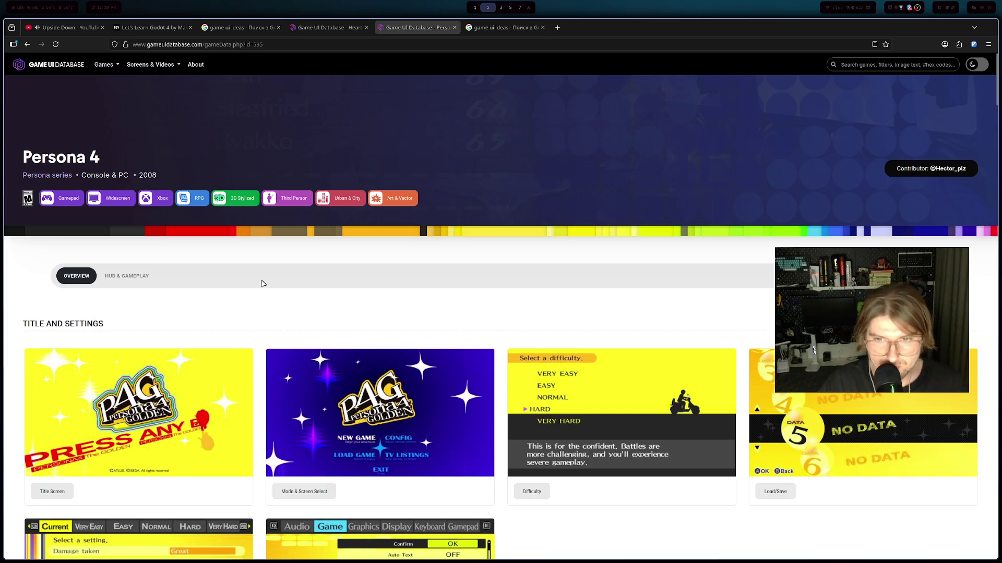
- View the Mode & Screen Select and Marie dialogue screenshots enlarged, then switch to the Google results
scroll(266, 277, "down", 4)
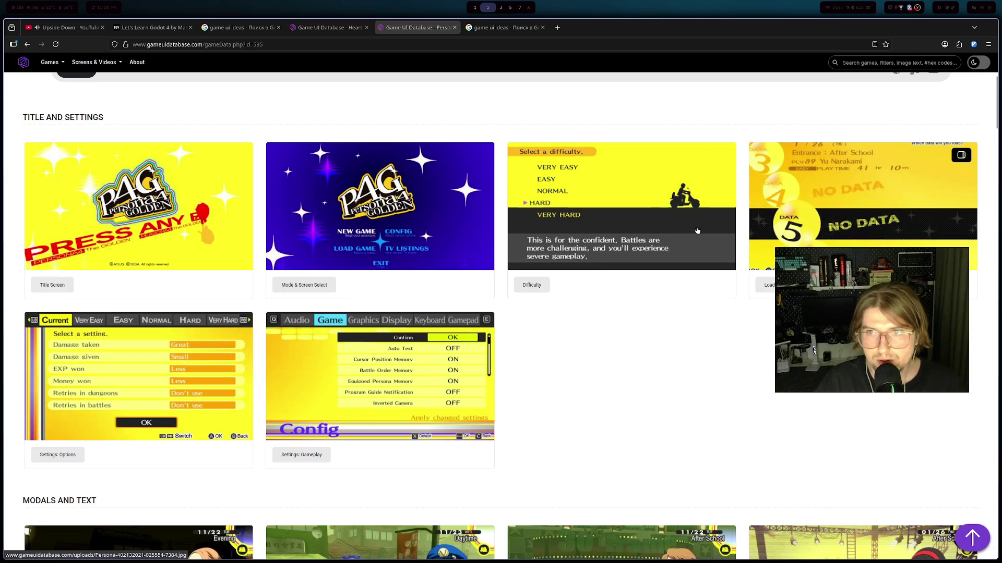
left_click(328, 235)
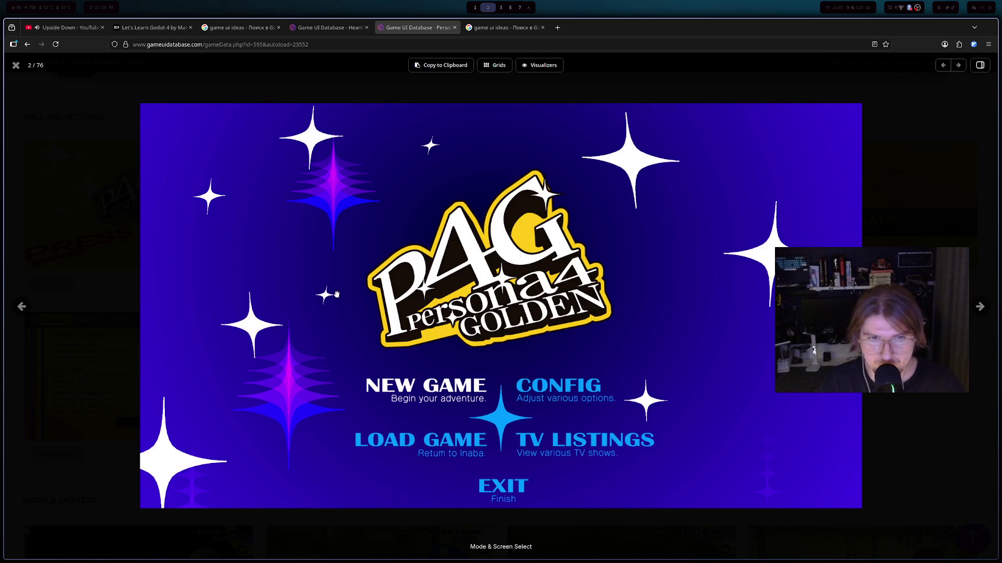
key("Escape")
scroll(320, 286, "down", 3)
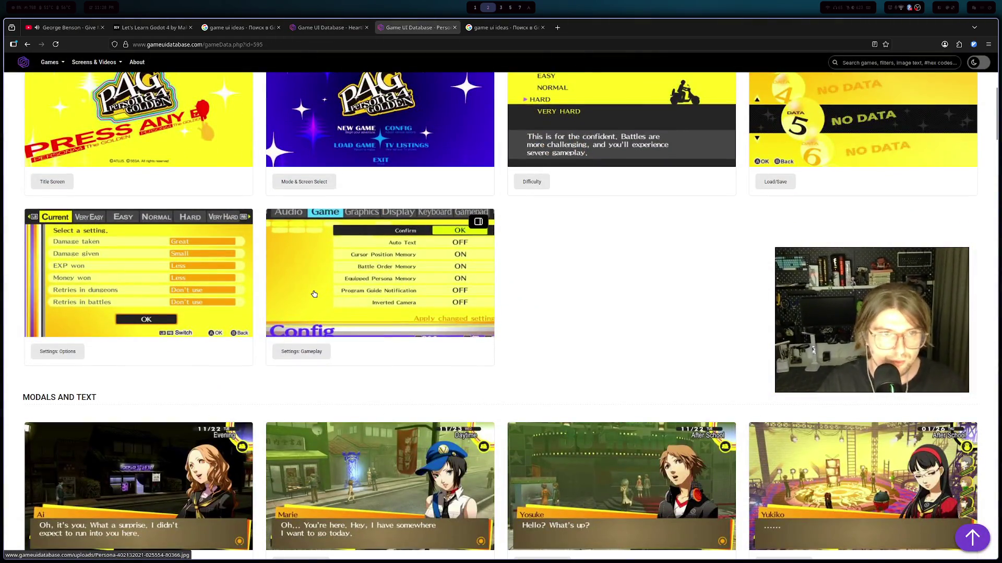
scroll(313, 291, "down", 2)
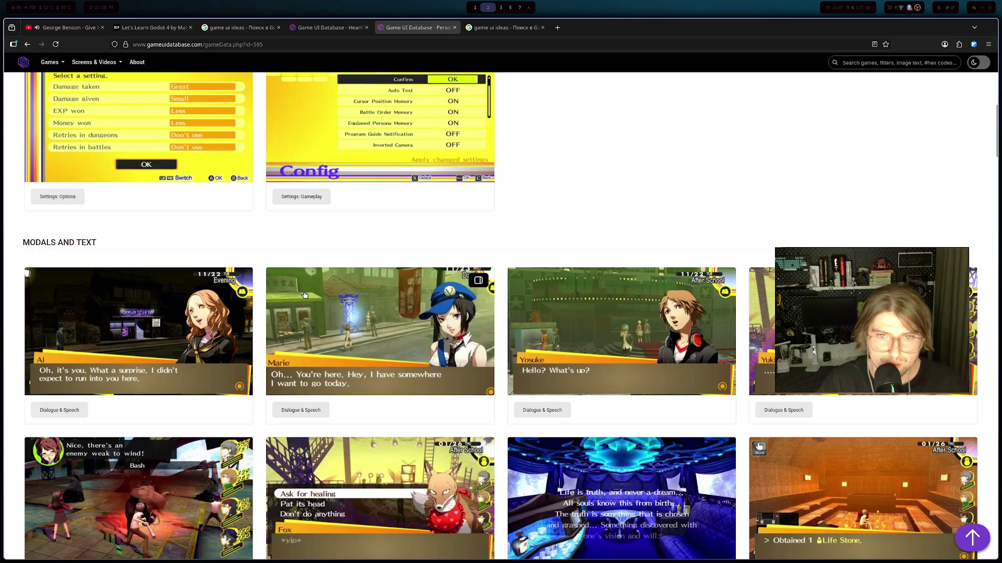
left_click(381, 302)
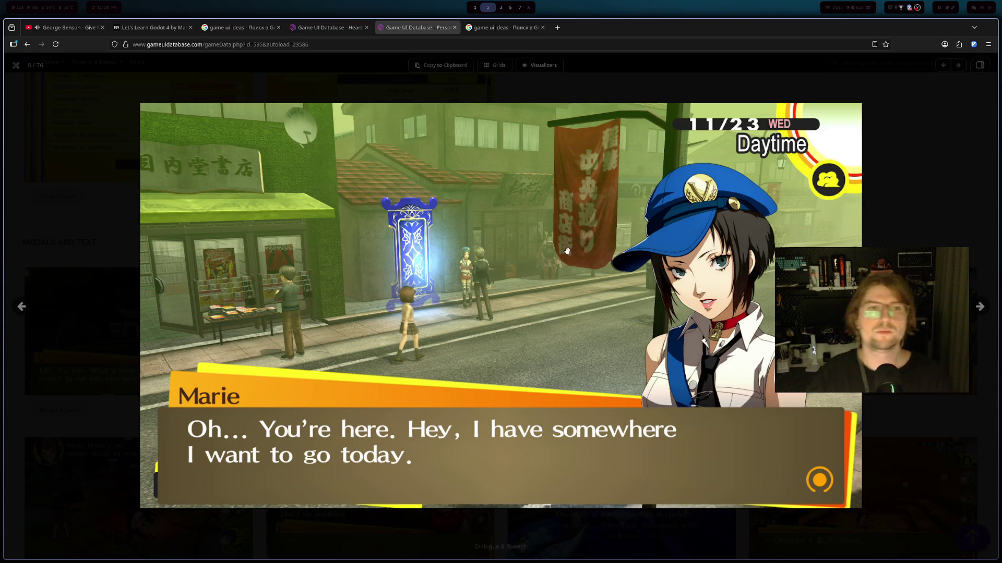
key("Escape")
scroll(458, 259, "down", 4)
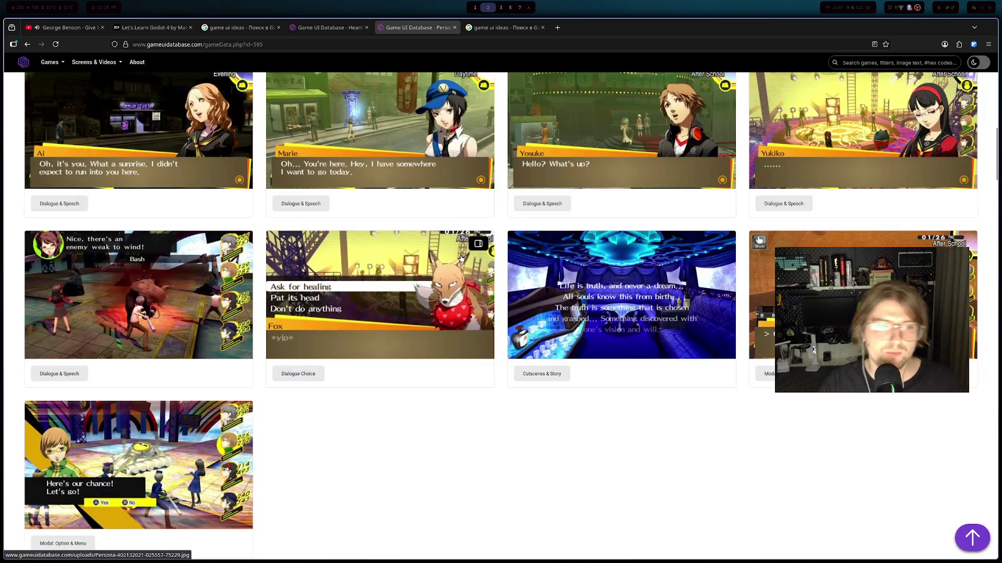
scroll(458, 258, "down", 7)
key("ctrl+Tab")
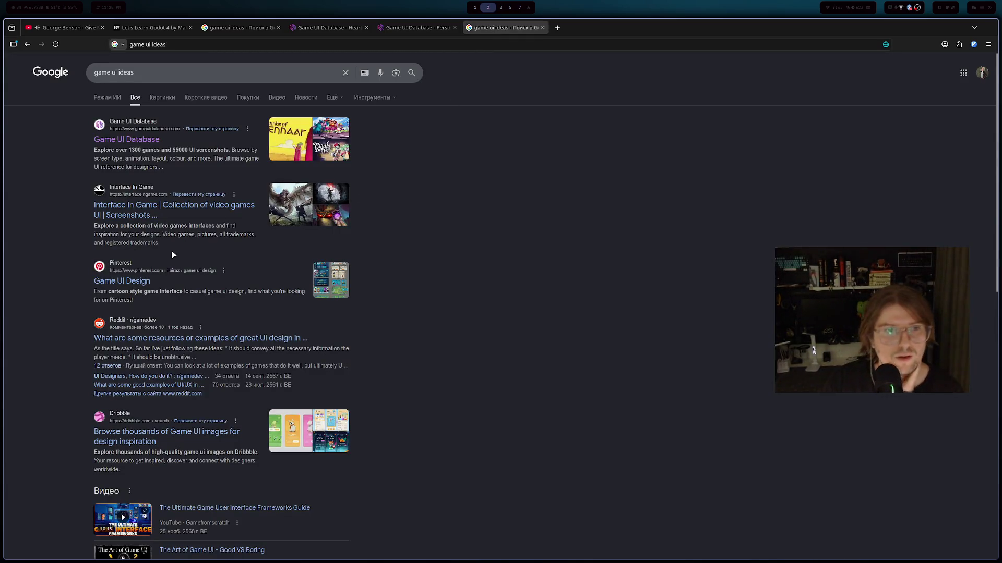
- On Interface In Game, filter to Card Game titles and open the Gwent page, dismissing the cookie notice
left_click(140, 215)
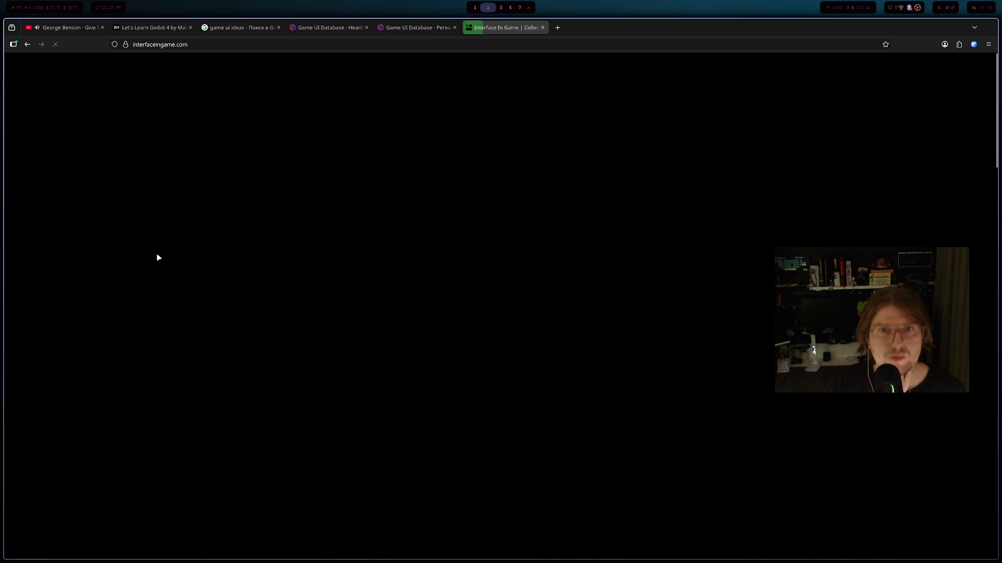
scroll(158, 256, "down", 5)
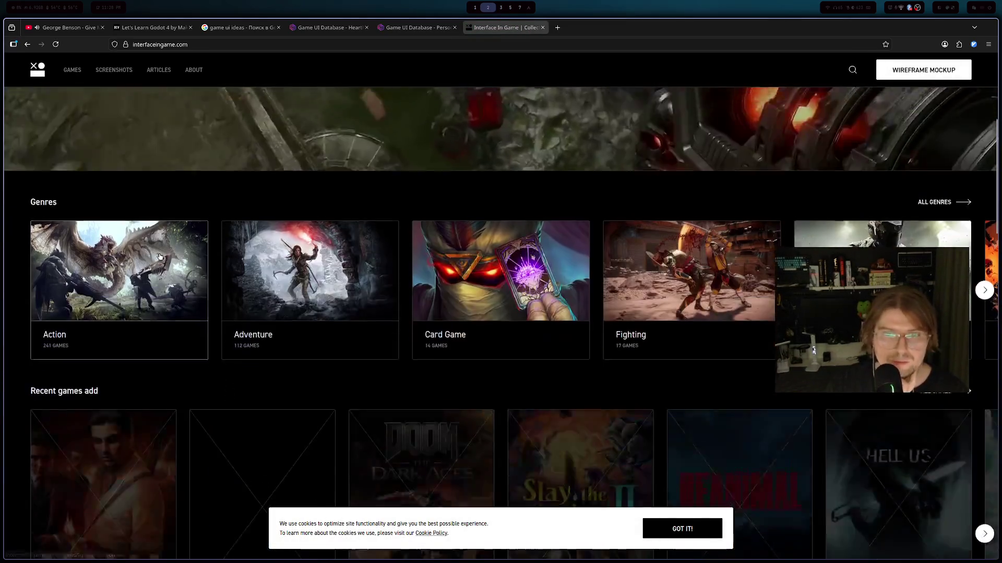
left_click(449, 260)
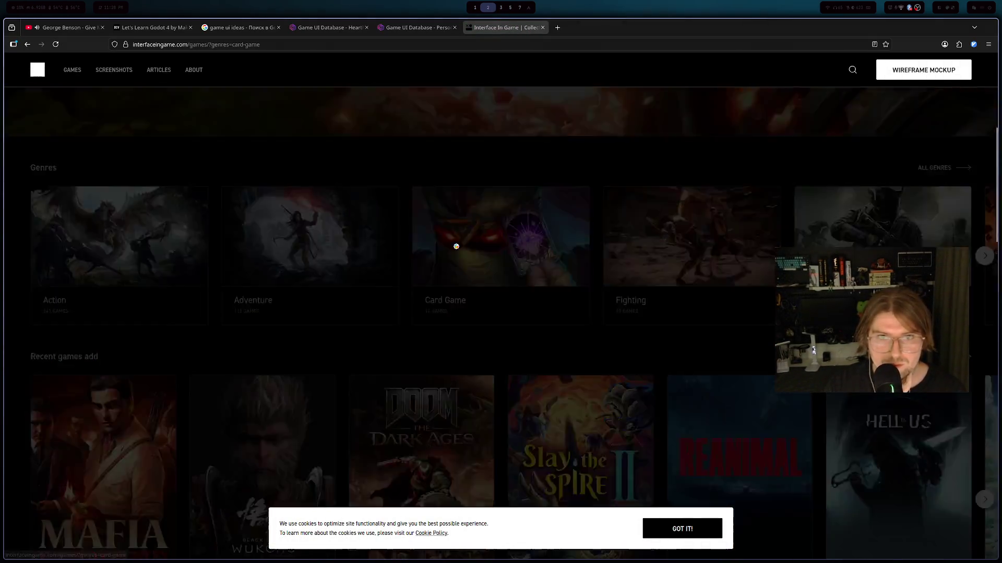
scroll(349, 290, "down", 2)
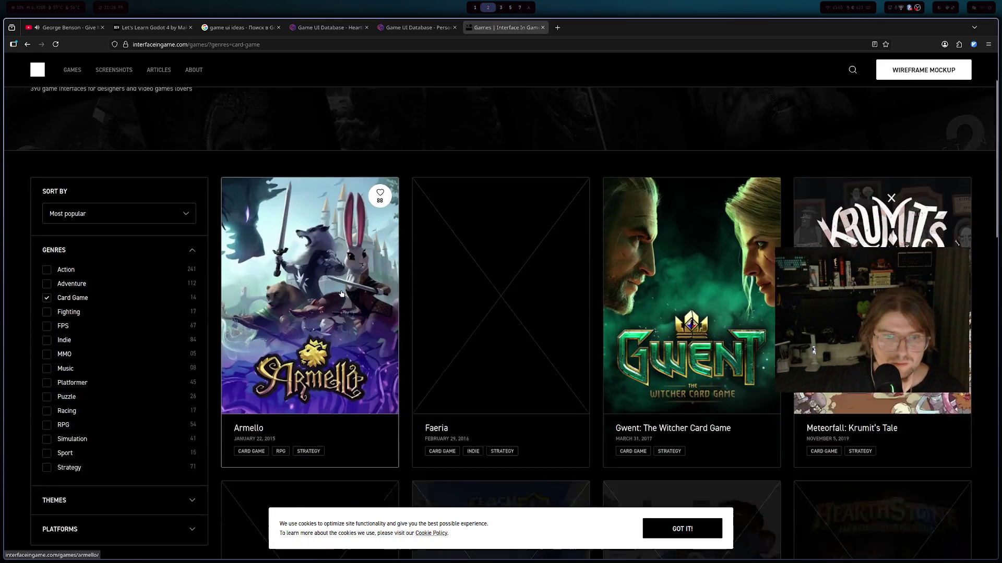
scroll(338, 297, "down", 1)
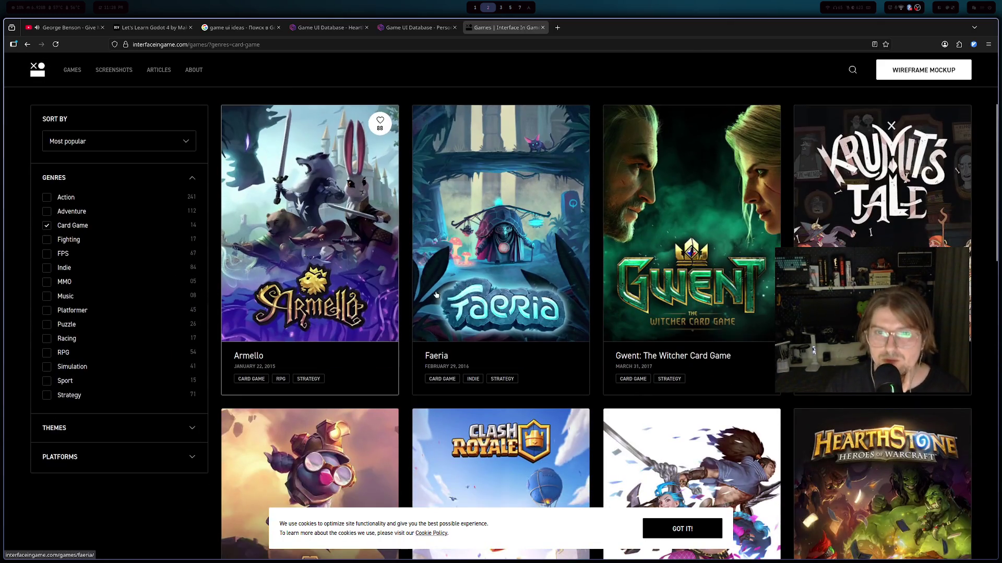
left_click(652, 219)
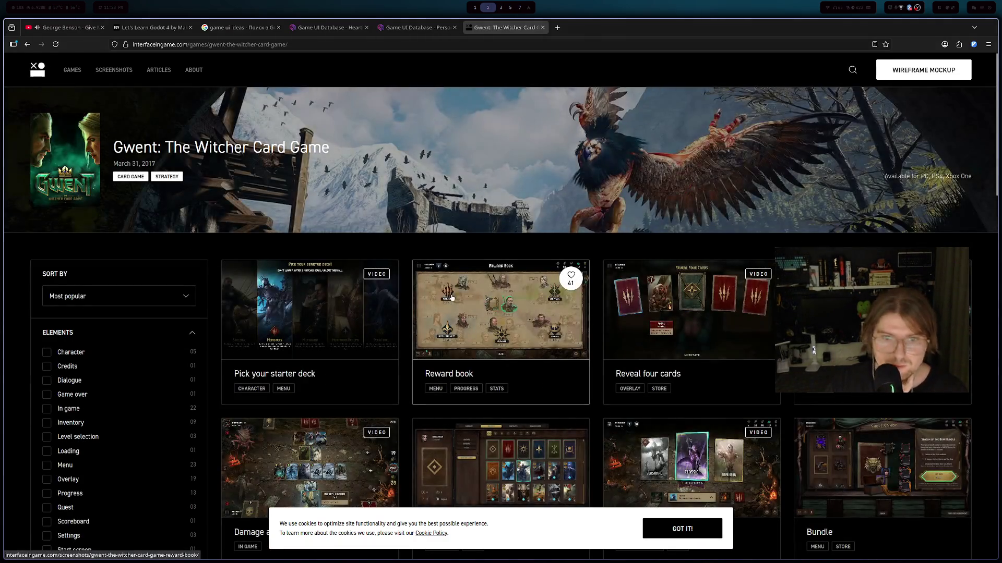
left_click(682, 528)
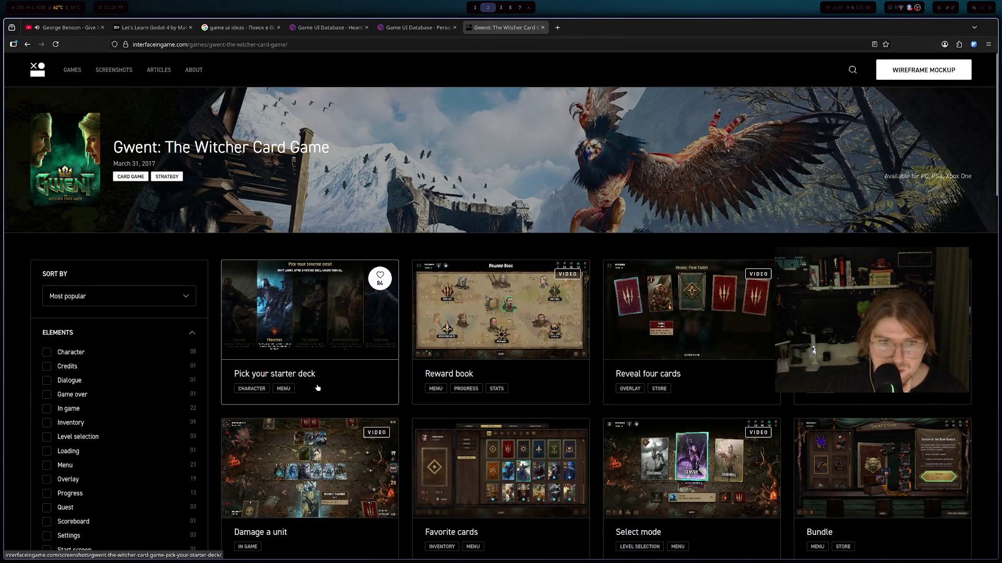
- Uncheck the Loading filter, preview the General options screenshot, then open the Main menu screenshot full-size
scroll(322, 387, "down", 1)
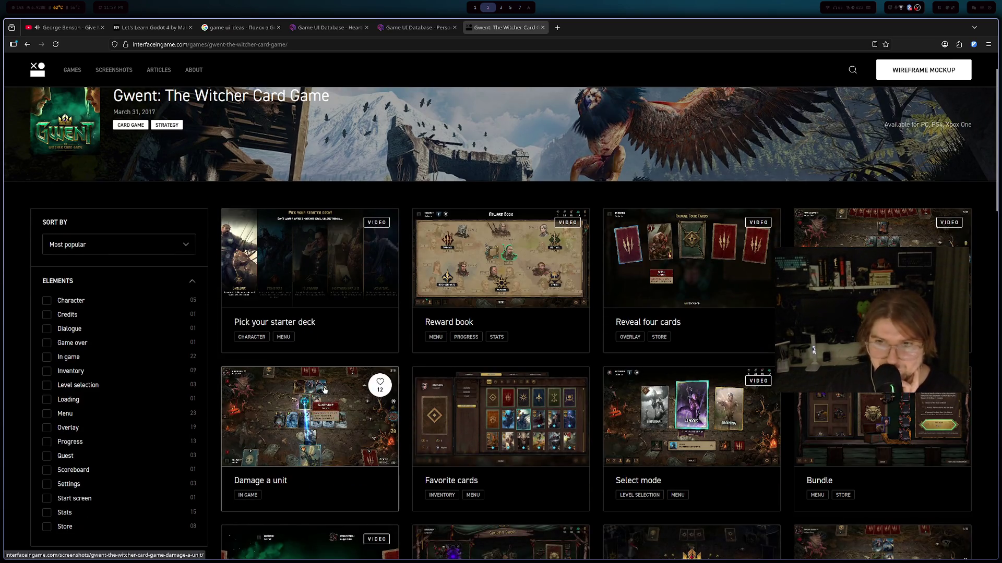
scroll(328, 390, "down", 3)
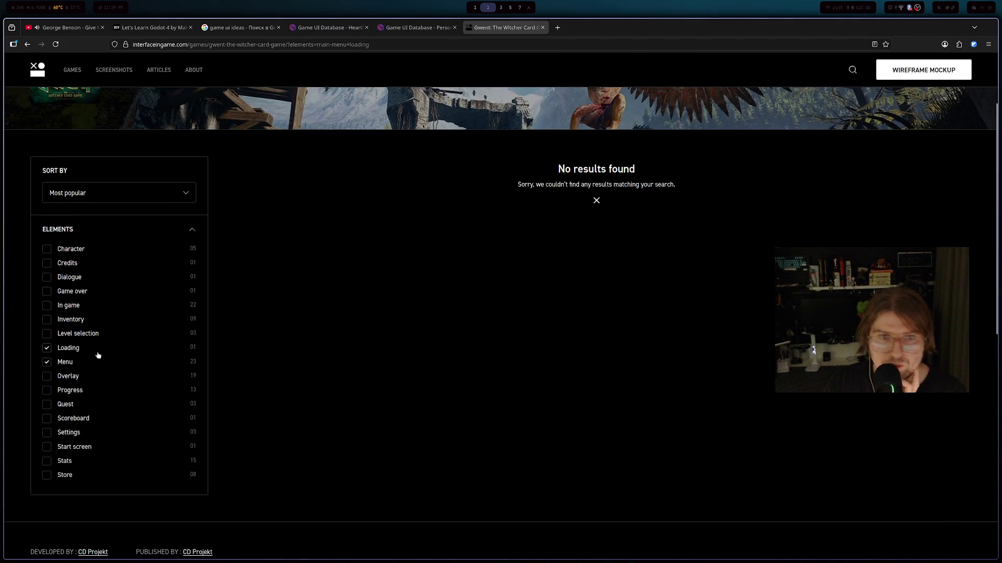
left_click(70, 348)
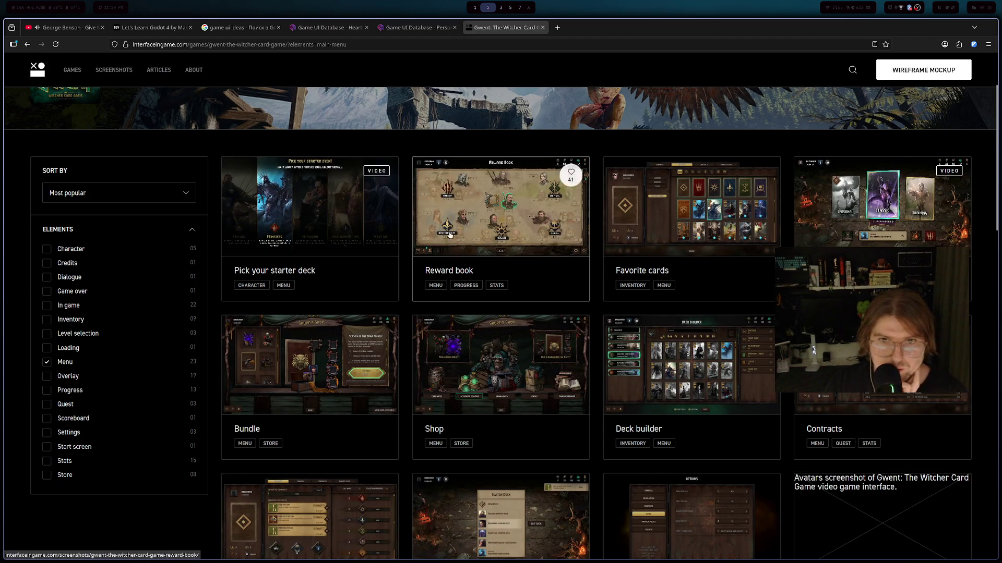
scroll(294, 345, "down", 3)
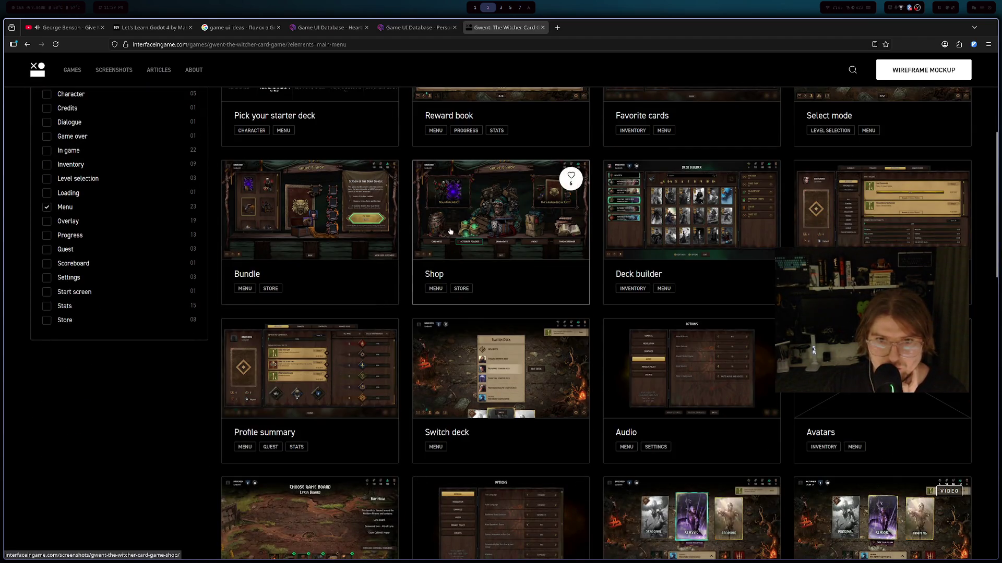
scroll(598, 371, "up", 4)
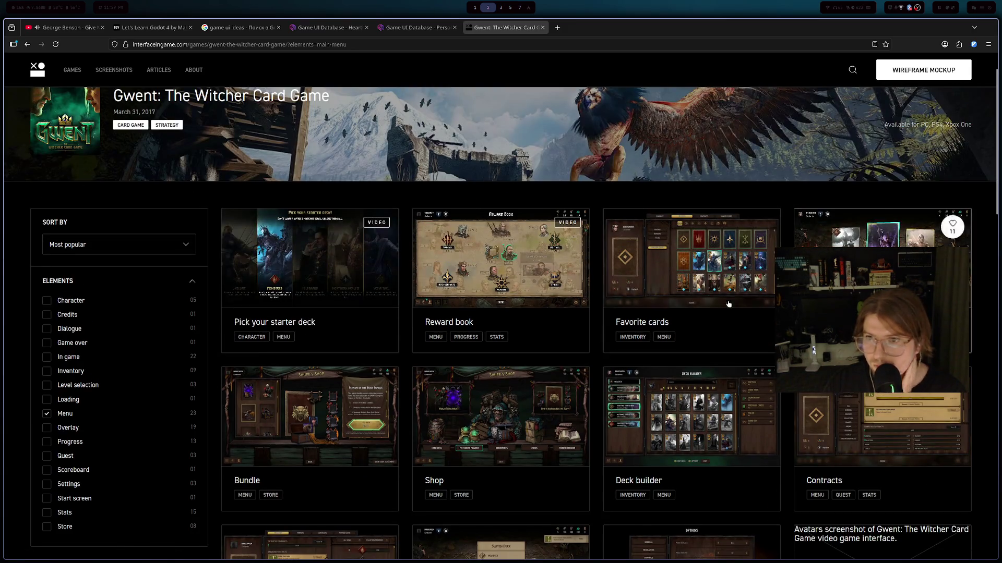
scroll(754, 299, "down", 7)
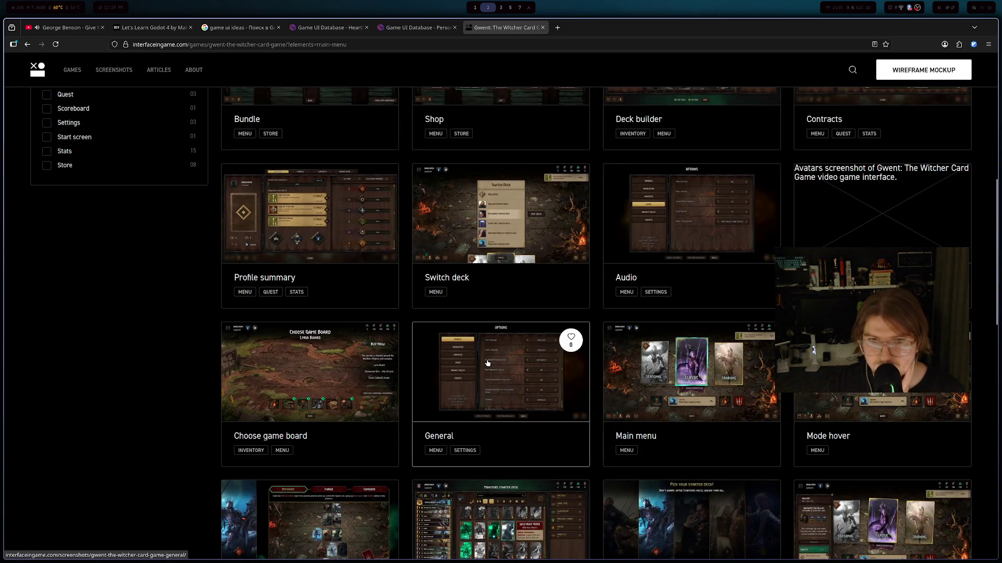
left_click(443, 351)
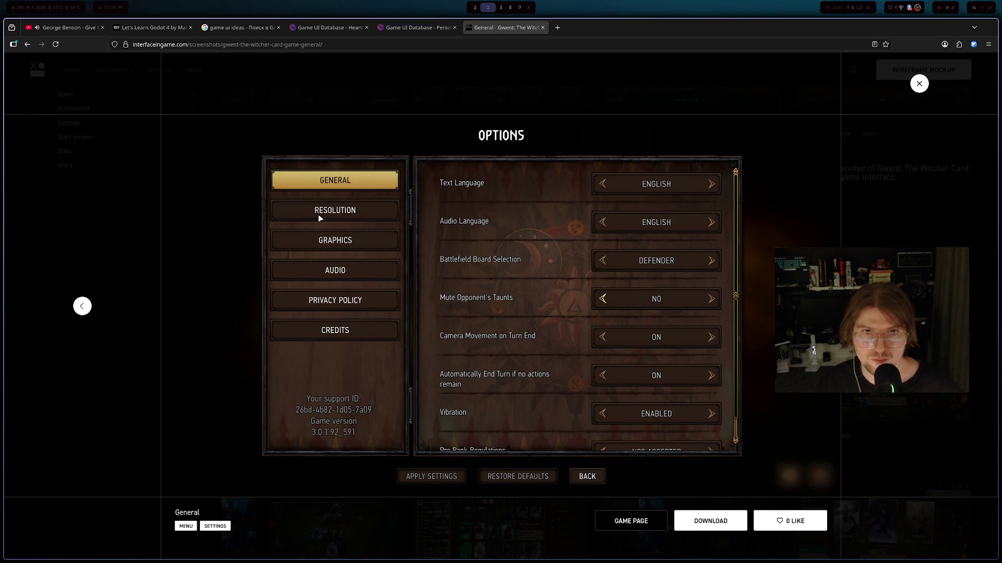
left_click(918, 84)
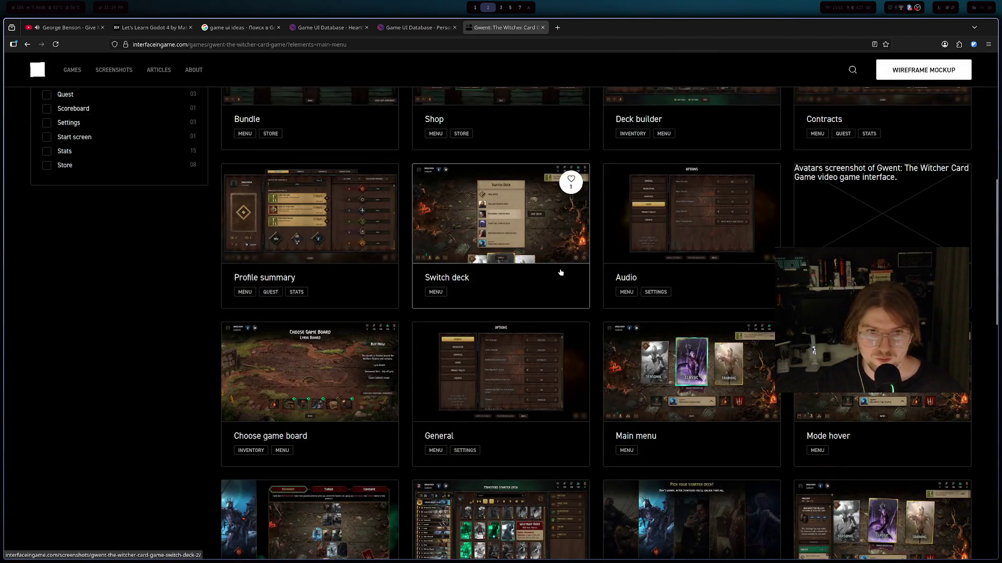
scroll(561, 272, "down", 2)
scroll(560, 271, "down", 1)
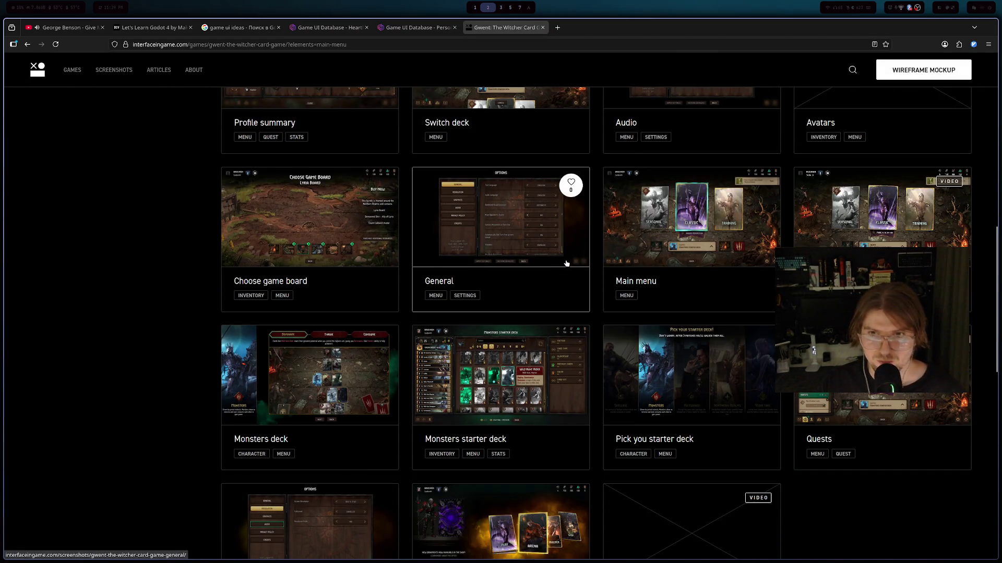
left_click(614, 280)
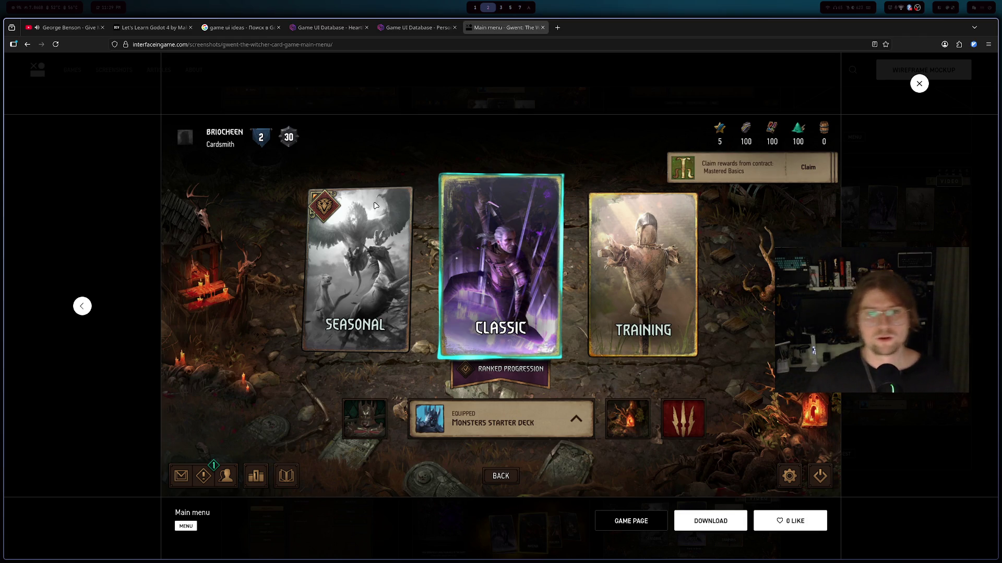
left_click(559, 26)
- Load YouTube, search 'gwent main menu', then refine the query to 'gwent main menu ui'
type("youtube.com")
key("Return")
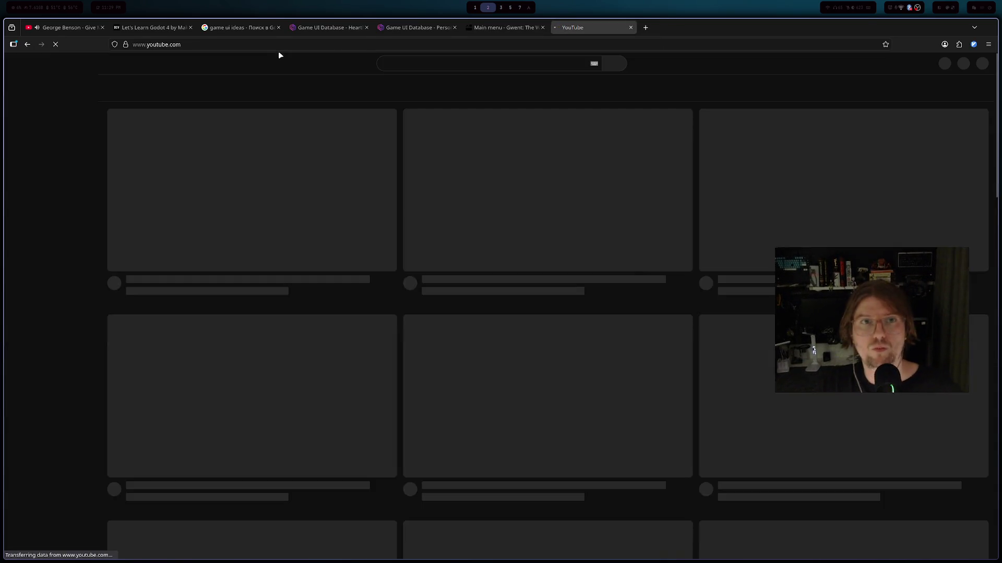
type("gw")
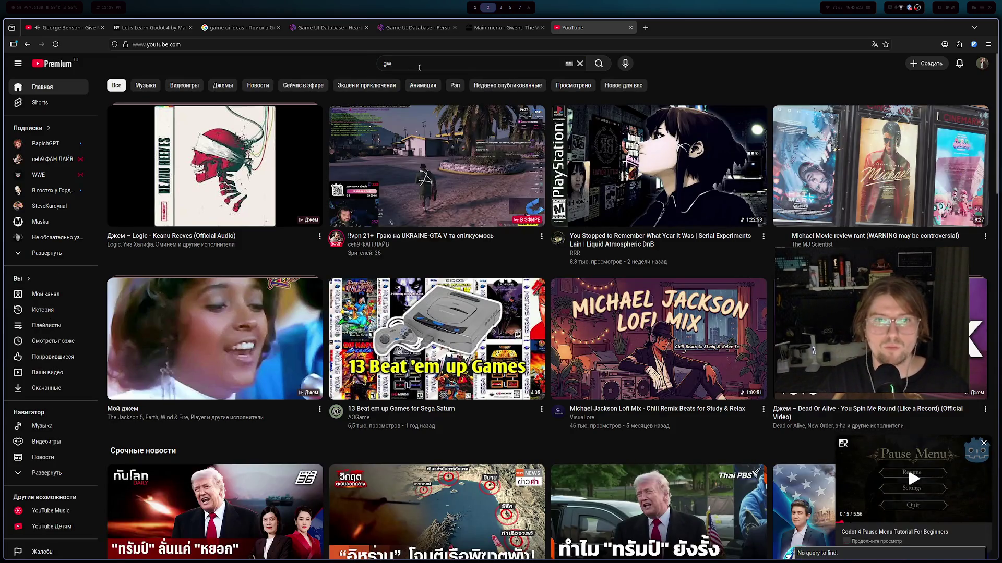
type("ent ma")
type("in menu")
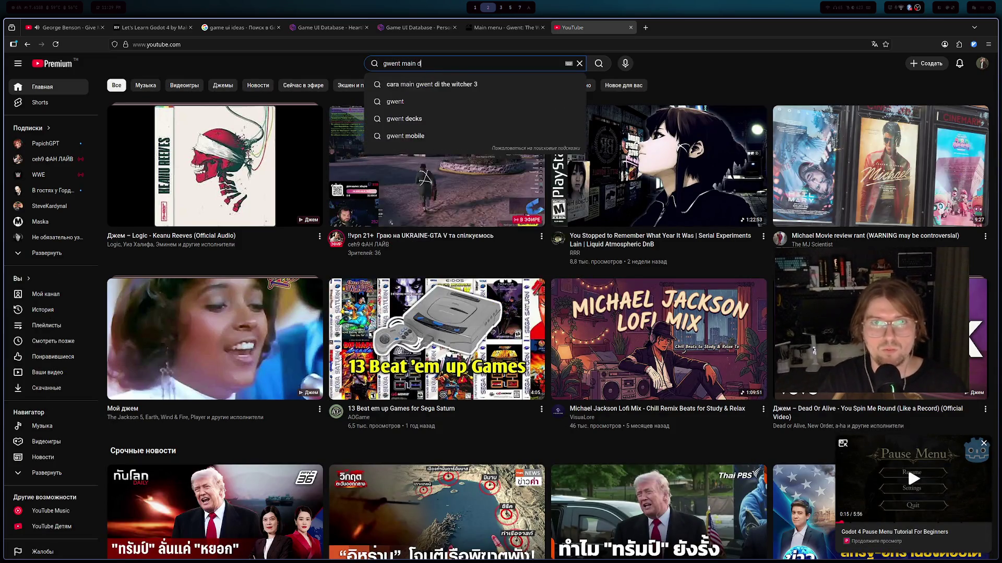
key("Return")
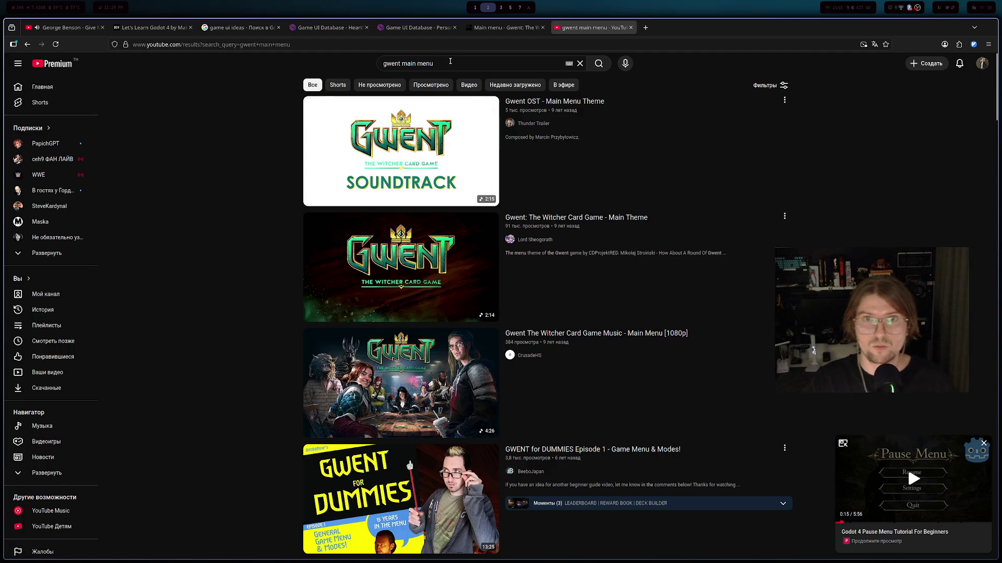
left_click(446, 60)
type("ui")
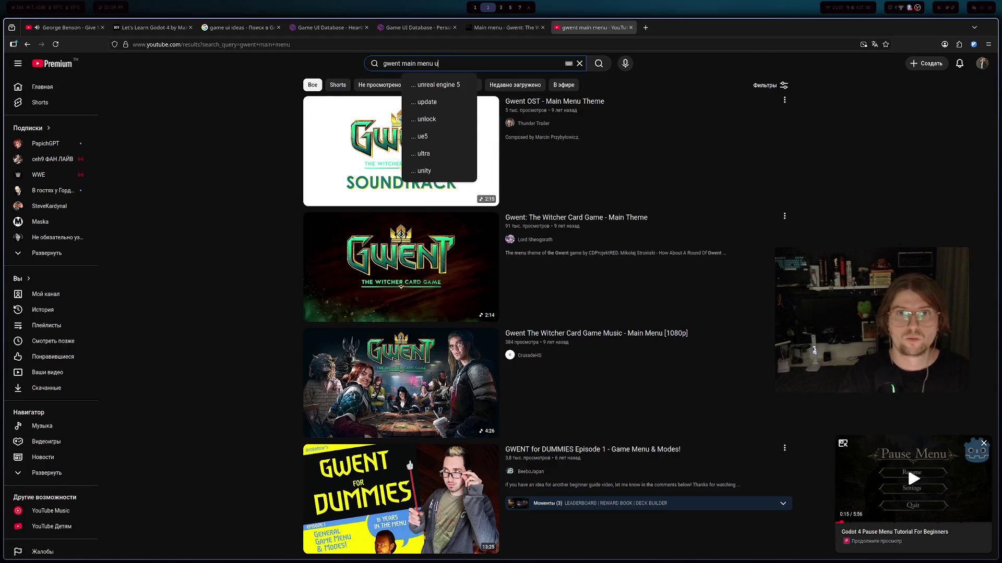
key("Return")
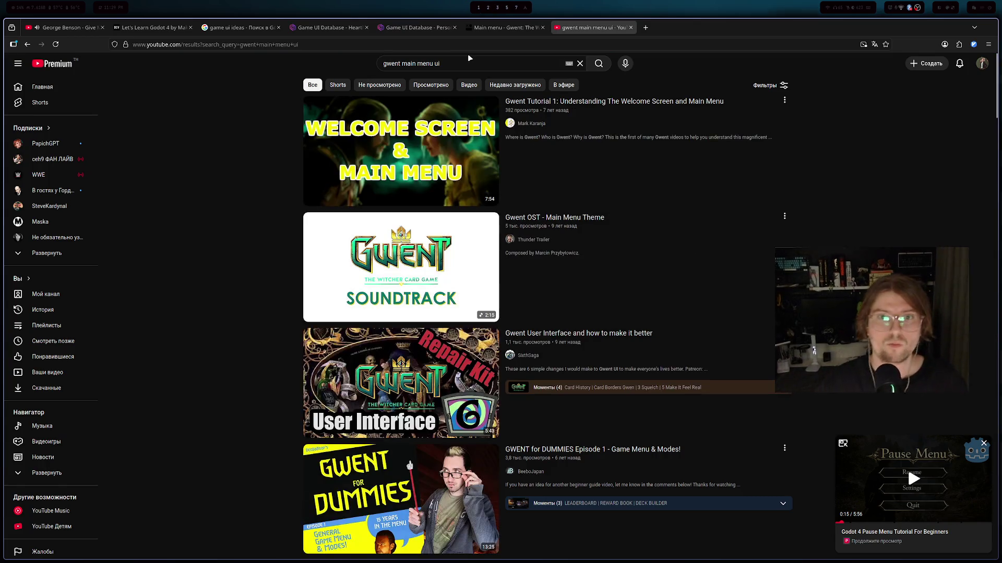
- Scroll the results and open the UE5 Ghost of Tsushima main menu tutorial
key("super+5")
key("super+2")
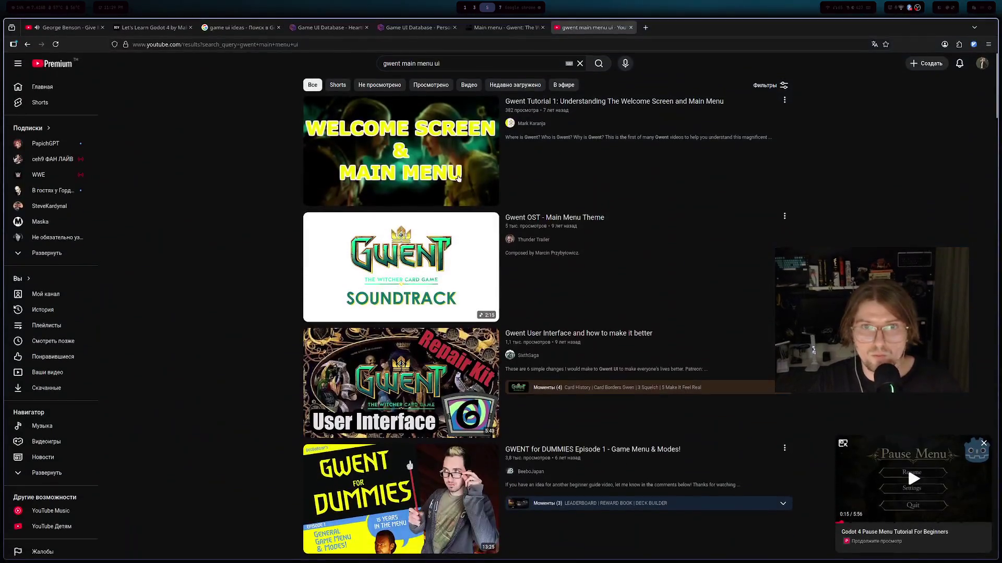
mouse_move(451, 179)
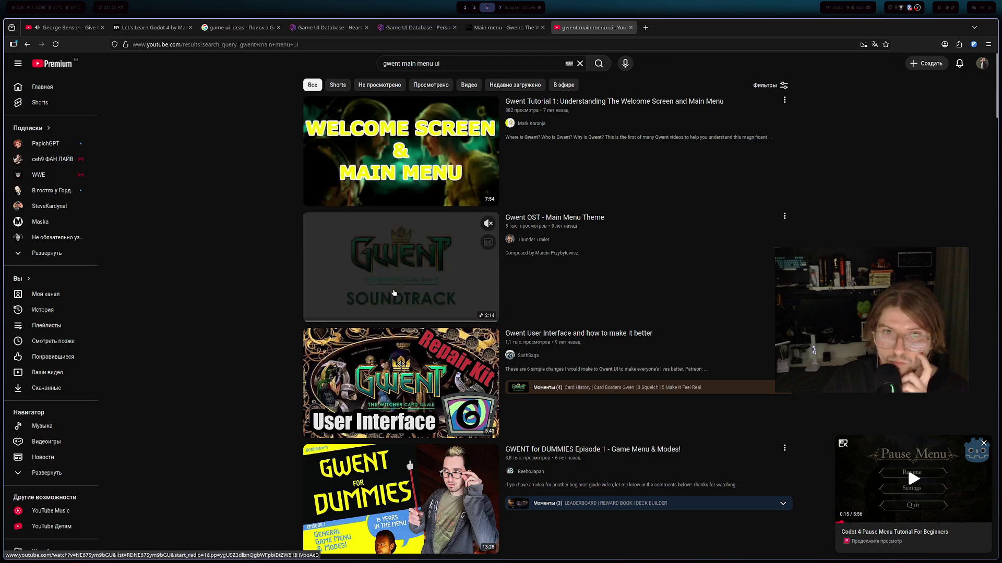
scroll(381, 232, "down", 3)
scroll(381, 232, "down", 2)
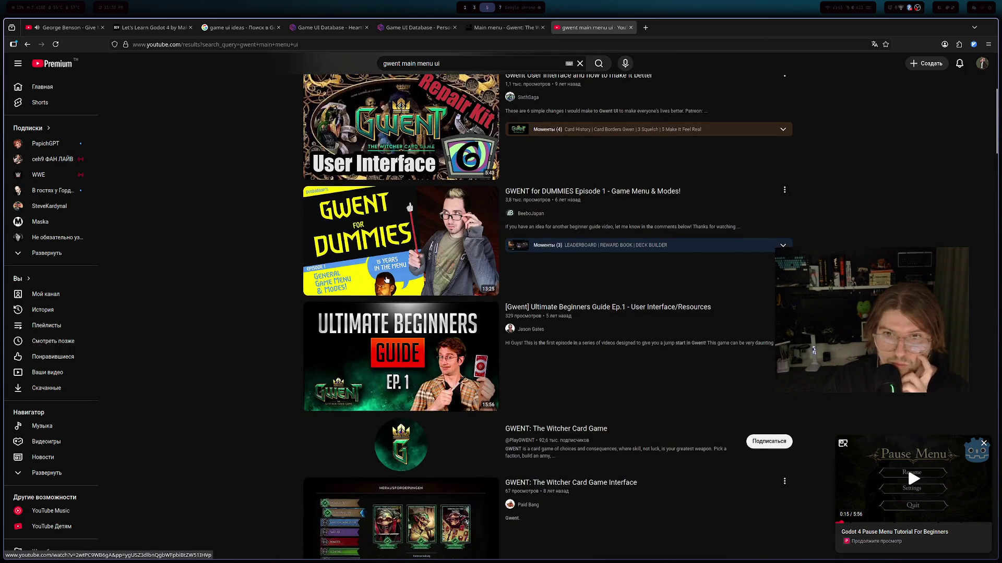
scroll(381, 251, "down", 3)
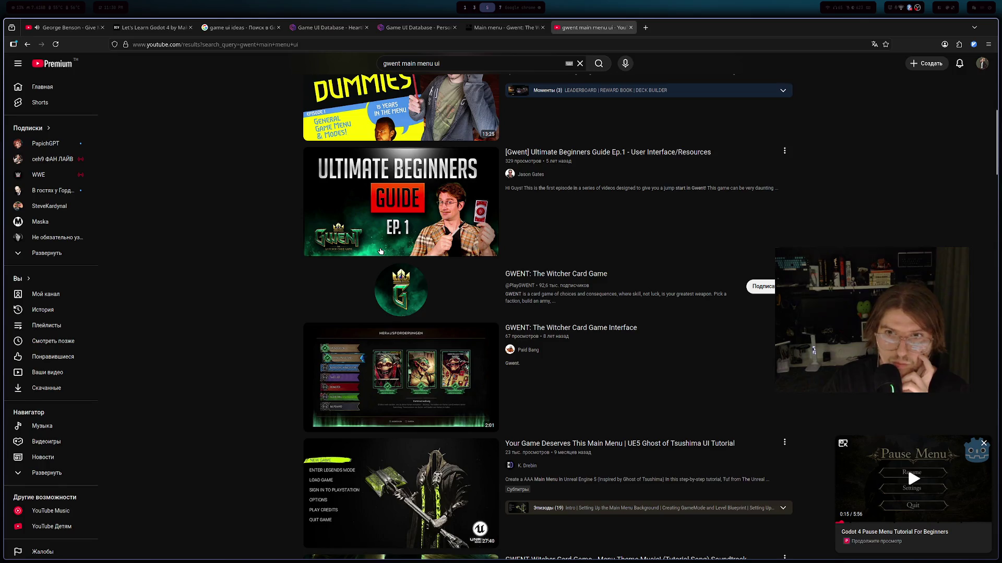
scroll(380, 251, "down", 2)
scroll(380, 250, "down", 2)
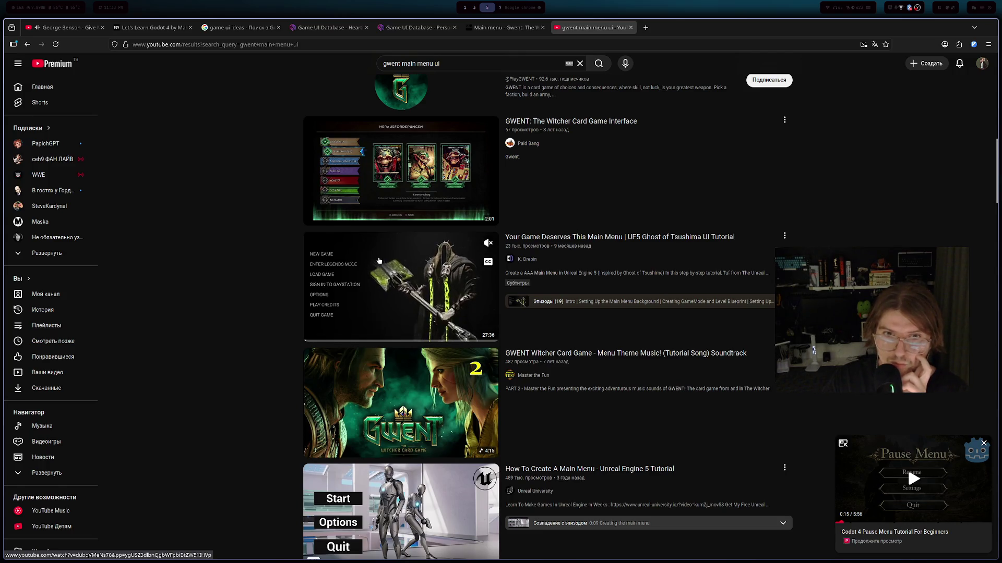
left_click(379, 260)
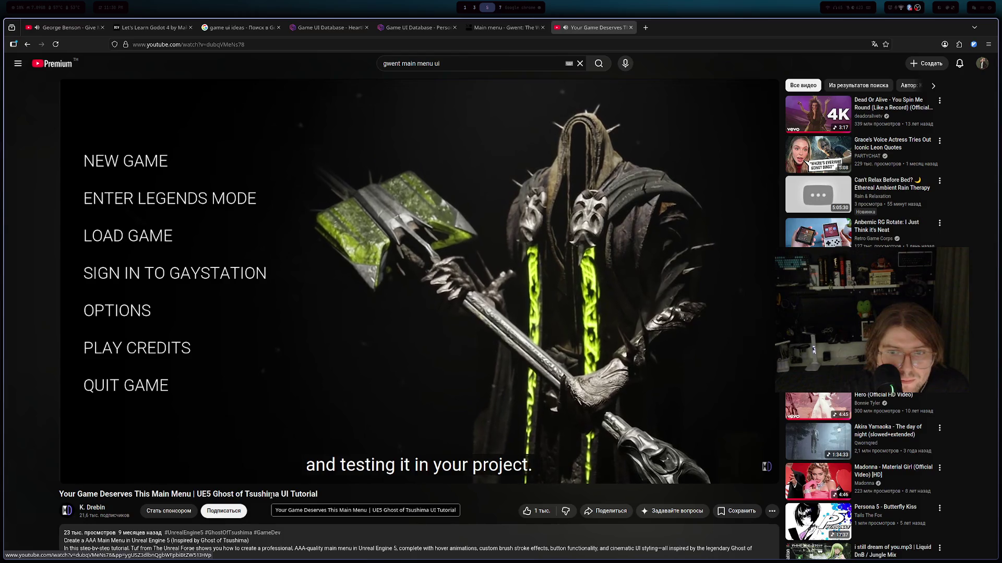
- Pause and resume the UE5 tutorial twice, then replace the search query with 'godot persona menu'
left_click(466, 214)
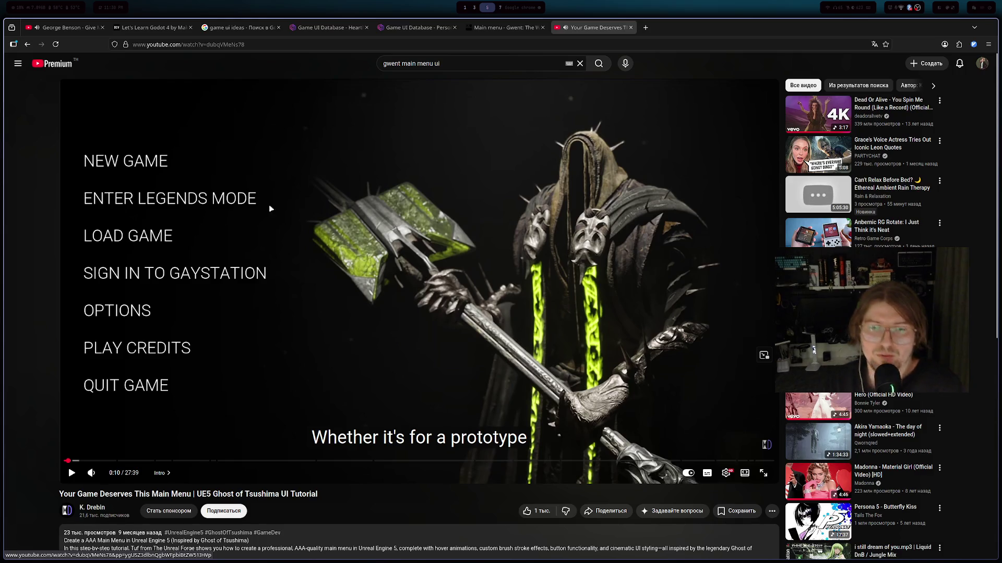
left_click(552, 326)
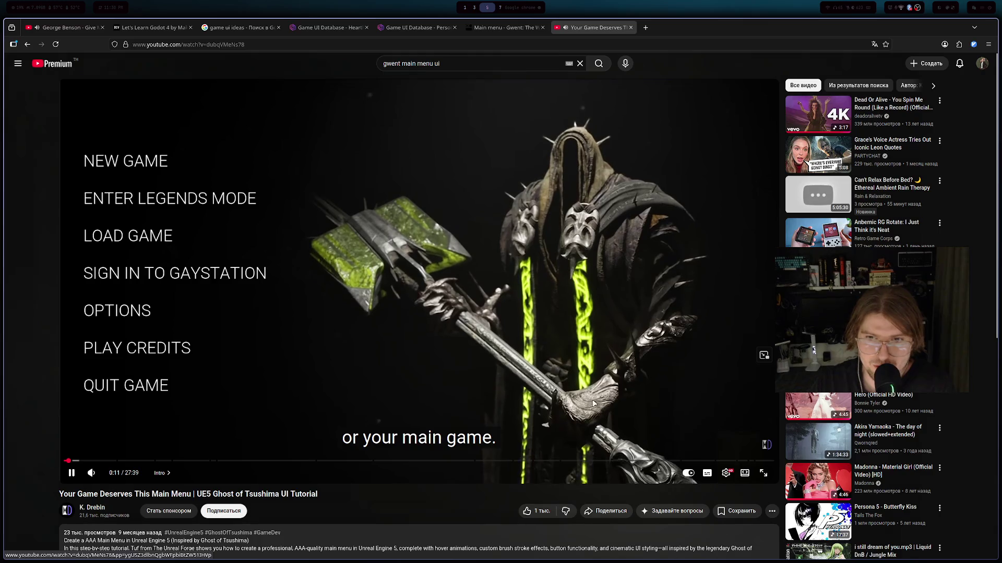
left_click(560, 119)
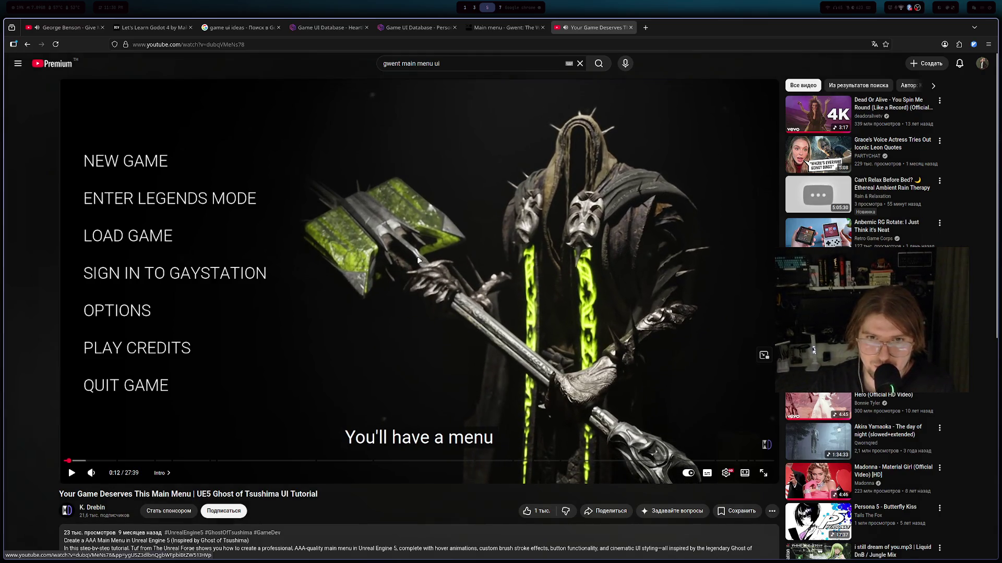
left_click(584, 359)
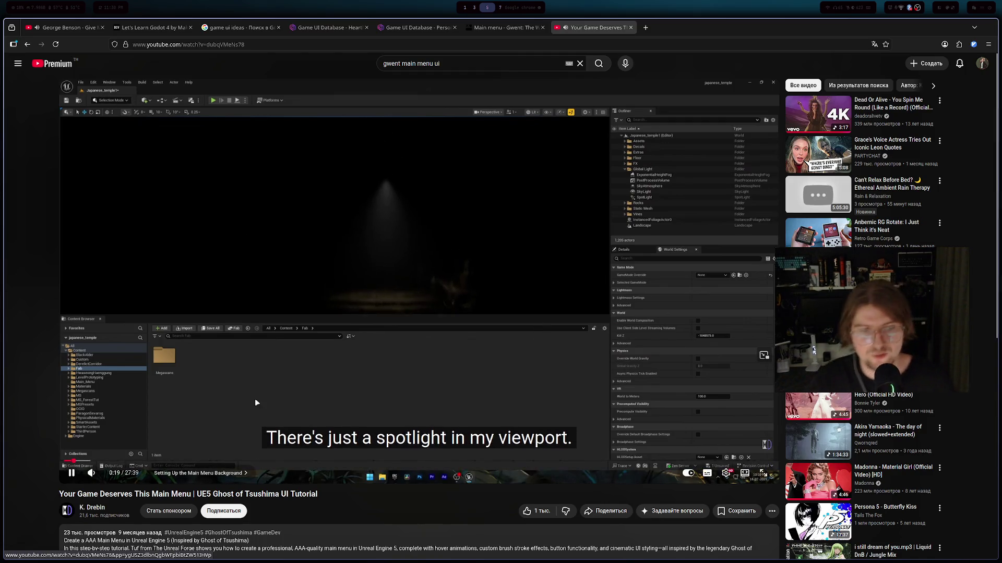
triple_click(447, 63)
type("god")
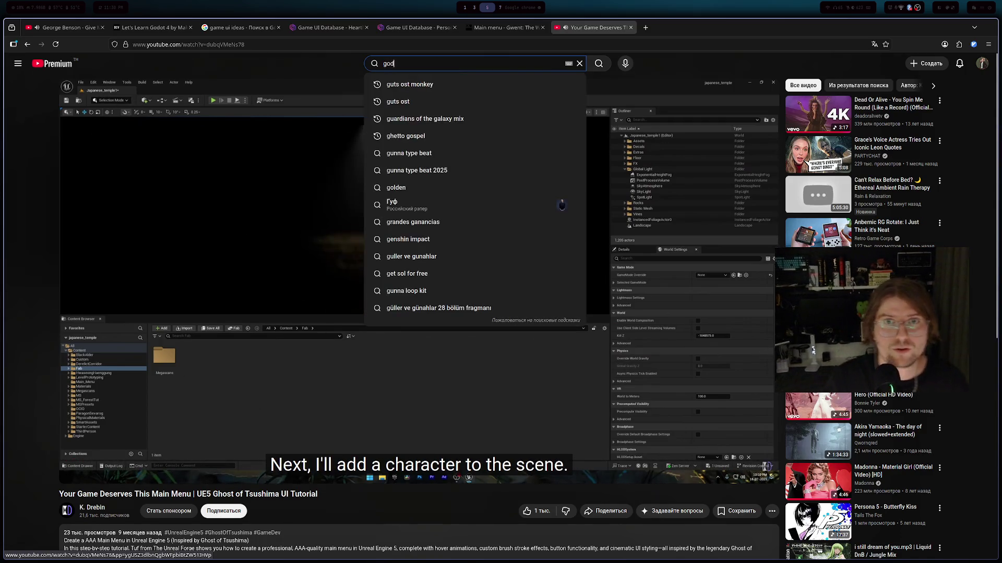
type("ot perso")
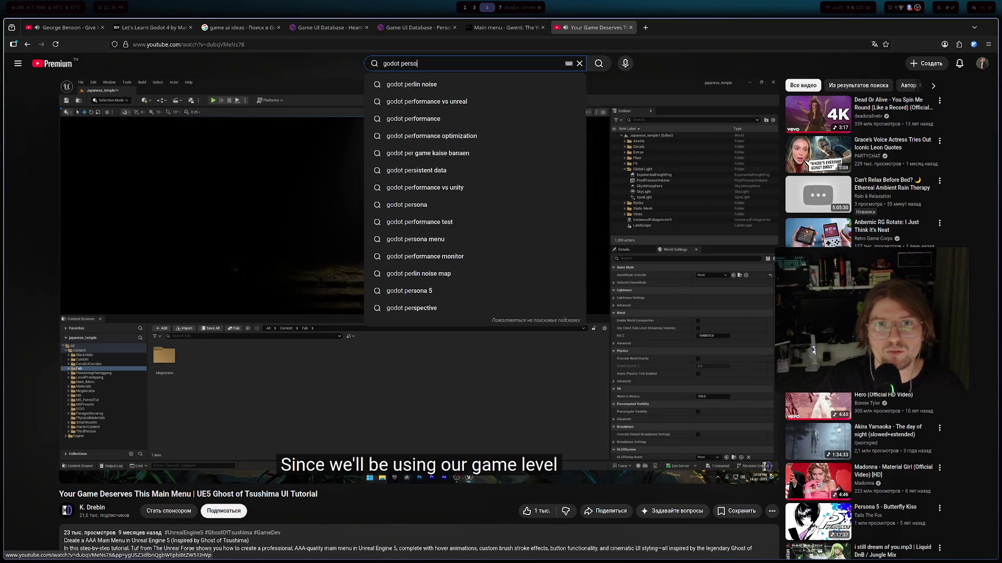
type("na menu")
- Run the 'godot persona menu' search and scroll down through the Persona-style results
key("Return")
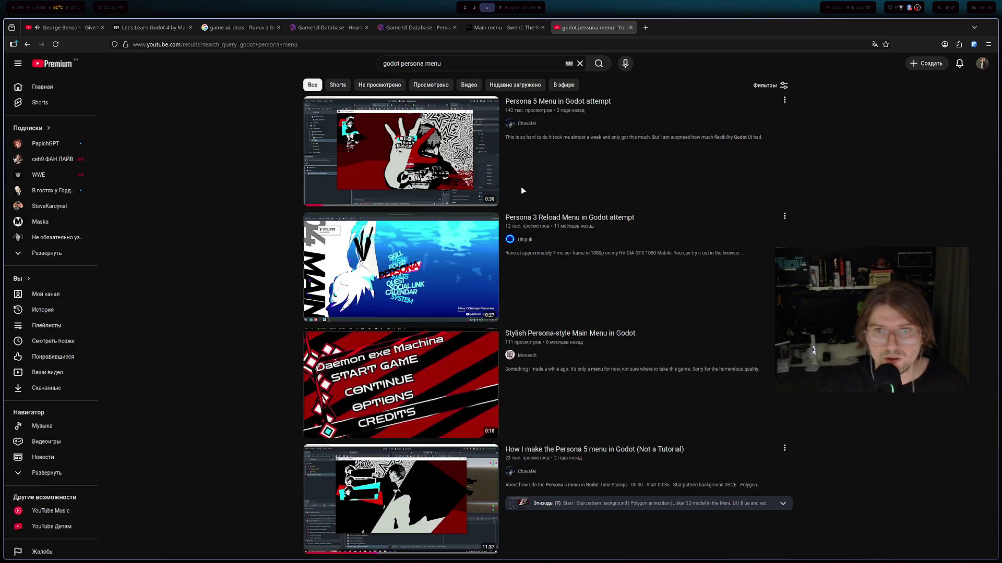
scroll(495, 198, "down", 2)
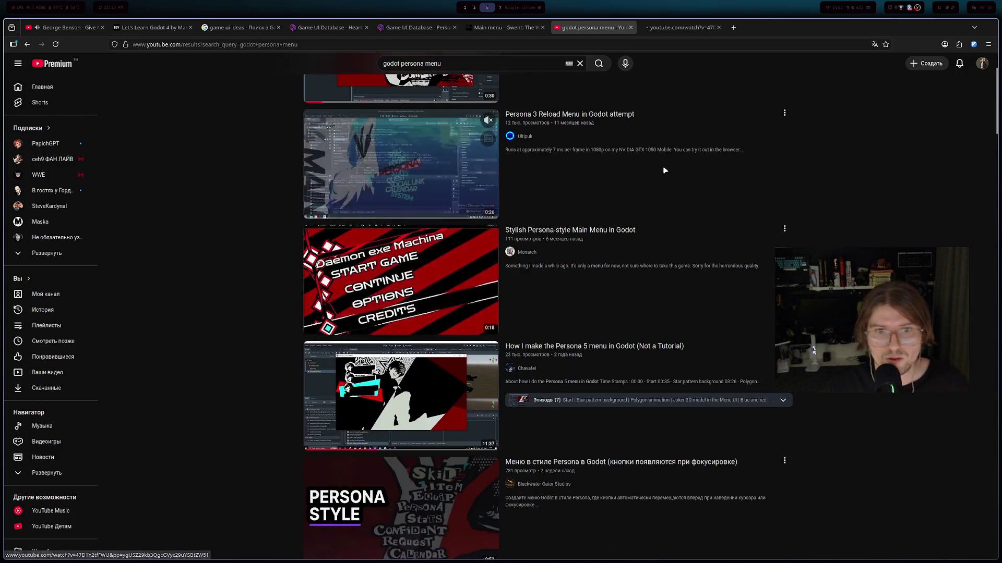
middle_click(409, 275)
left_click(679, 27)
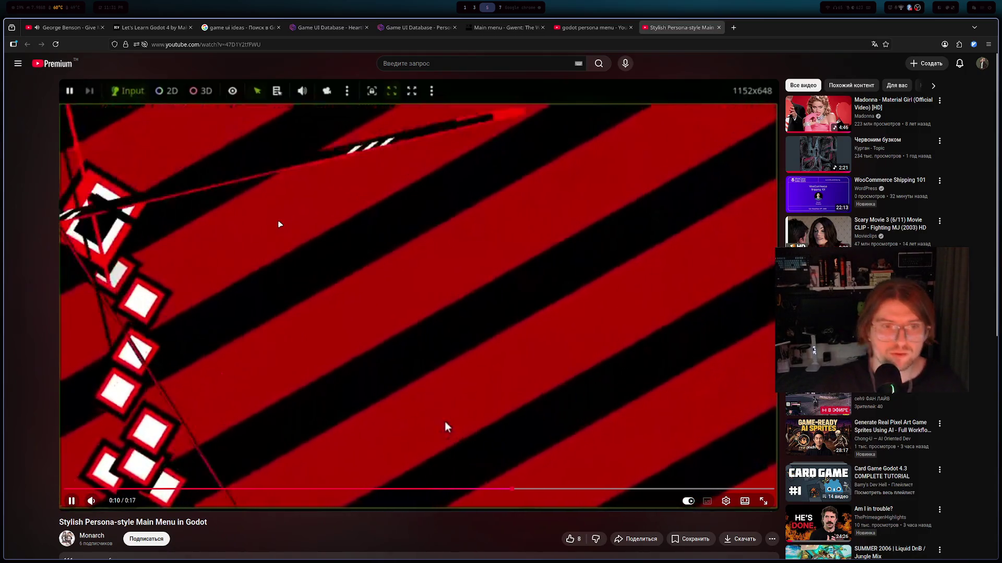
key("ctrl+w")
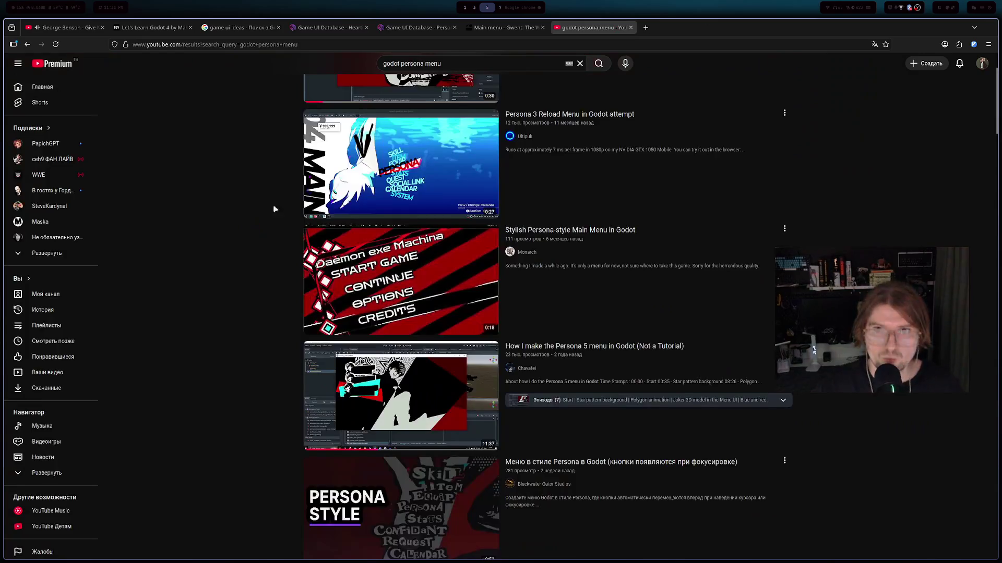
scroll(293, 215, "down", 3)
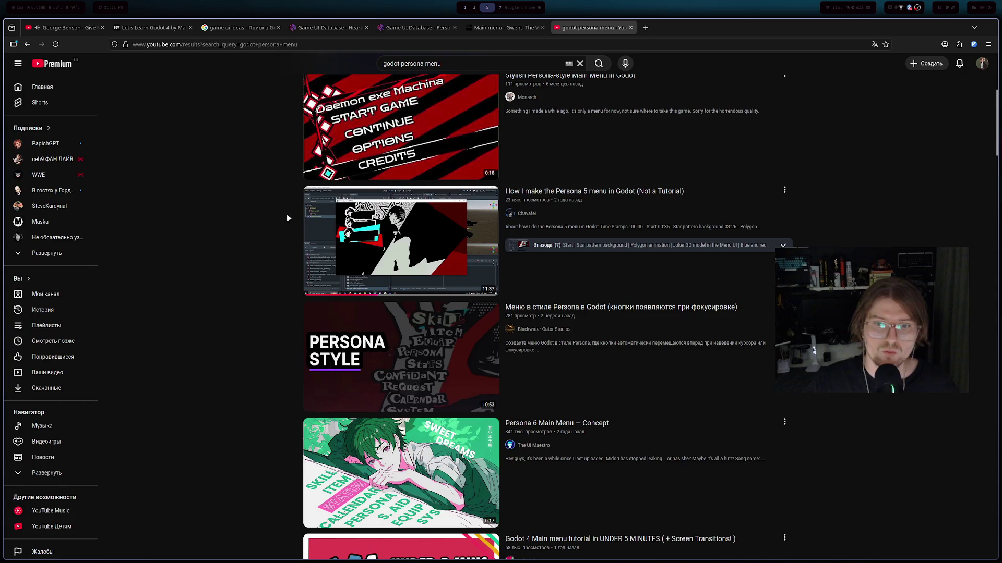
scroll(286, 215, "down", 3)
- Open the Persona 6 Main Menu result in a new tab and rewind it to replay the menu animation
middle_click(404, 315)
left_click(678, 27)
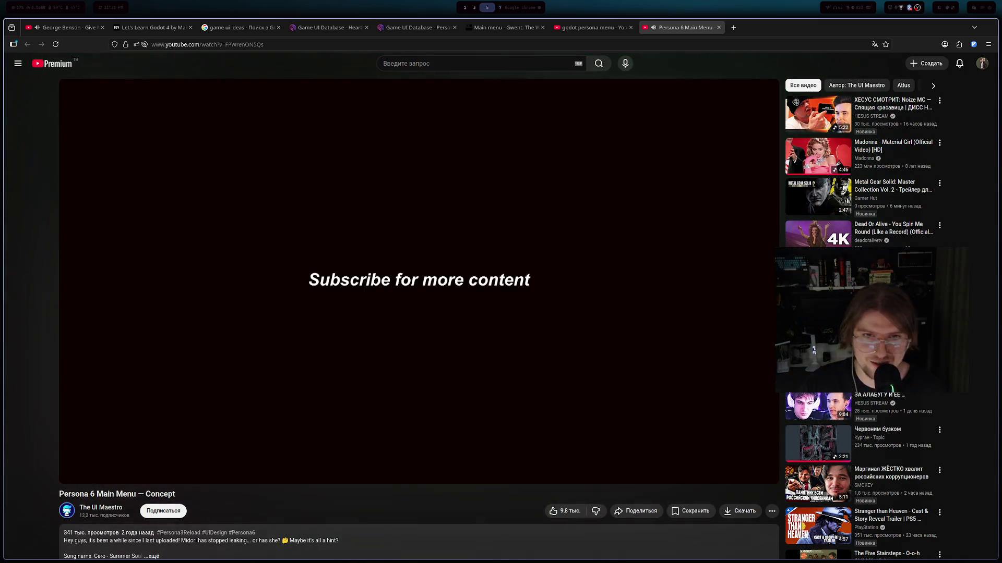
key("j")
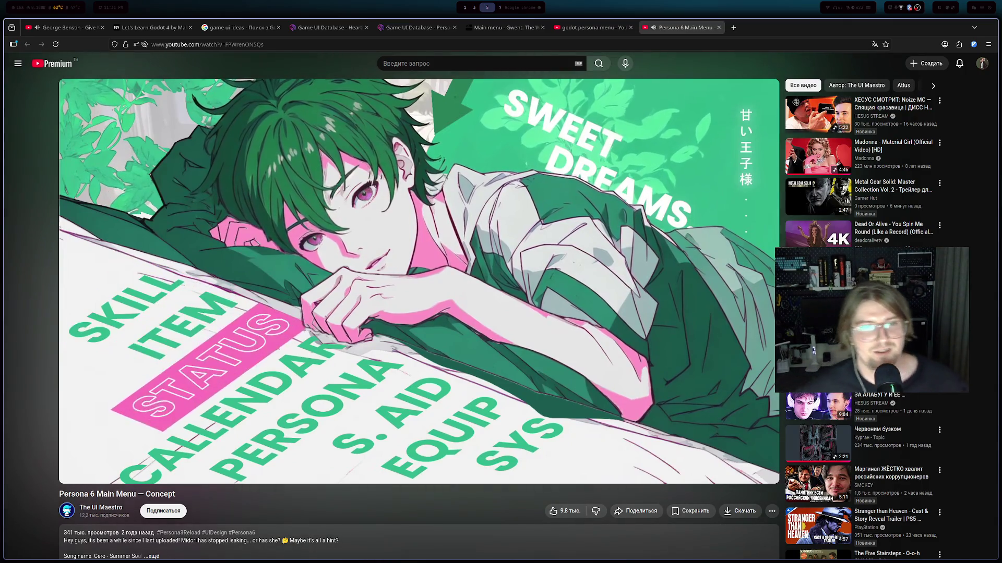
left_click(335, 296)
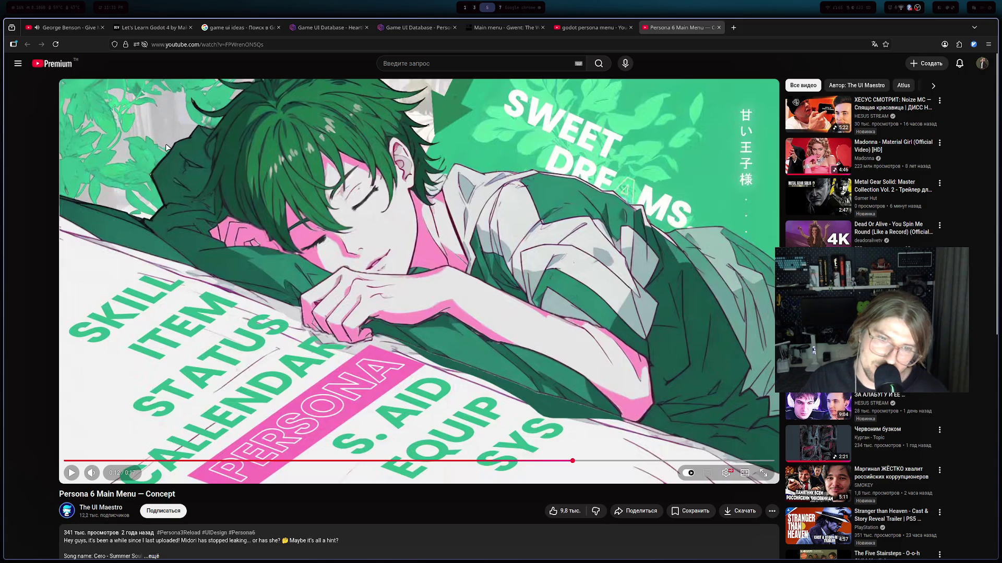
key("Left")
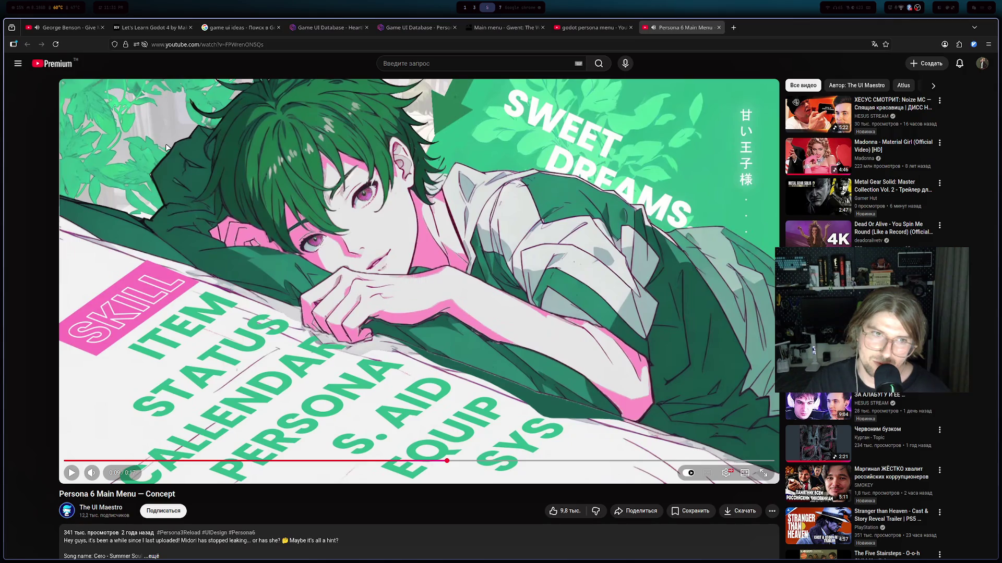
key("space")
key("Left")
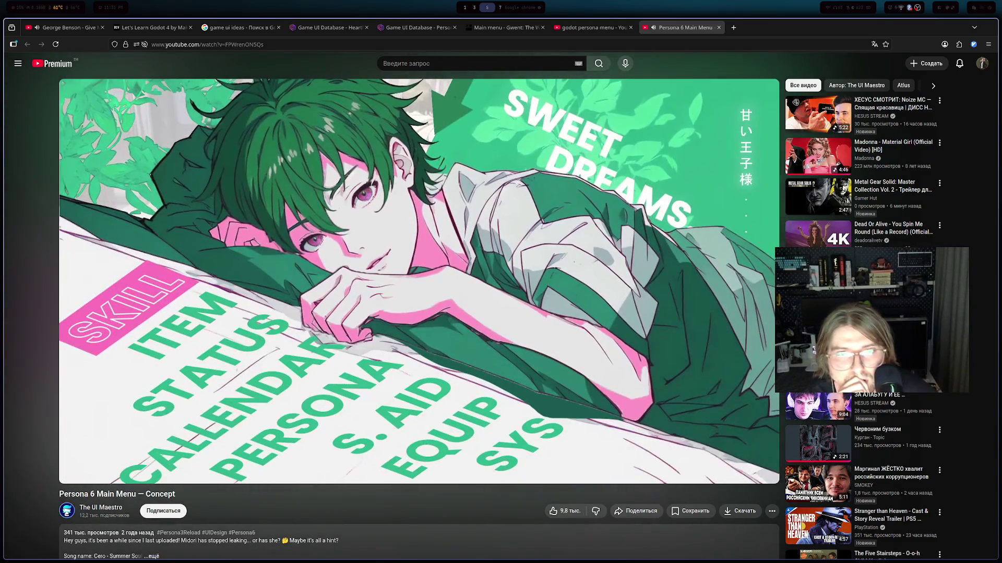
- Pause and scrub the Persona 6 video around 0:12–0:14, then return to the search results
left_click(166, 147)
left_click(166, 148)
left_click(166, 148)
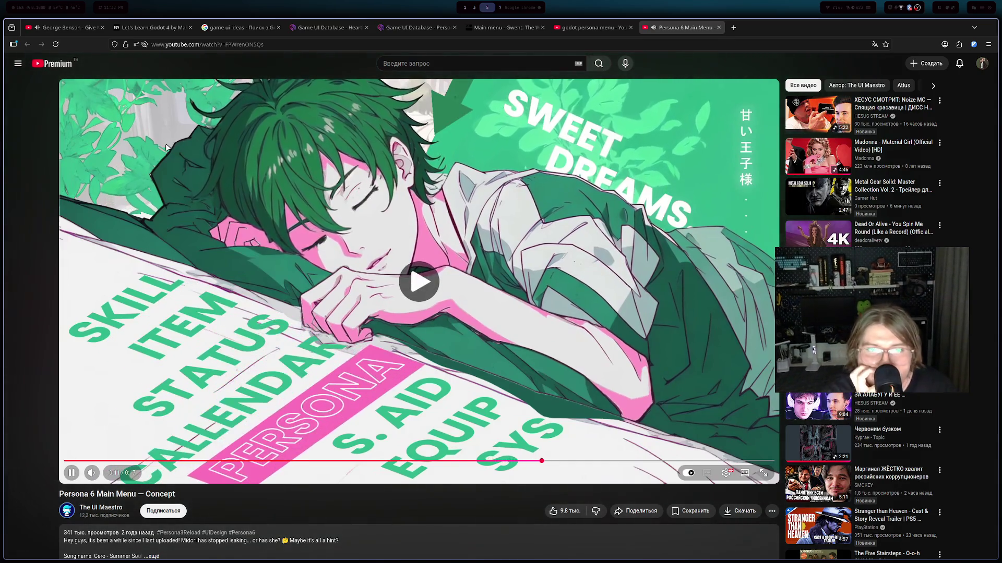
left_click(166, 148)
left_click(166, 148)
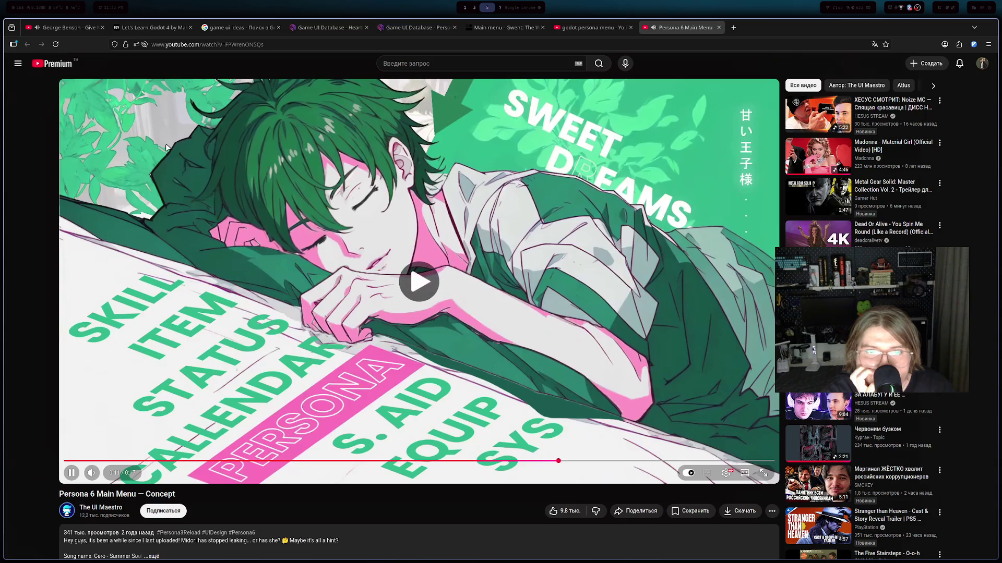
left_click(166, 148)
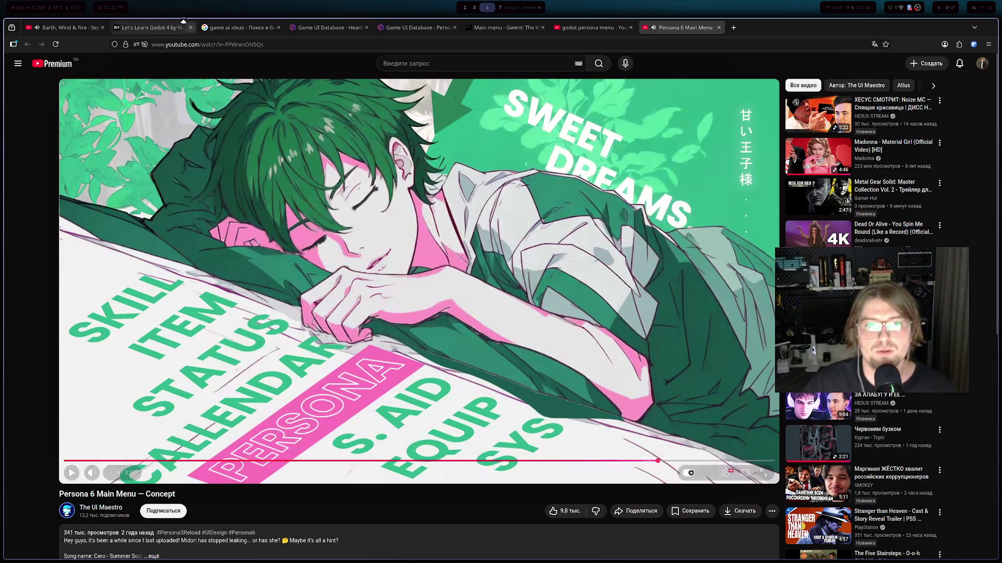
left_click(358, 207)
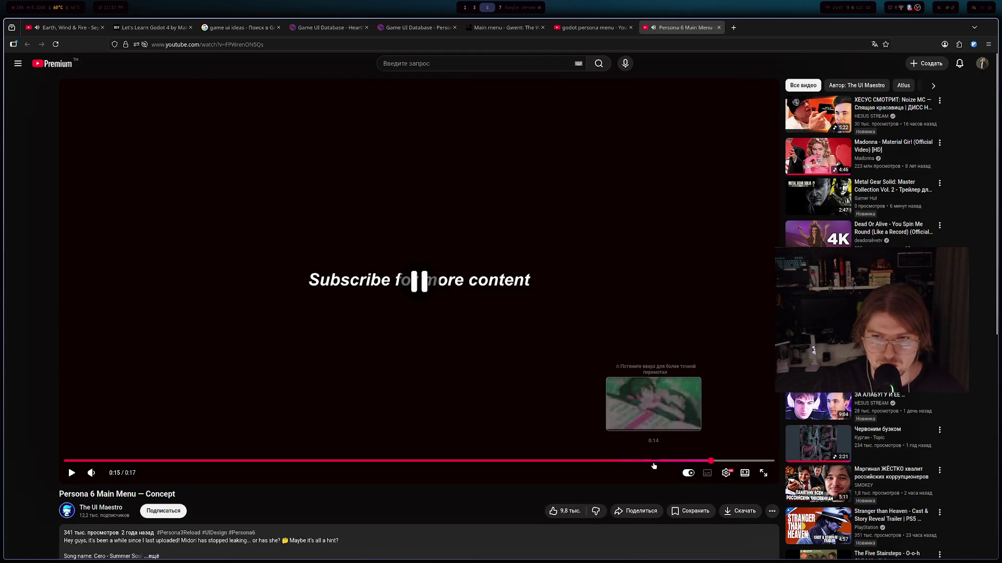
left_click(647, 462)
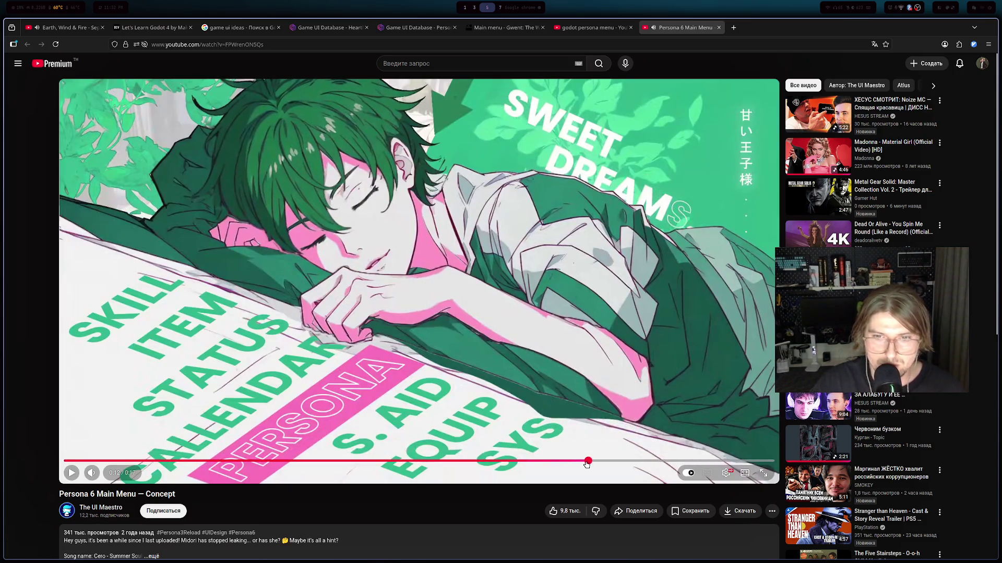
left_click(588, 464)
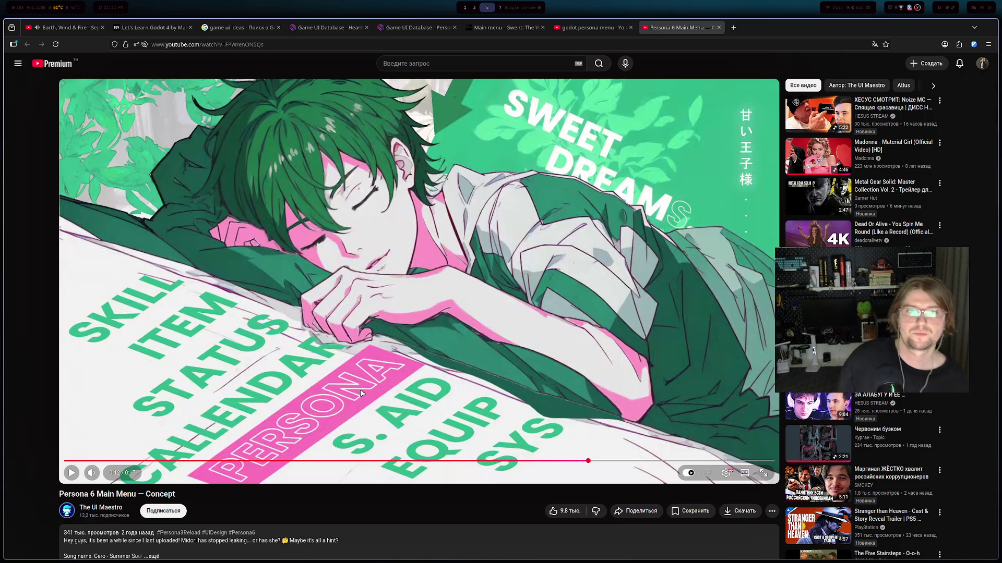
left_click(360, 389)
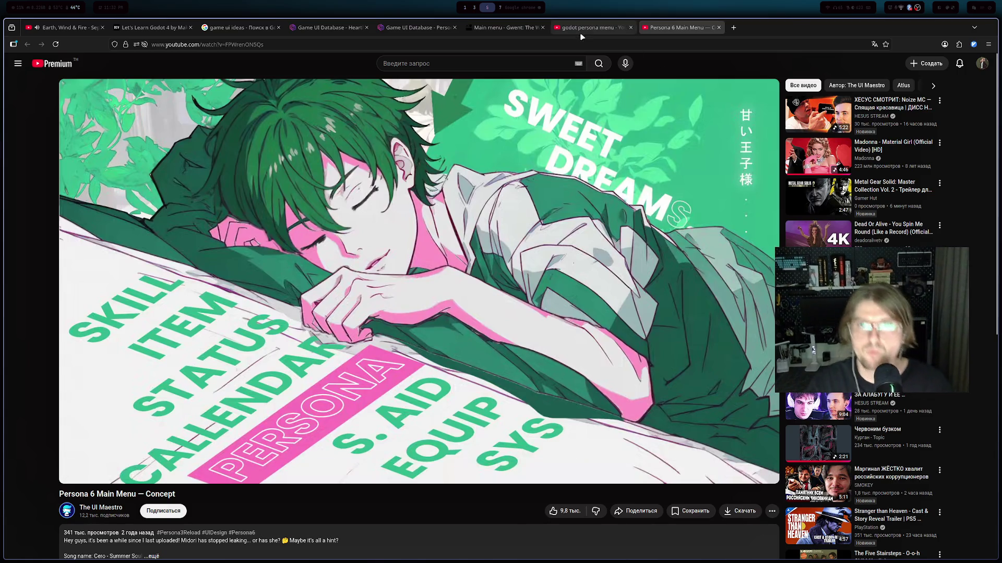
left_click(592, 27)
mouse_move(479, 178)
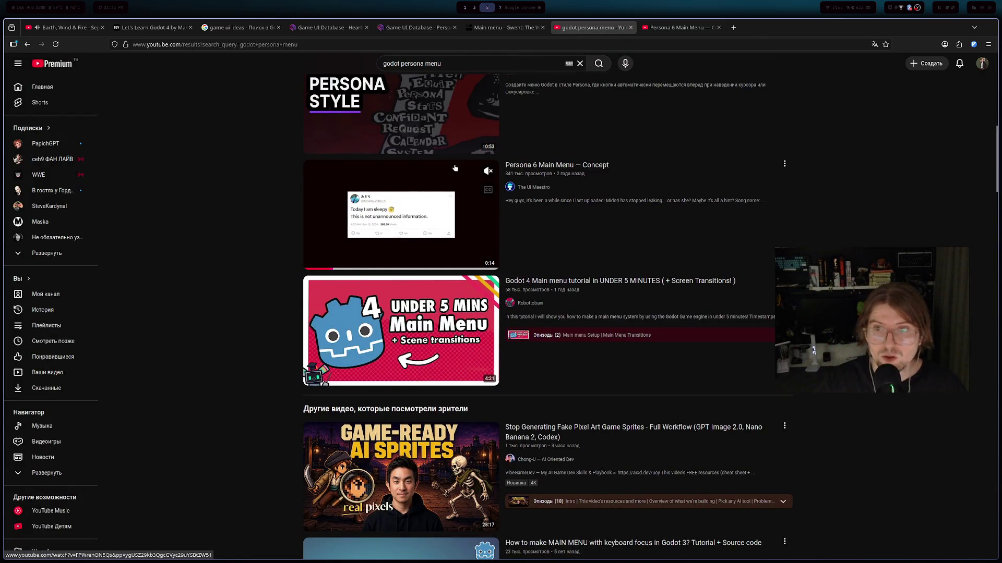
- Play 'Godot 4 Main menu tutorial in UNDER 5 MINUTES', skipping five seconds ahead about a minute in
left_click(393, 380)
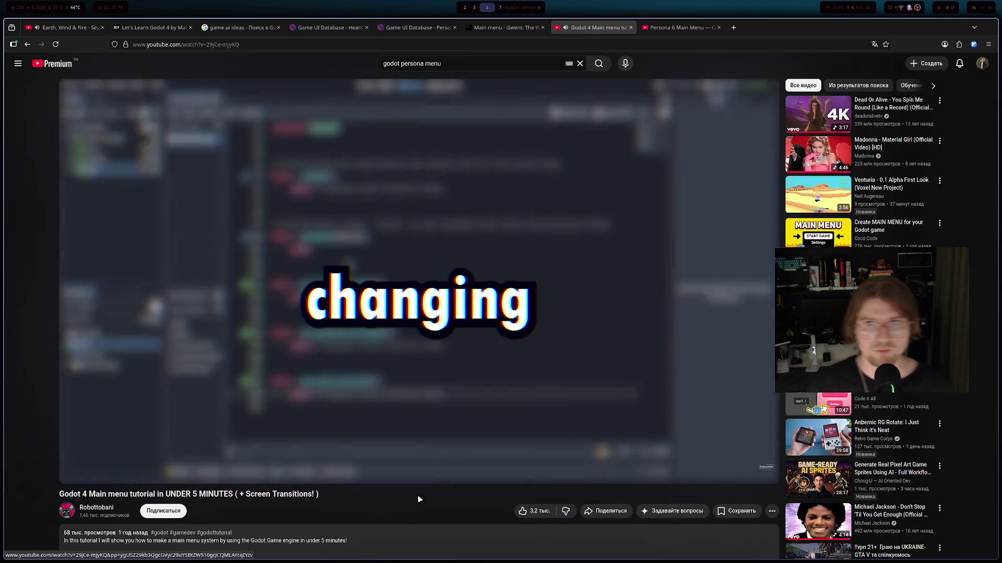
key("Right")
- Rewind the Godot tutorial to the signals panel at about 0:56, pausing briefly there
key("Left")
key("Left")
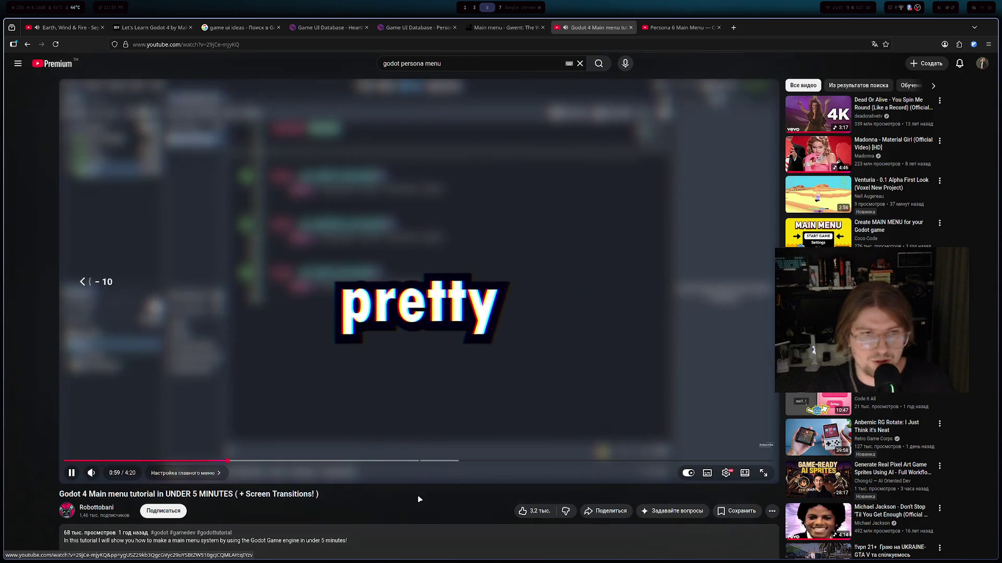
key("Left")
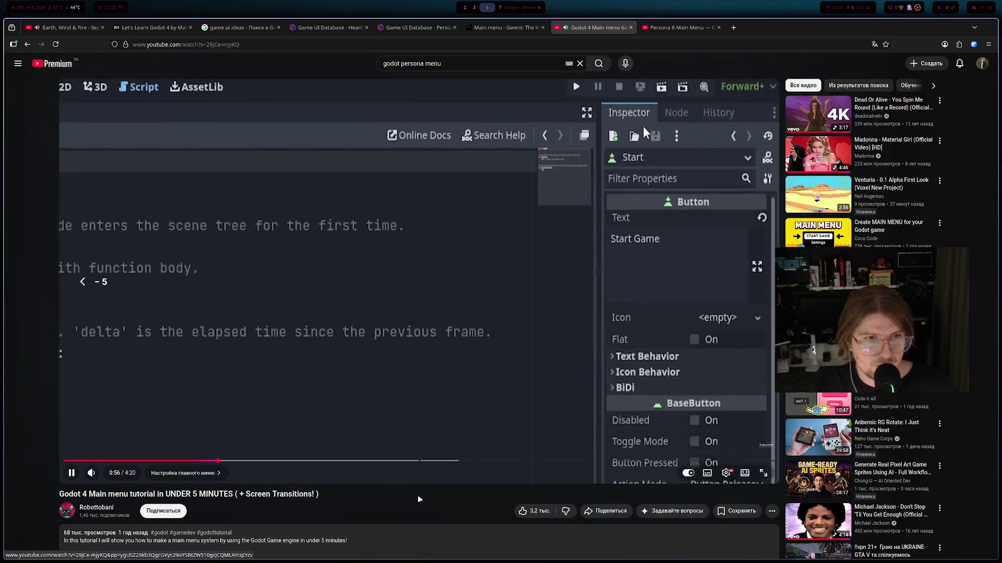
key("Left")
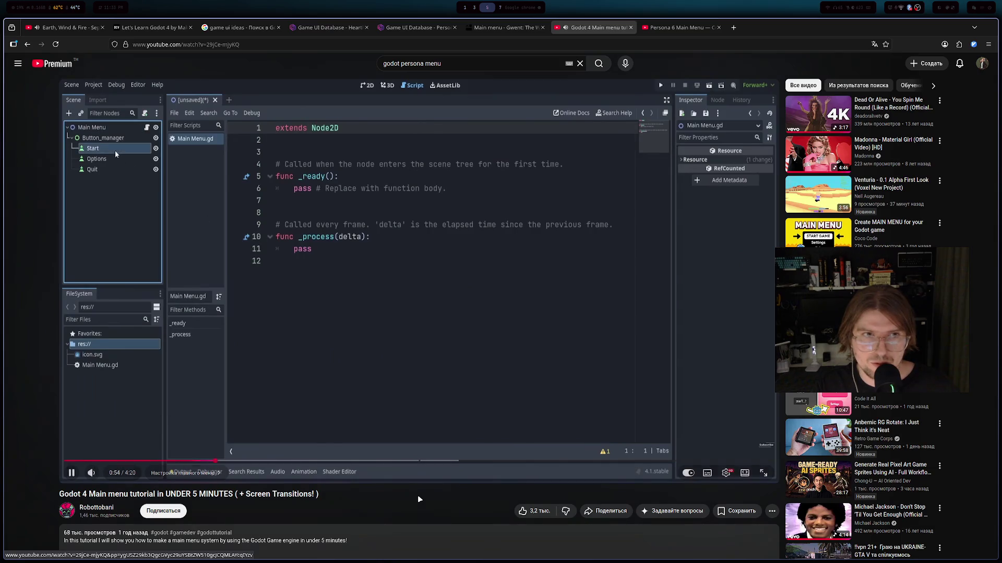
key("space")
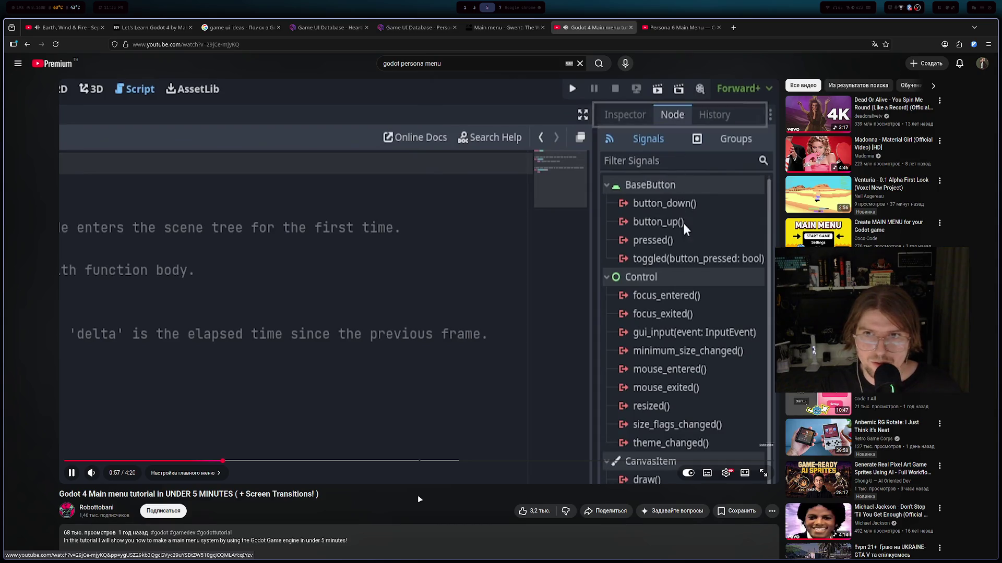
key("space")
key("space")
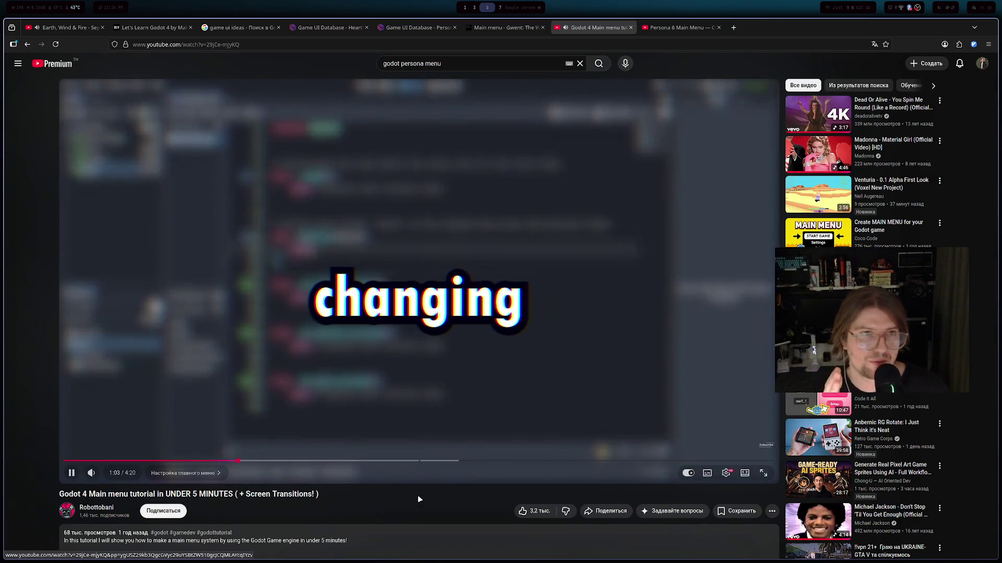
key("space")
key("space")
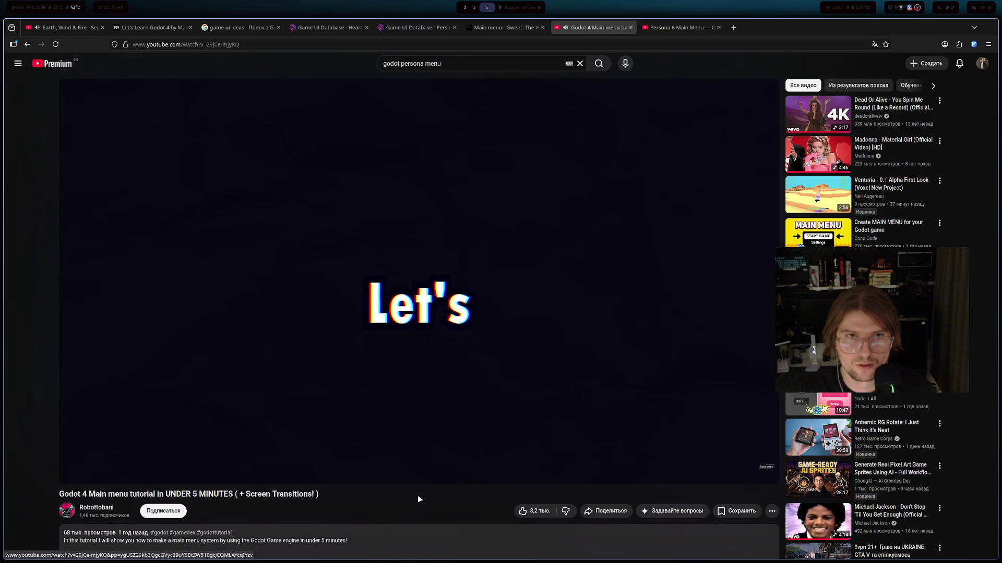
- Rewatch the button code and skip ahead to the running Start Game, Options, Exit menu
key("Left")
key("Left")
key("Left")
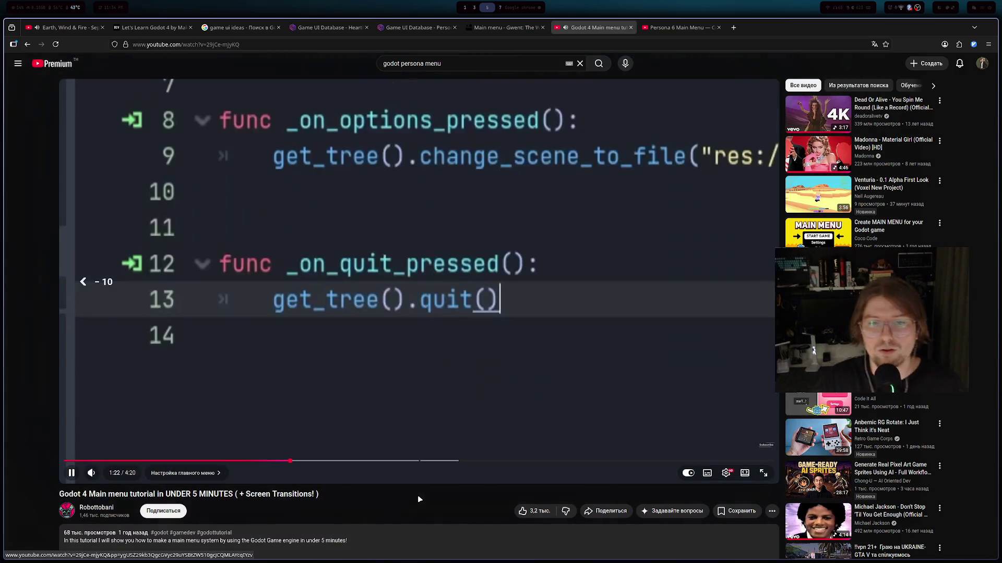
key("Left")
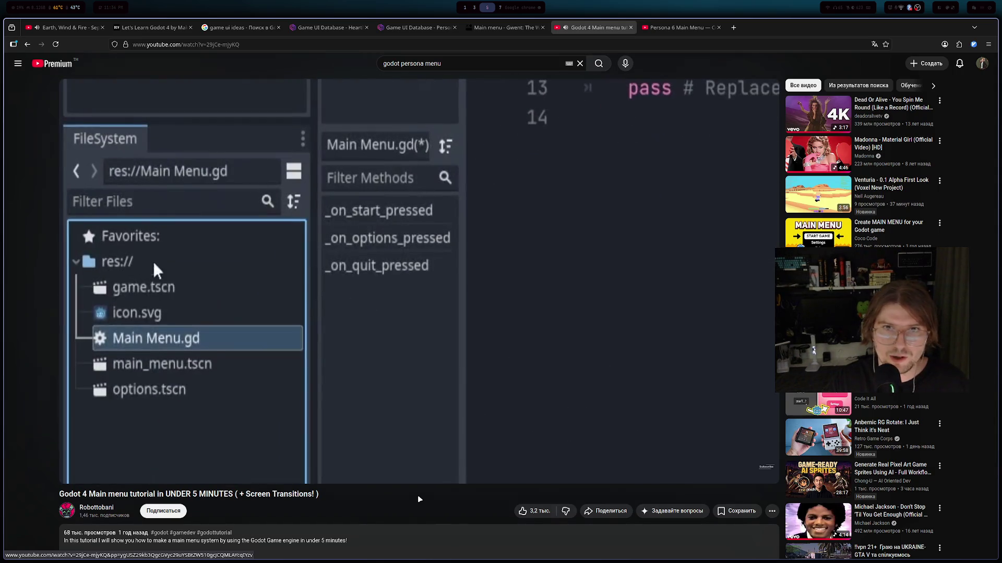
key("Right")
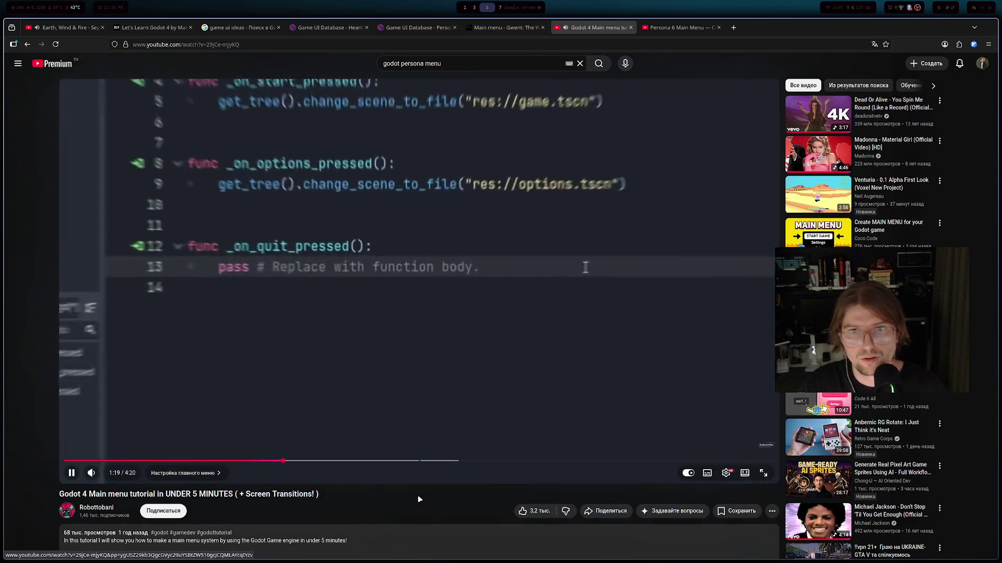
key("Right")
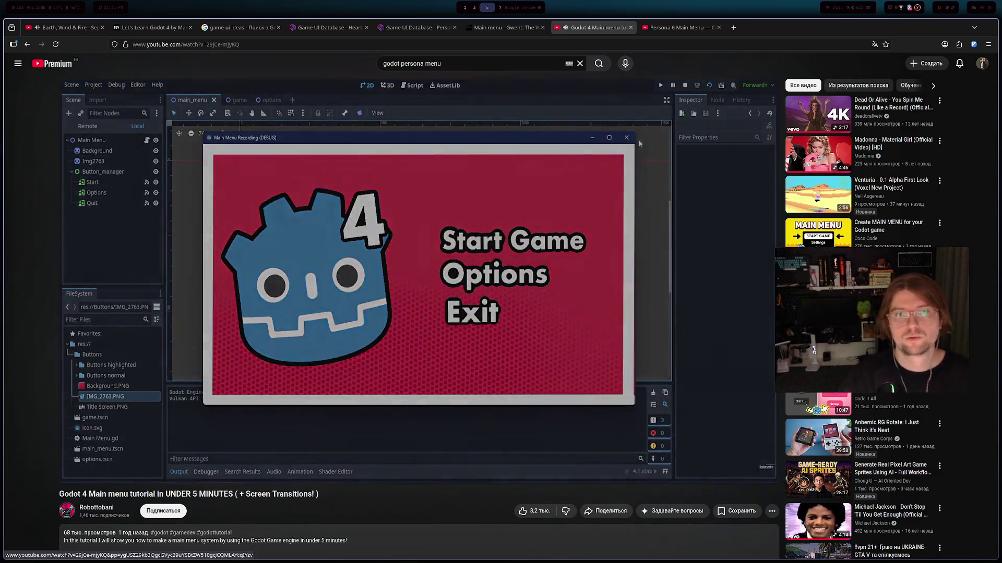
left_click(414, 370)
key("alt+Tab")
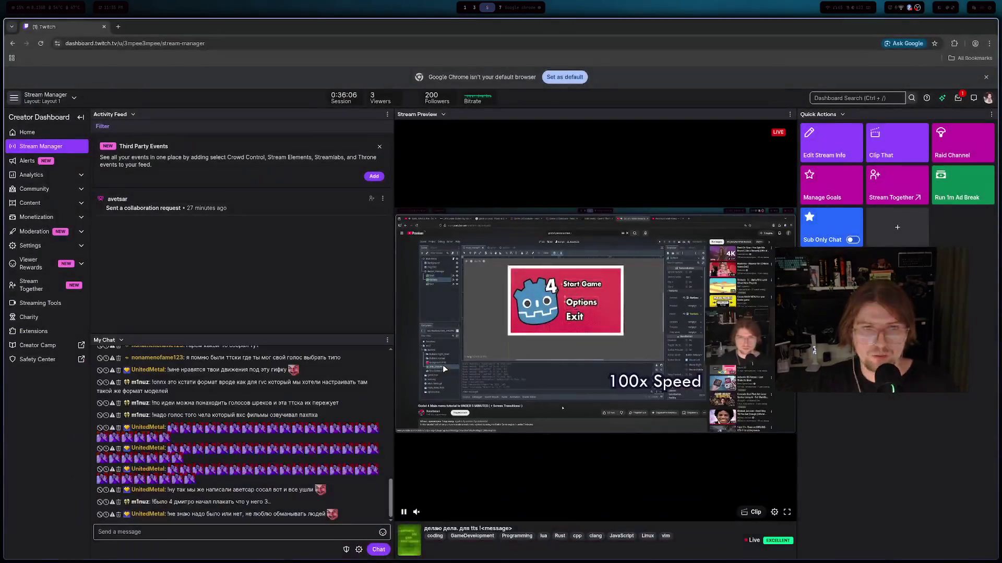
- Resume the Godot tutorial on YouTube and pause it at 3:34 on the fade transition script
key("alt+Tab")
left_click(412, 280)
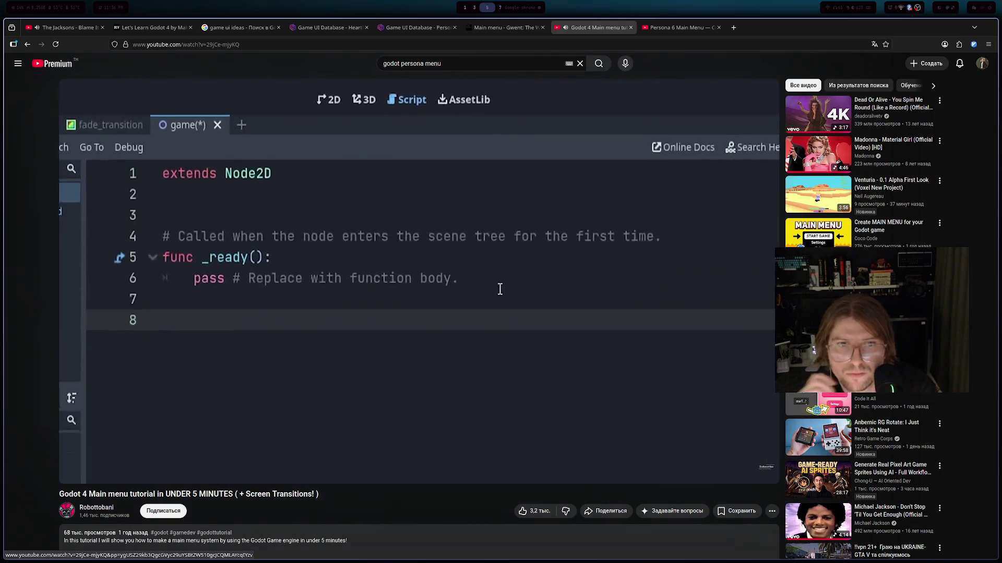
left_click(374, 224)
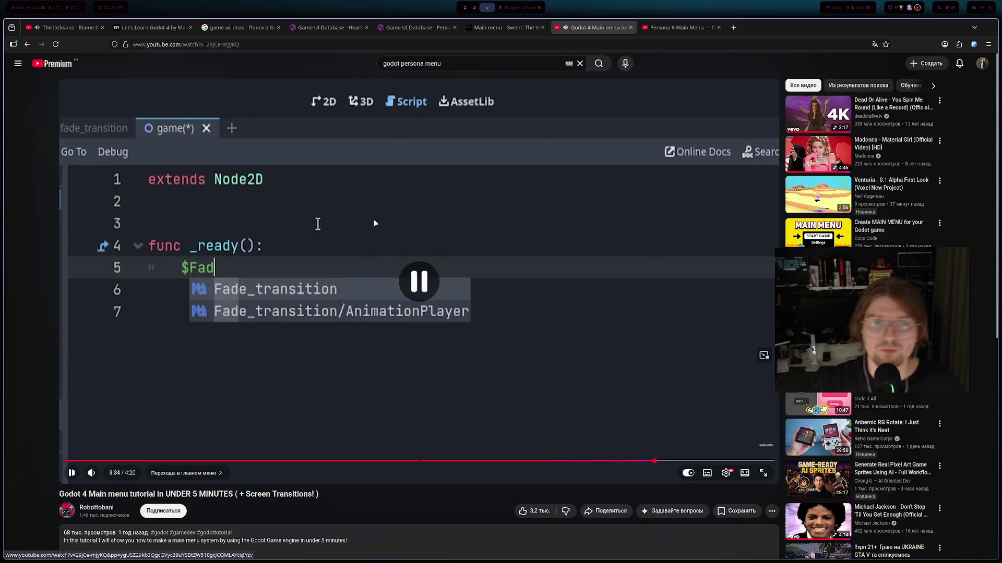
- Rewind the Persona 6 concept video toward its start and pause on the Sweet Dreams frame near 0:12
key("ctrl+Tab")
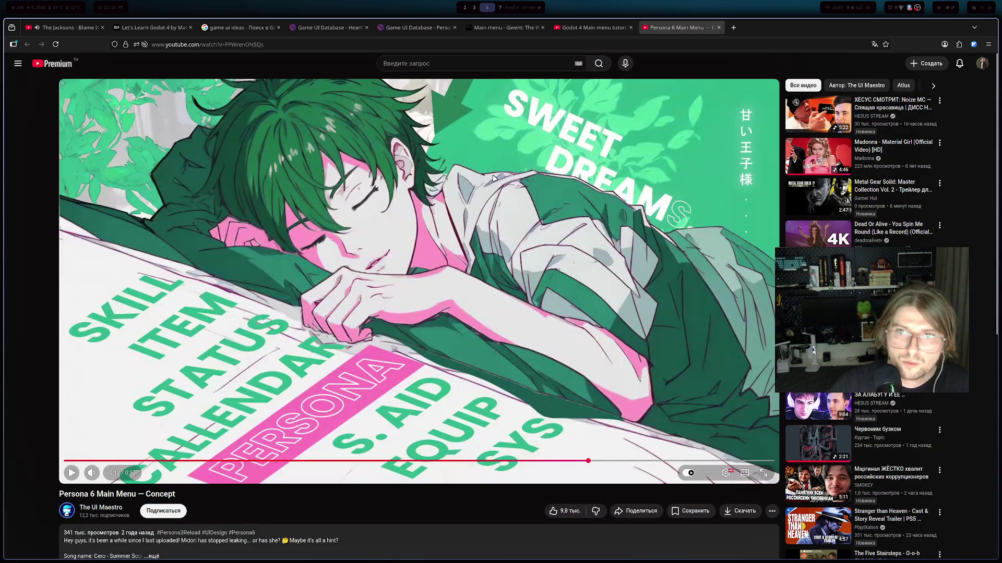
left_click(496, 170)
key("Left")
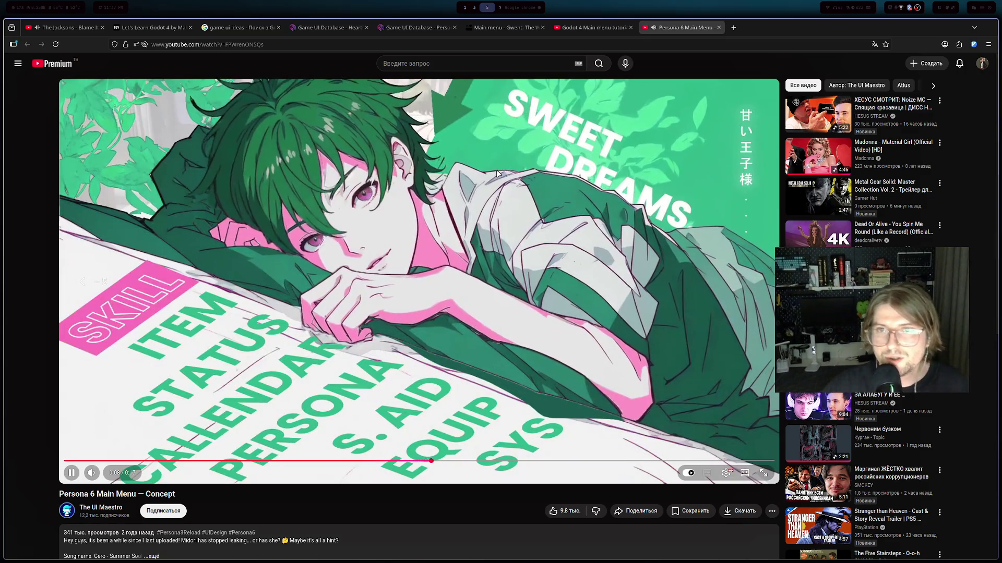
key("Left")
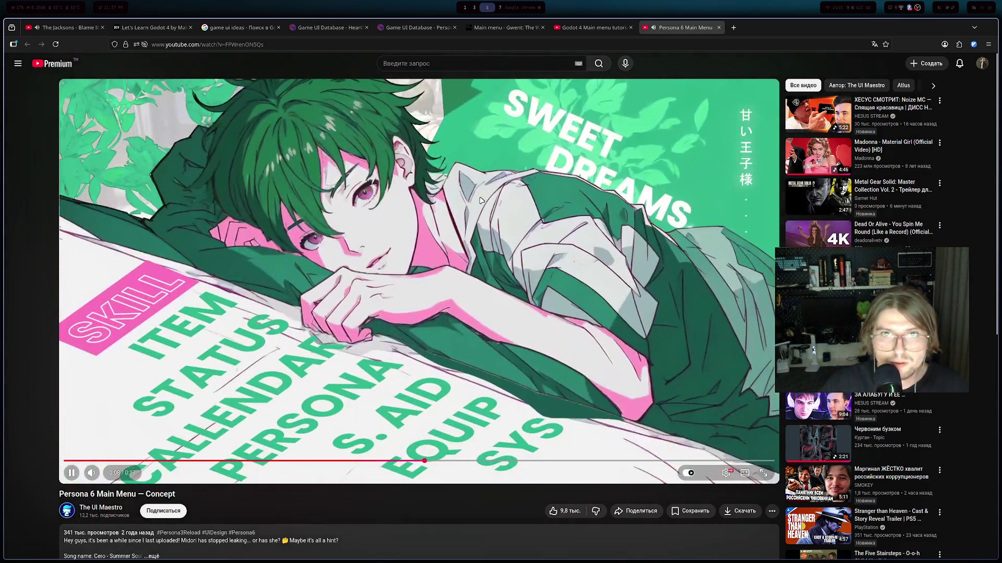
left_click(475, 116)
left_click(455, 110)
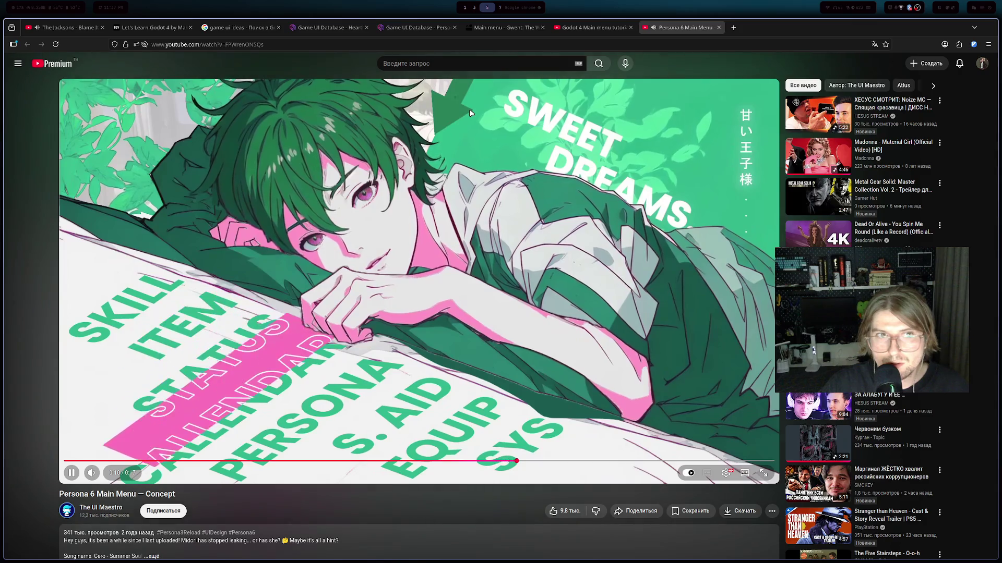
left_click(466, 114)
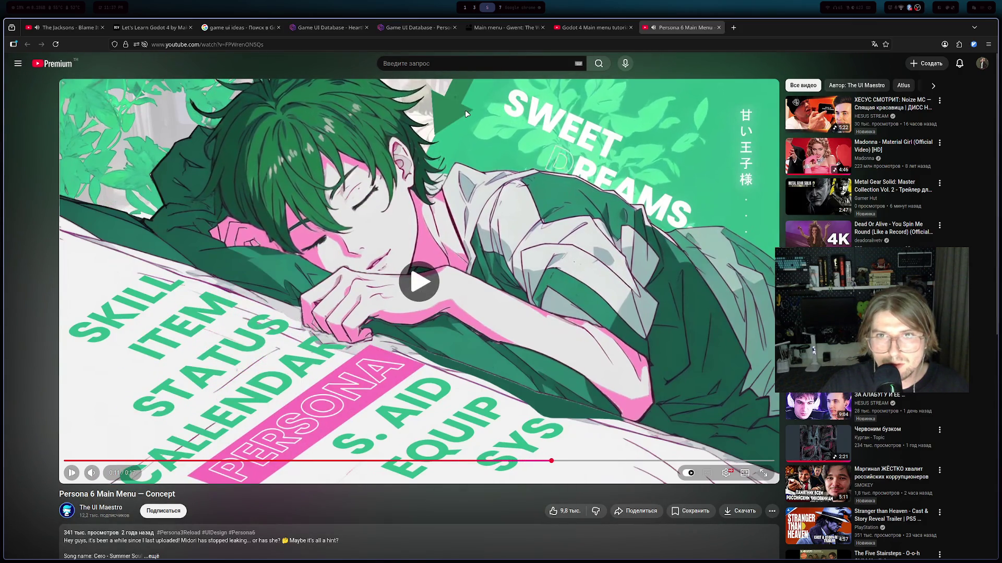
left_click(465, 110)
left_click(465, 109)
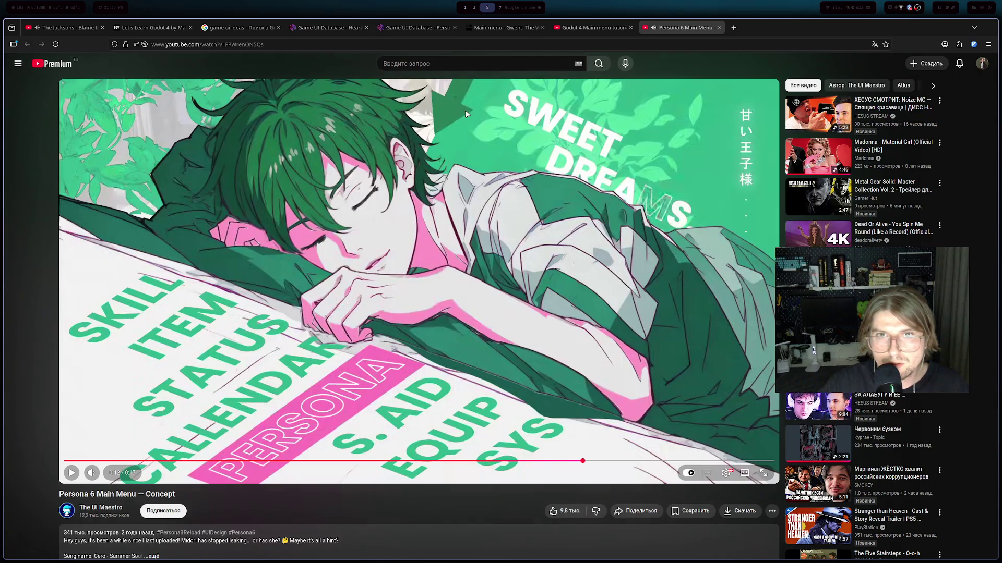
key("alt+Tab")
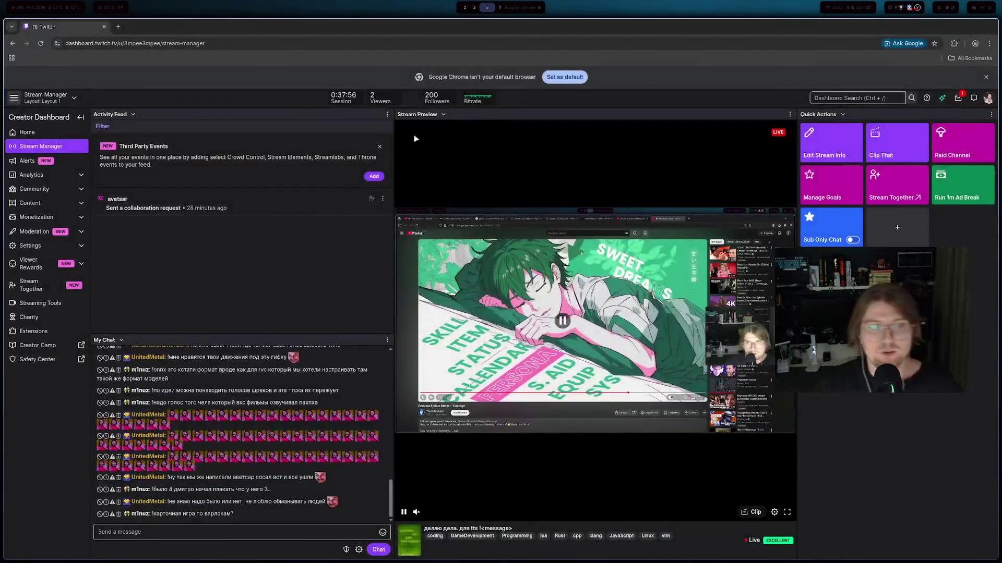
- Leave Twitch's Stream Manager for the browser showing the Persona 6 video on its SWEET DREAMS frame
key("alt+Tab")
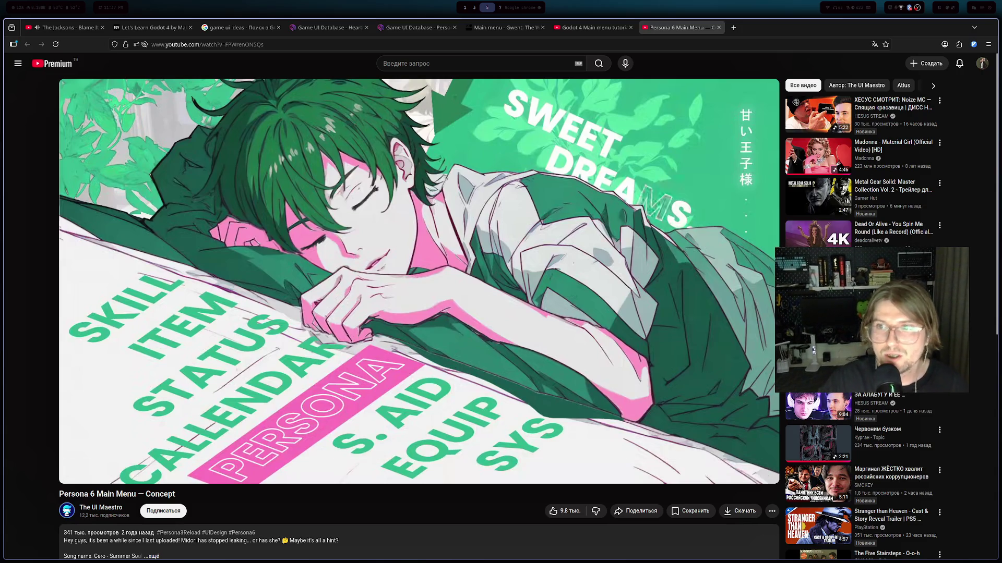
- Watch 'Persona 6 UI - Psychedelic Main Menu' in a new tab, muted and paused, then return to the Concept video
middle_click(722, 128)
left_click(747, 30)
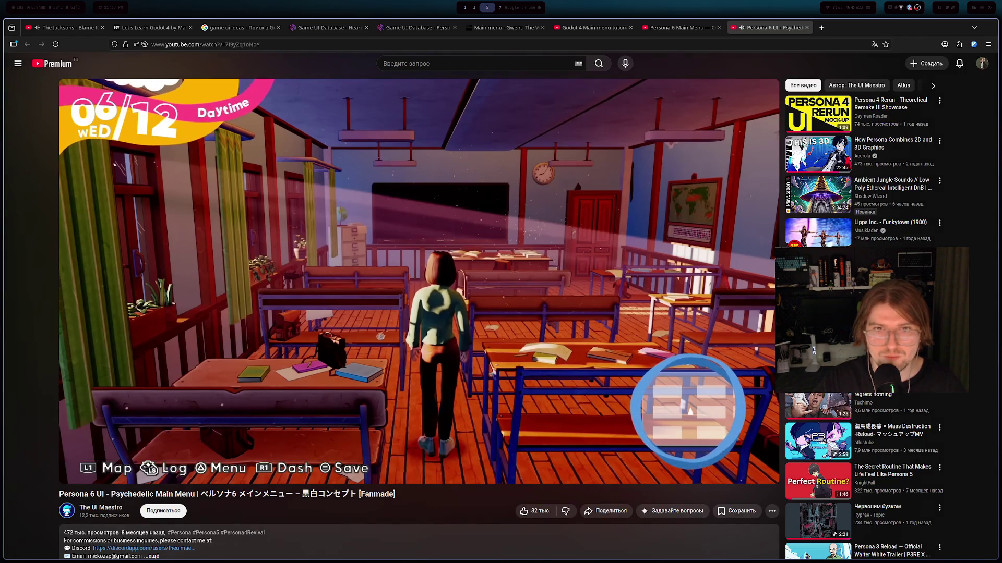
mouse_move(441, 226)
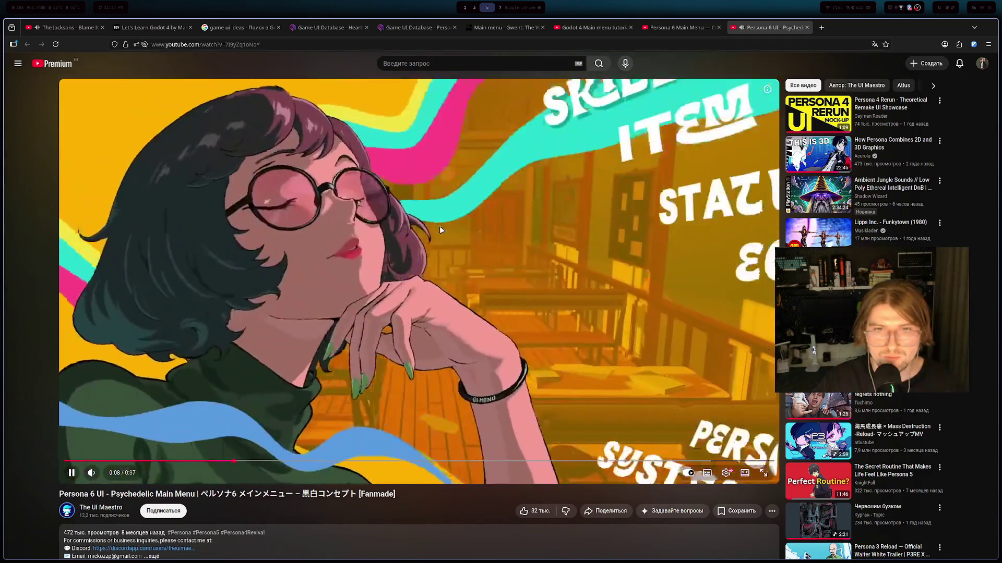
left_click(437, 227)
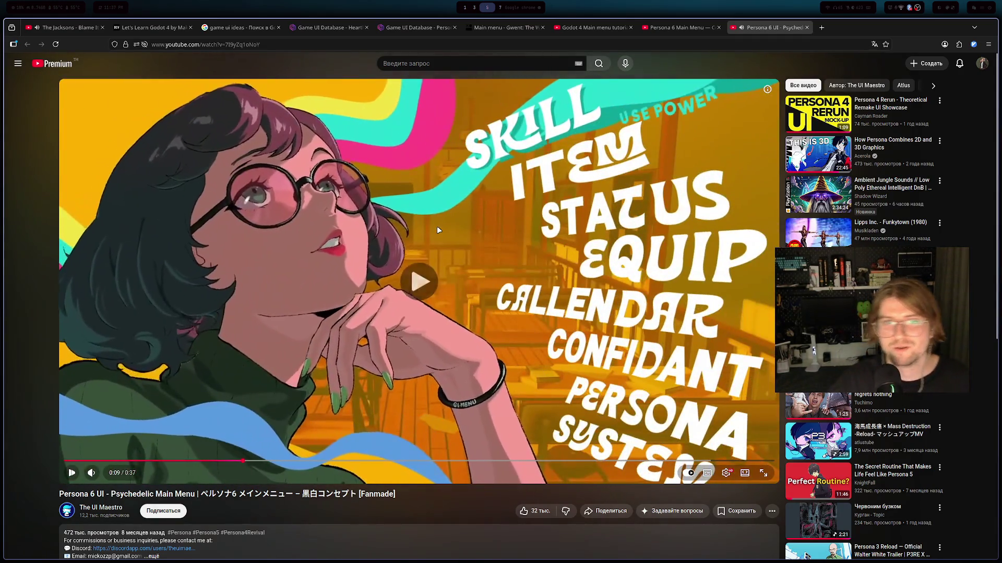
key("Left")
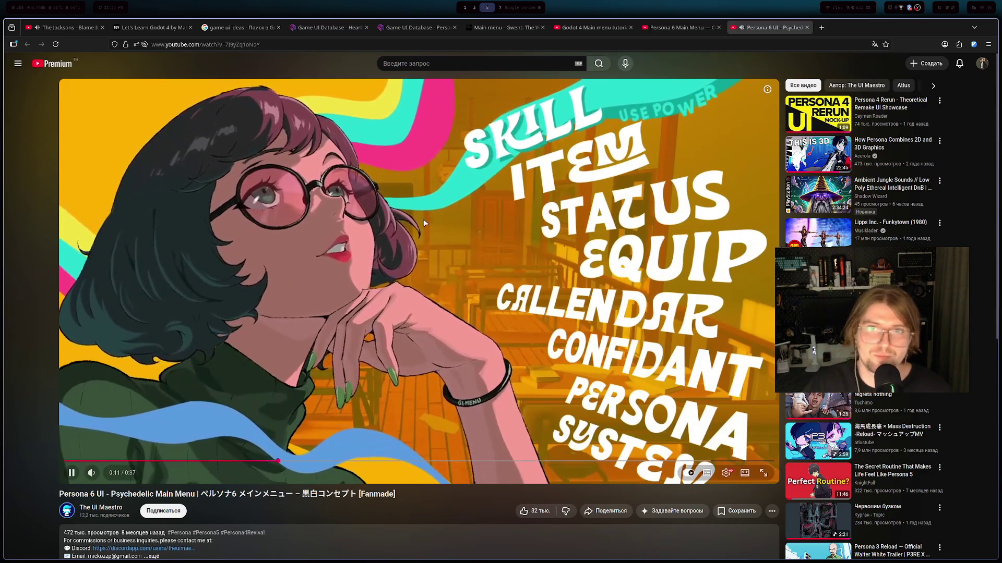
key("m")
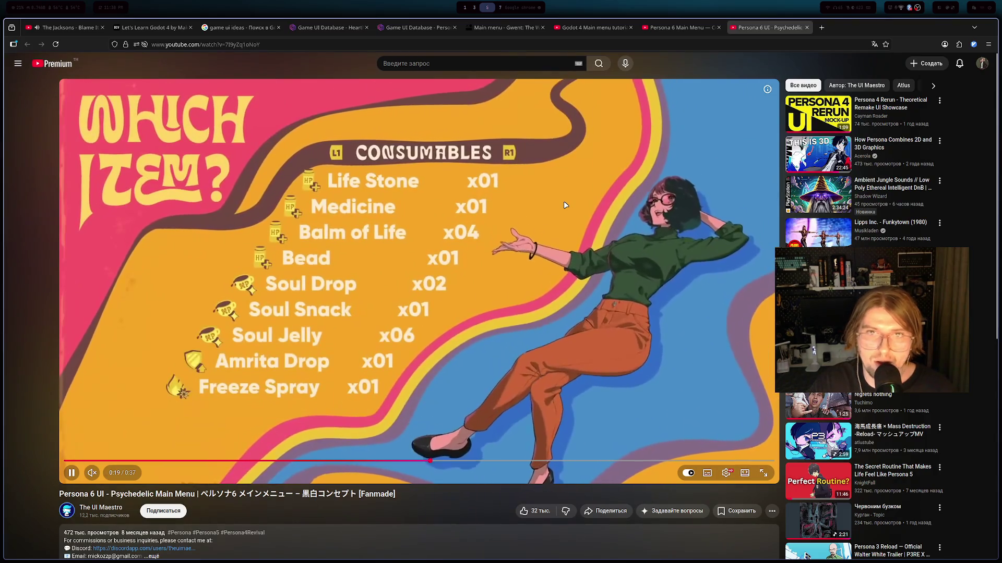
left_click(563, 201)
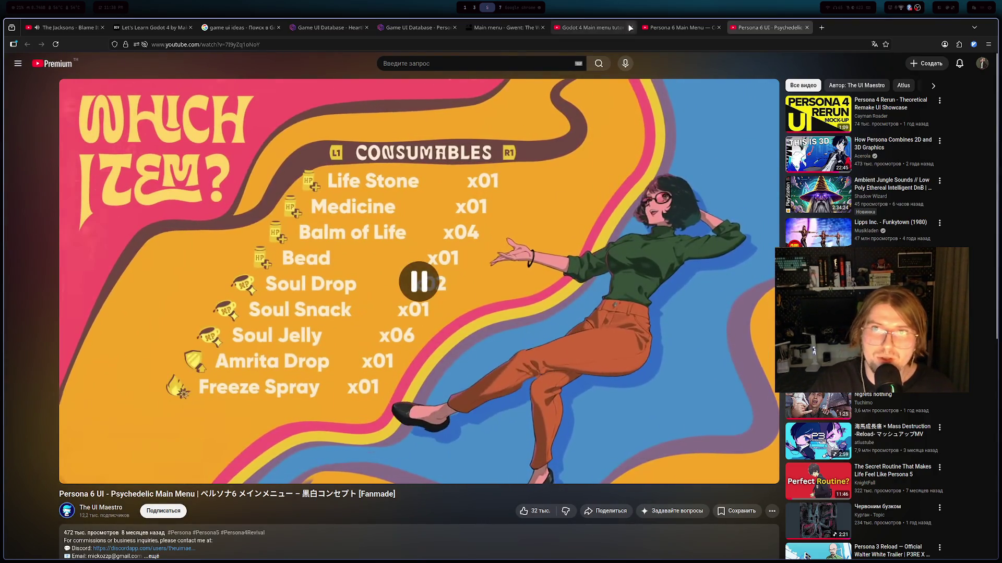
left_click(673, 27)
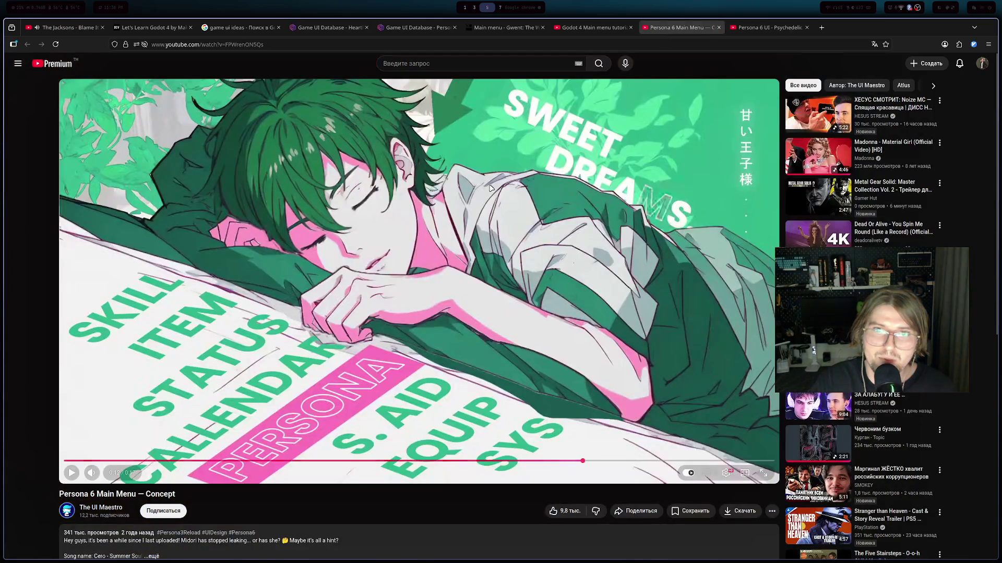
- Play the Persona 6 concept video through its final seconds, then jump it back to 0:13
left_click(431, 201)
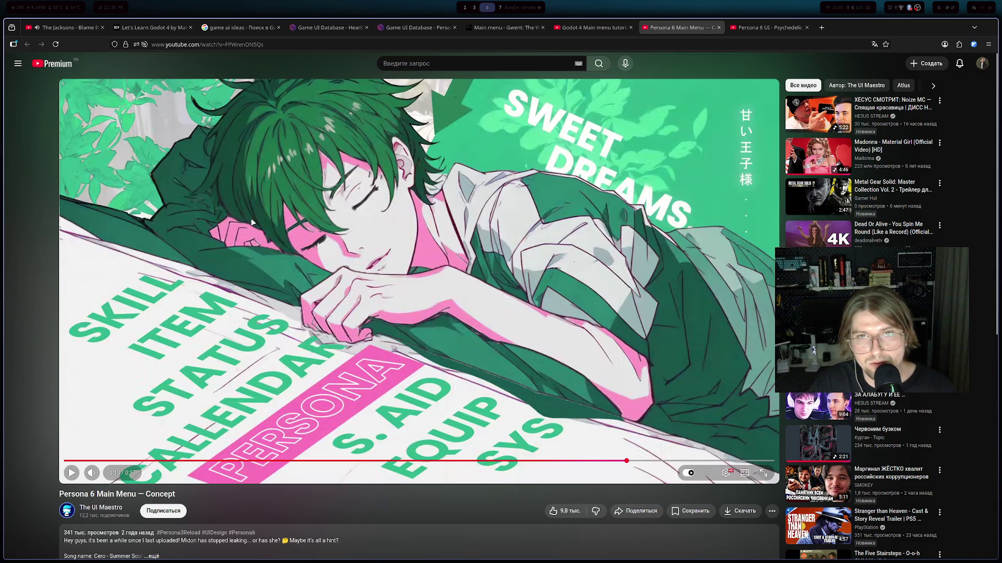
left_click(398, 240)
left_click(398, 240)
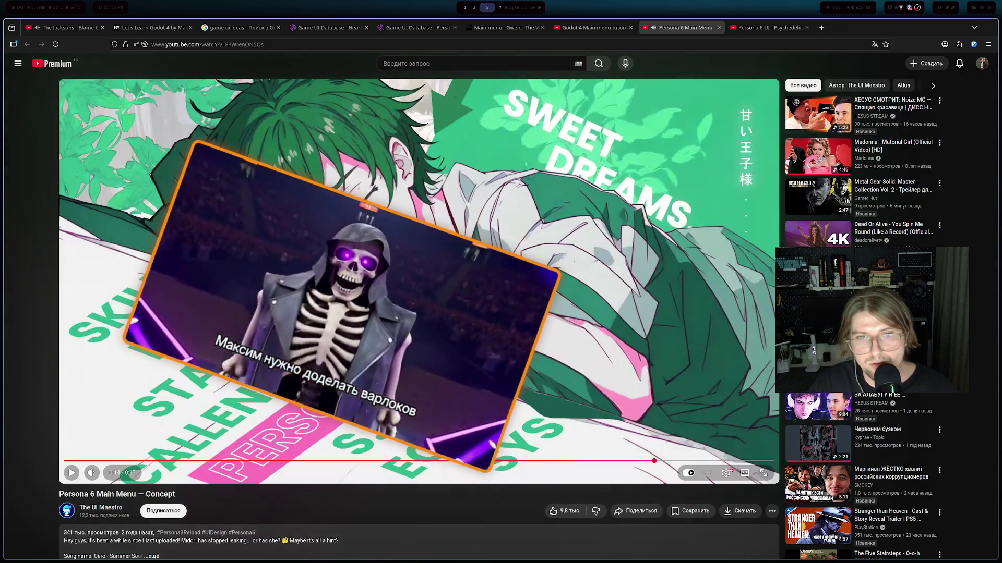
key("alt+Tab")
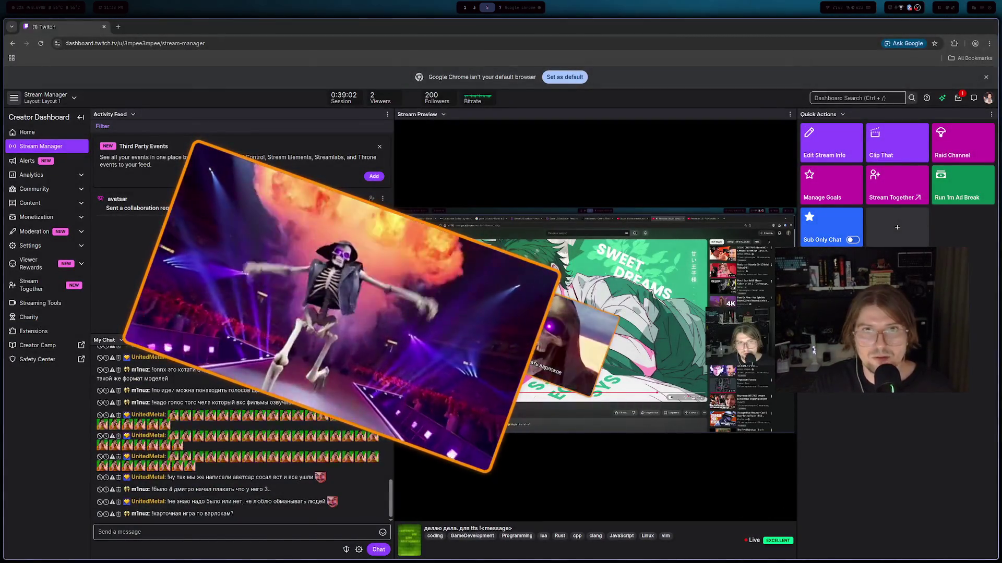
key("alt+Tab")
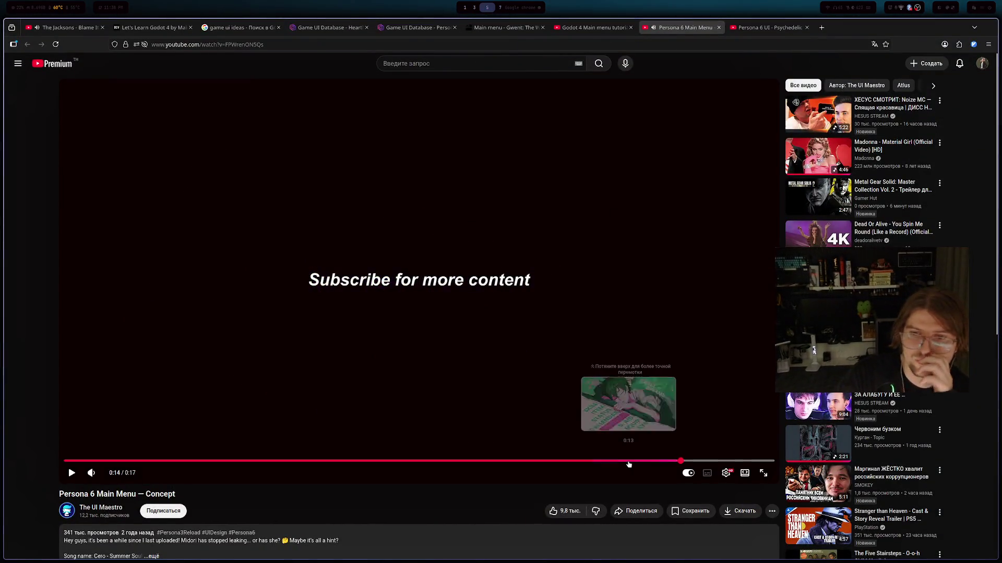
left_click(630, 461)
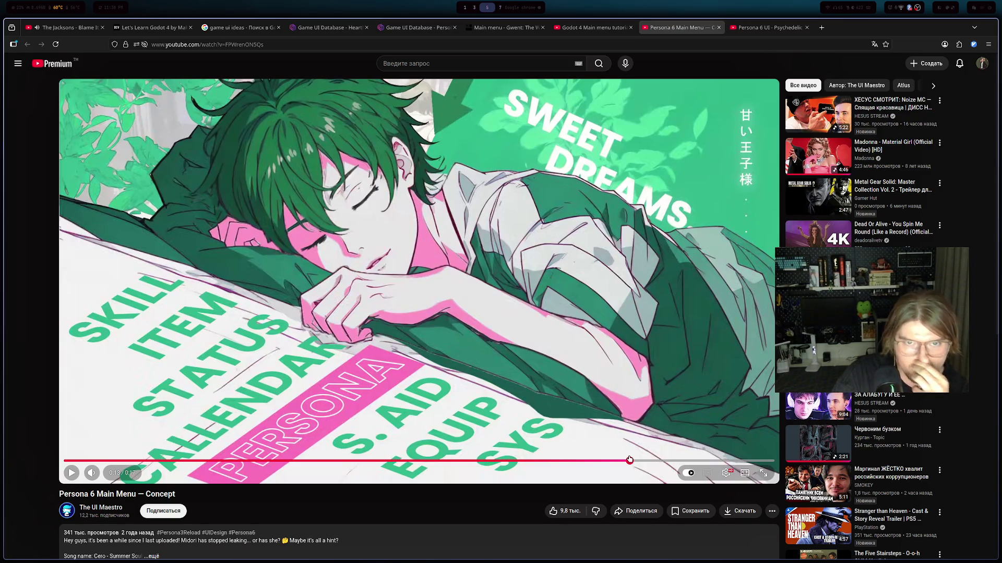
- Bring up the Godot 4 main menu tutorial tab, then return to the Godot editor workspace
left_click(588, 28)
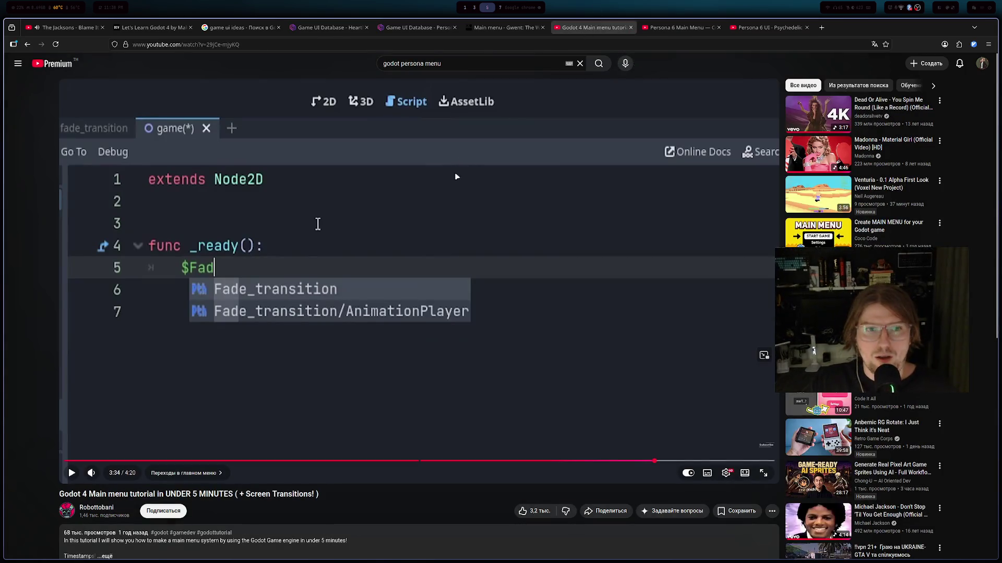
key("super+1")
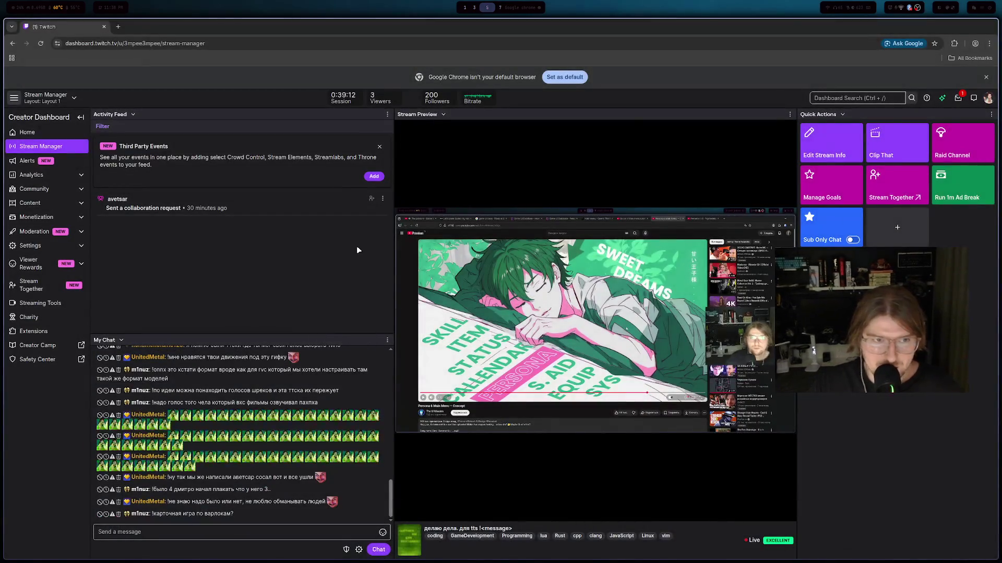
key("super+2")
key("super+1")
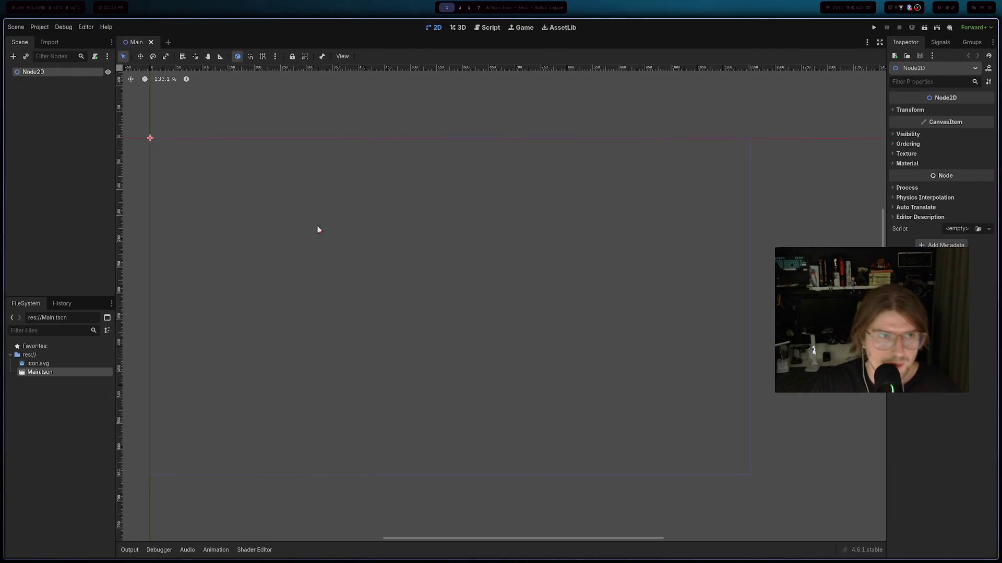
- Review the tutorial's button section around the get_tree() code, then return to Godot
right_click(56, 94)
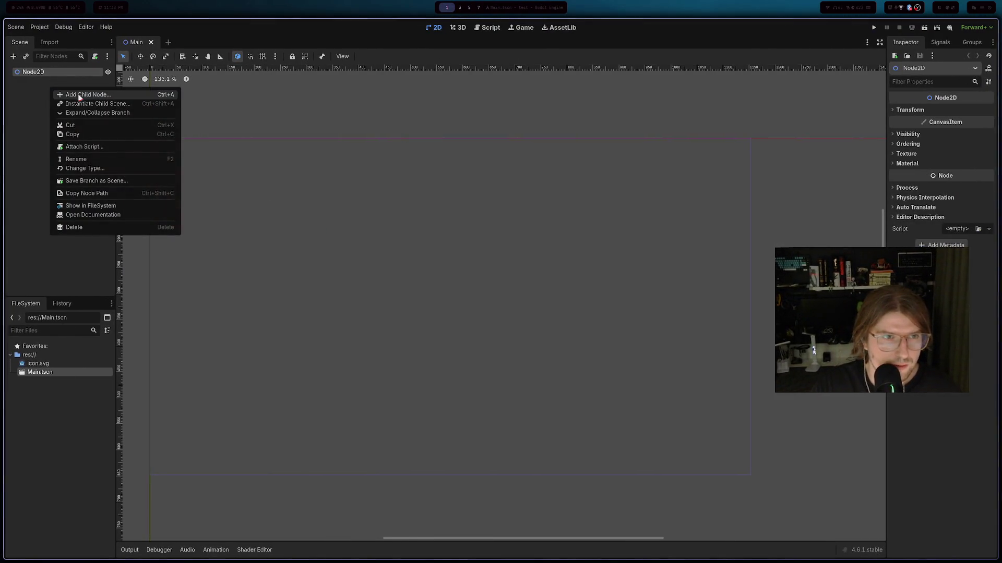
key("alt+Tab")
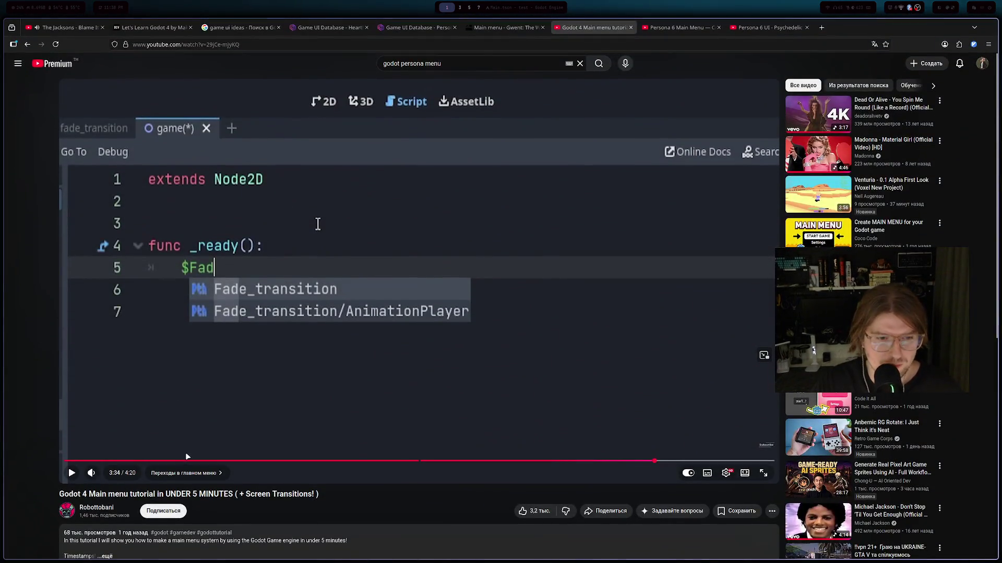
left_click(183, 461)
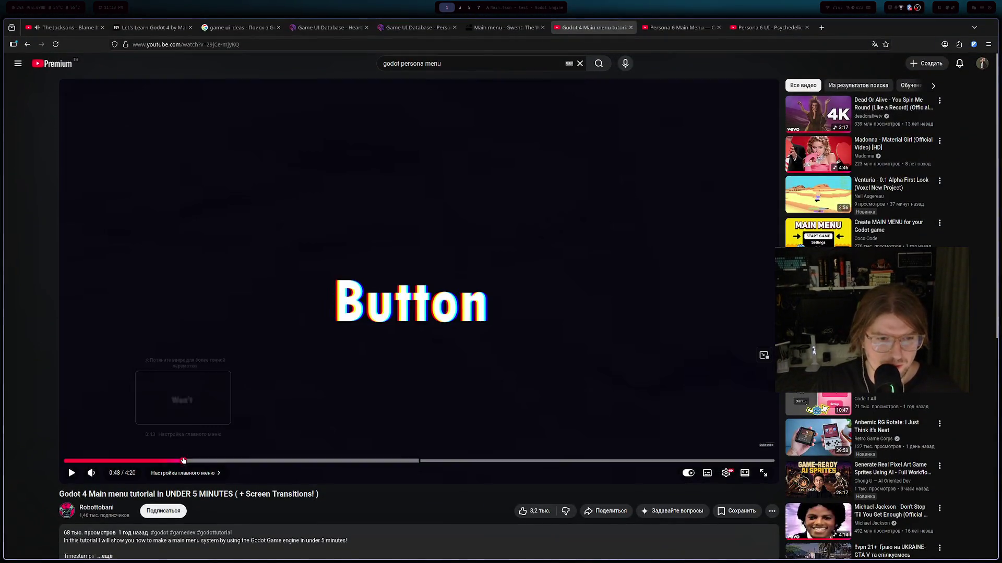
left_click_drag(201, 461, 229, 464)
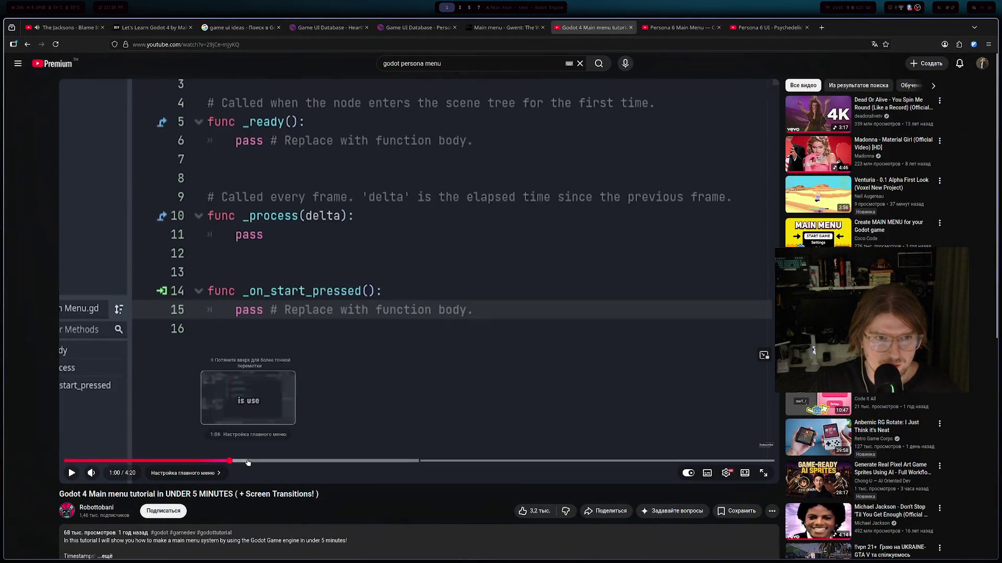
left_click(248, 462)
key("alt+Tab")
left_click(42, 229)
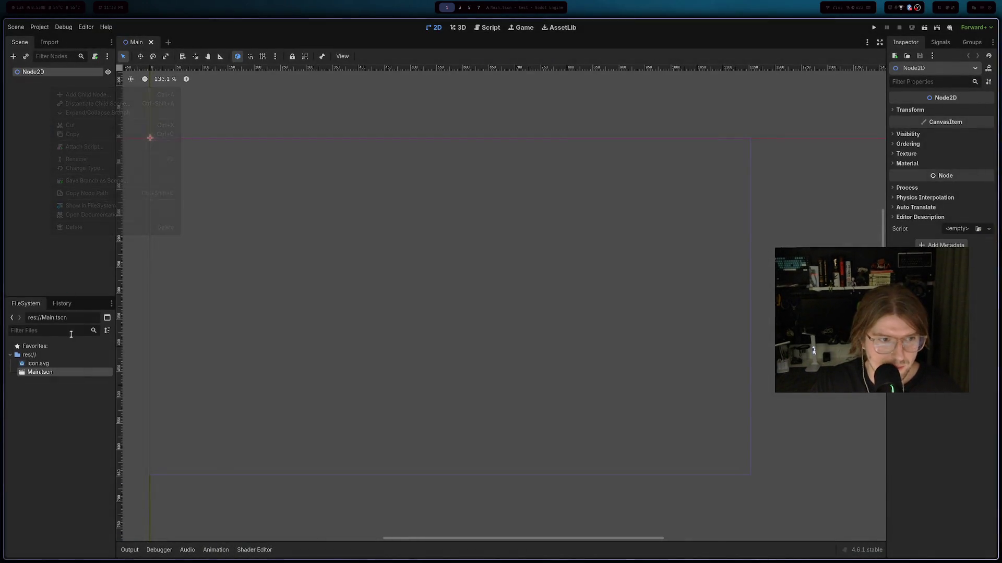
- Create new 2D scenes named Menu and Options from the FileSystem dock
right_click(45, 381)
left_click(77, 396)
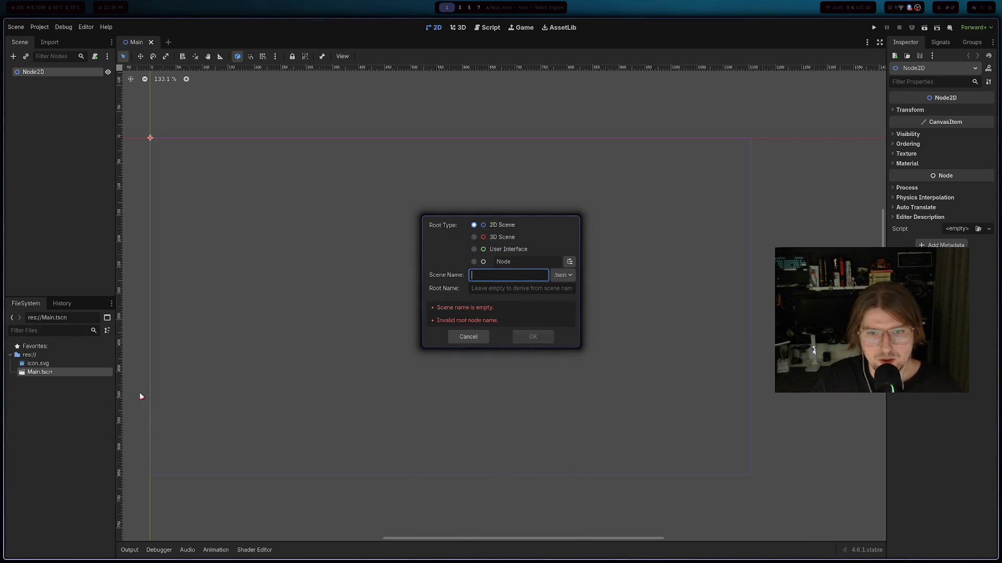
type("Menu")
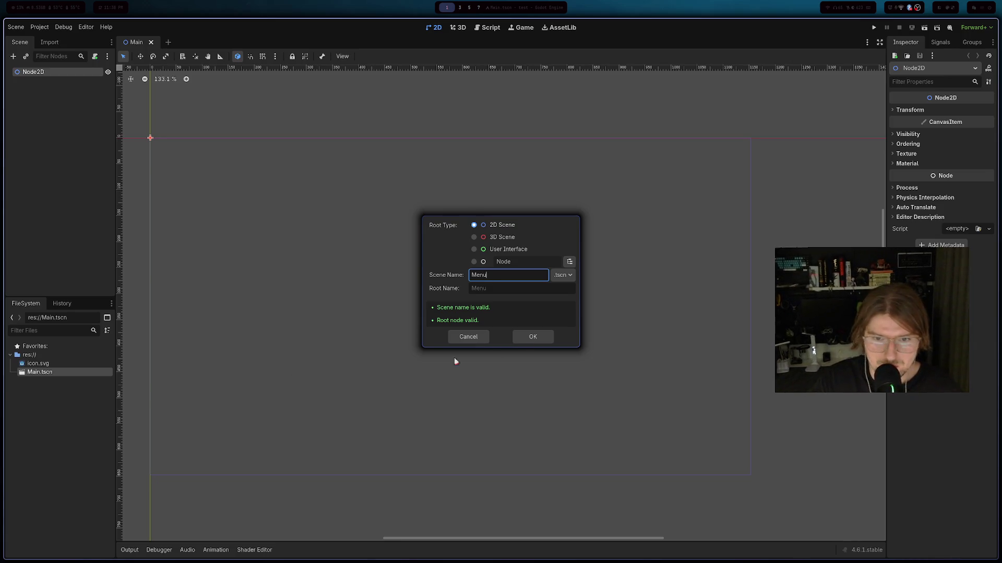
left_click(532, 336)
key("Return")
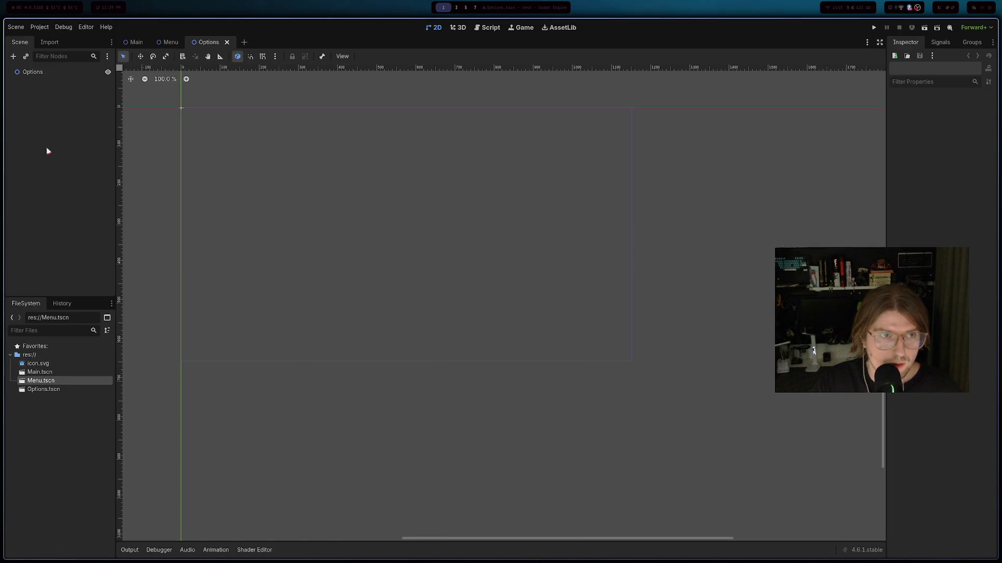
- Begin adding a child node to the Options root and search the node list for 'button'
right_click(56, 132)
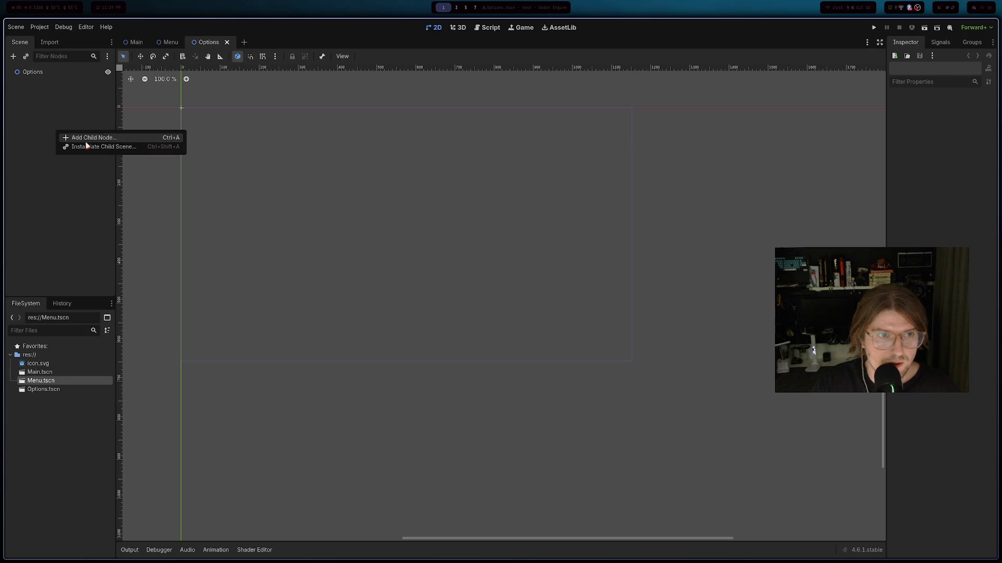
left_click(71, 136)
type("button")
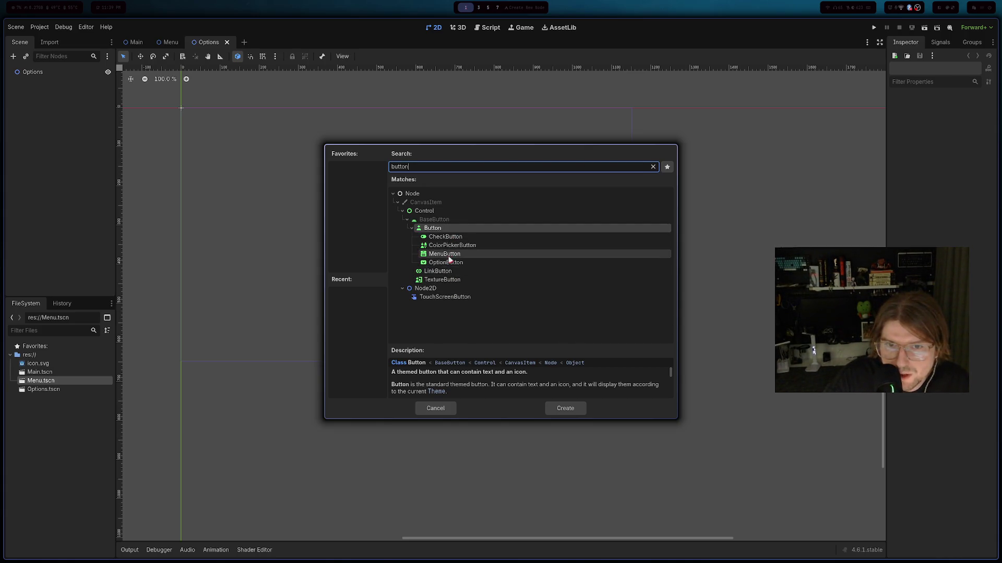
left_click(431, 220)
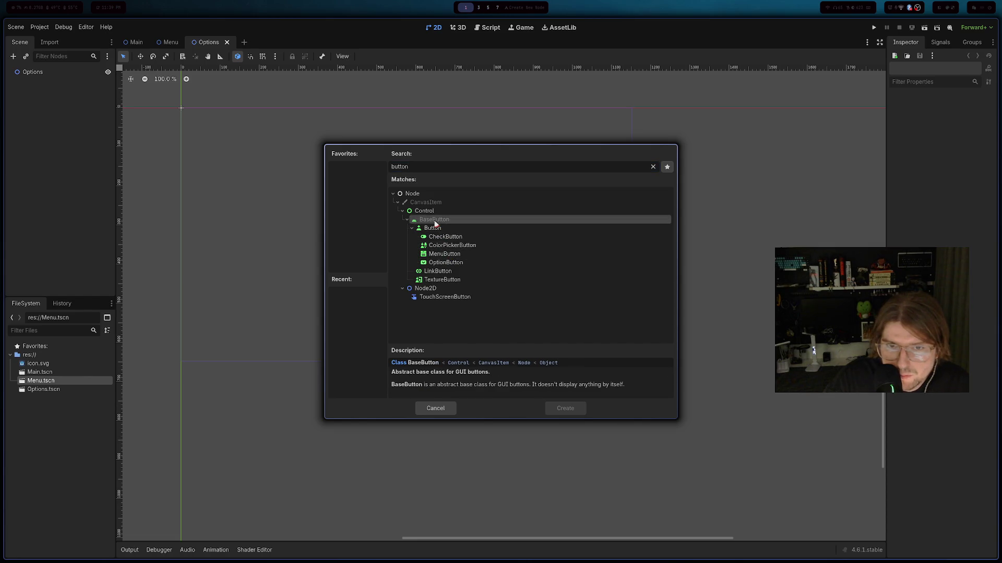
- Rewind and replay the tutorial video to see which node type it adds
key("alt+Tab")
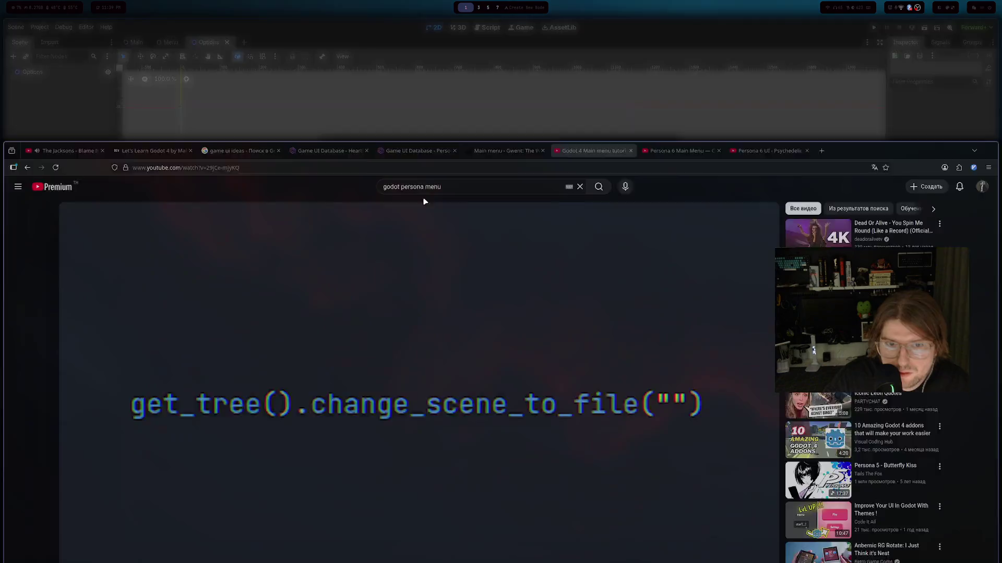
left_click(325, 251)
key("Left")
key("Left")
key("Left")
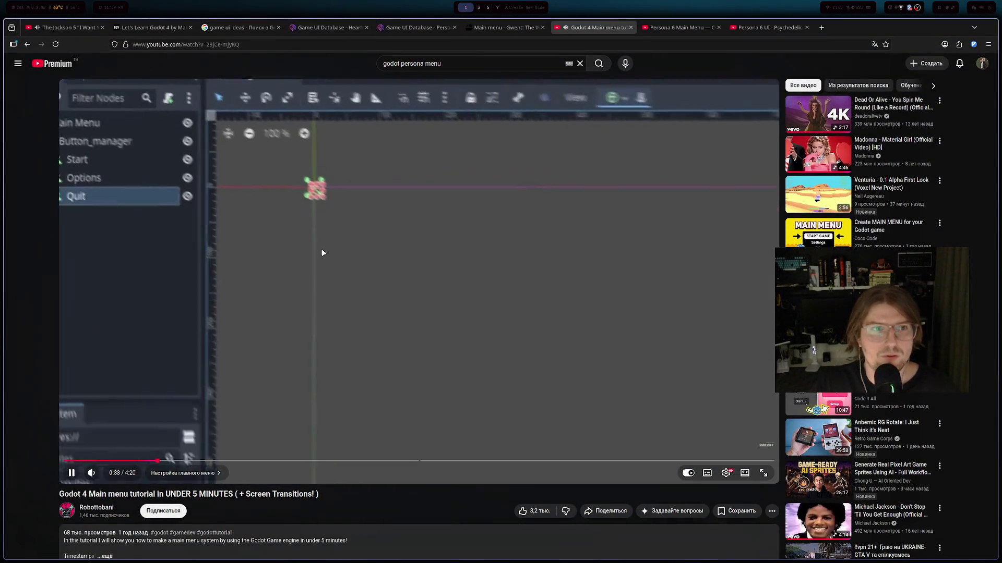
left_click(322, 252)
left_click(321, 249)
key("Left")
key("Left")
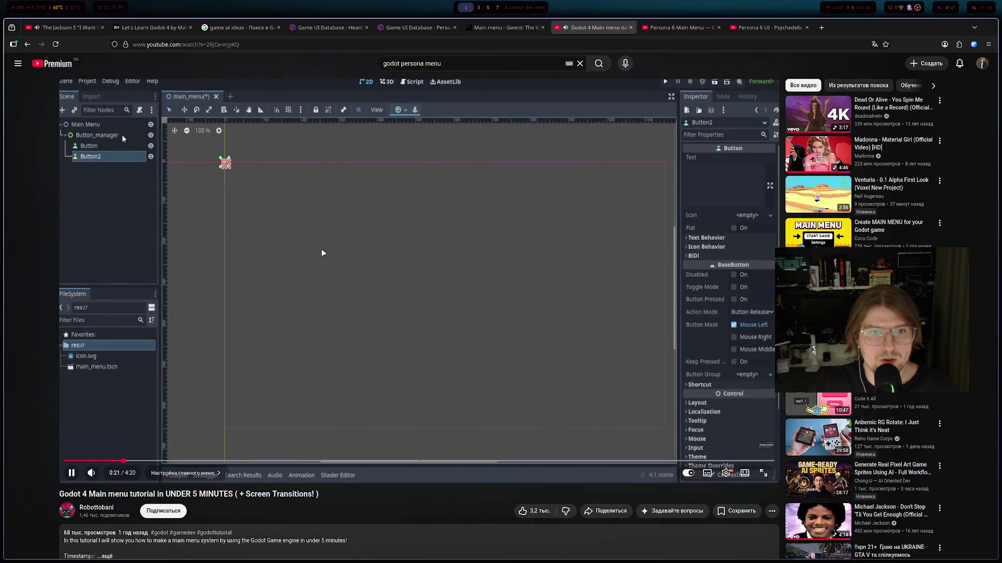
key("Left")
key("Left")
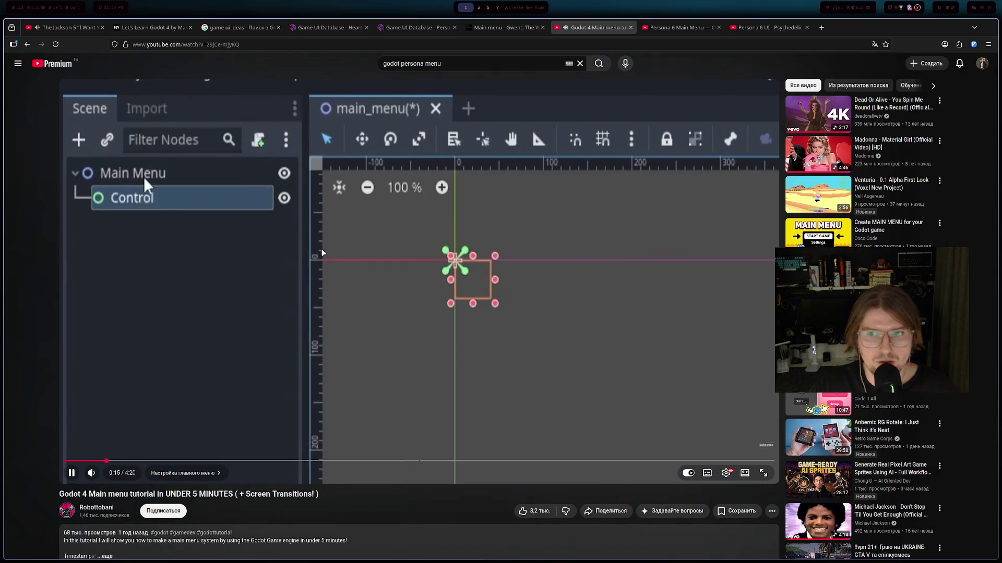
- Add a Control child under Options and start renaming it to Button Manager
key("super+s")
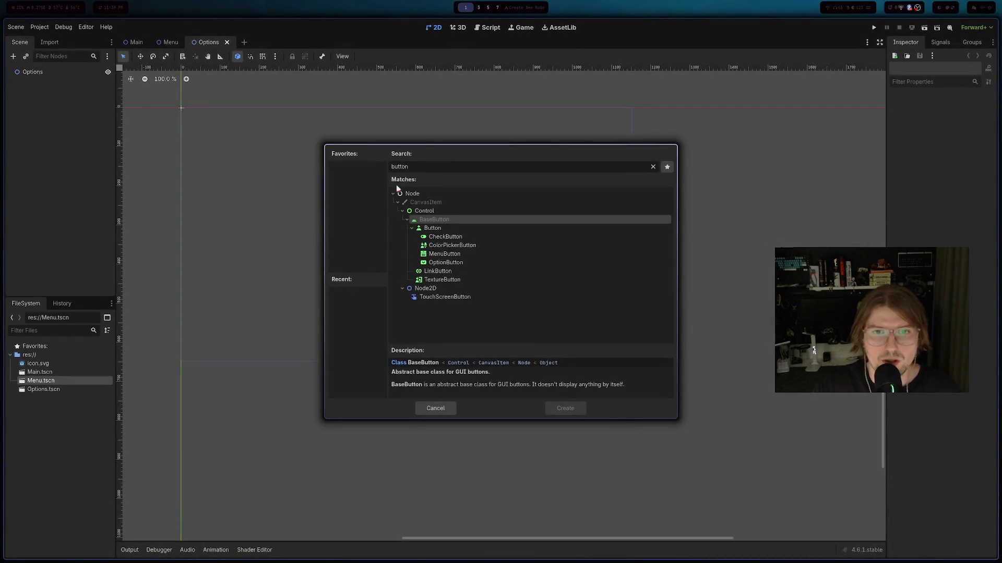
left_click(434, 211)
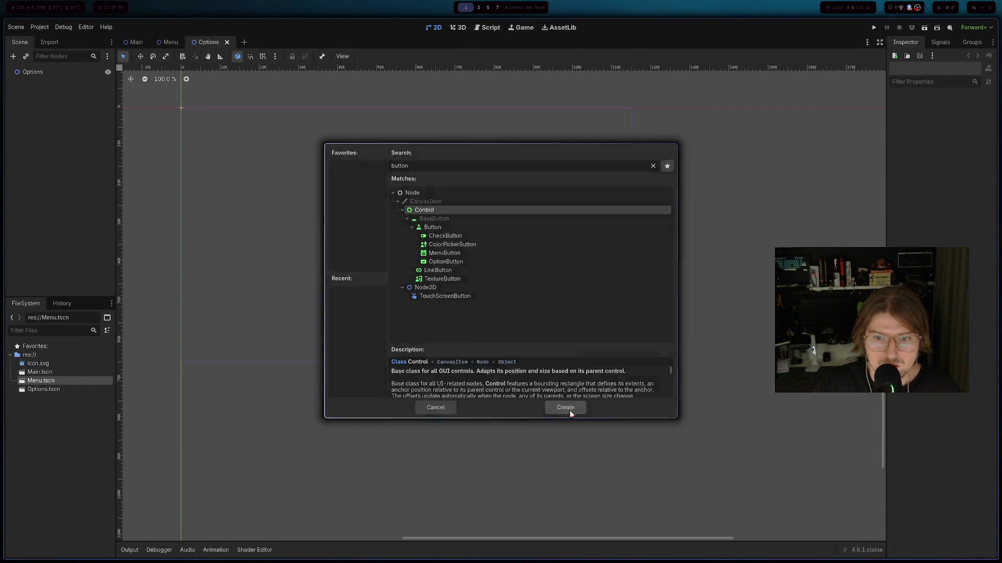
left_click(566, 409)
double_click(54, 81)
type("Button d")
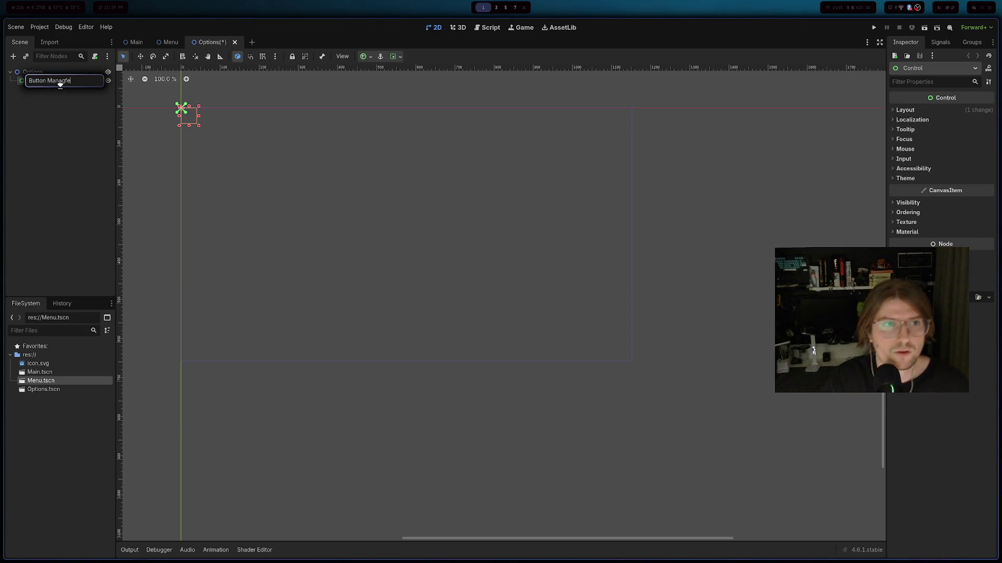
type("er")
- Name the node Button Manager and add three Button children under it
key("Return")
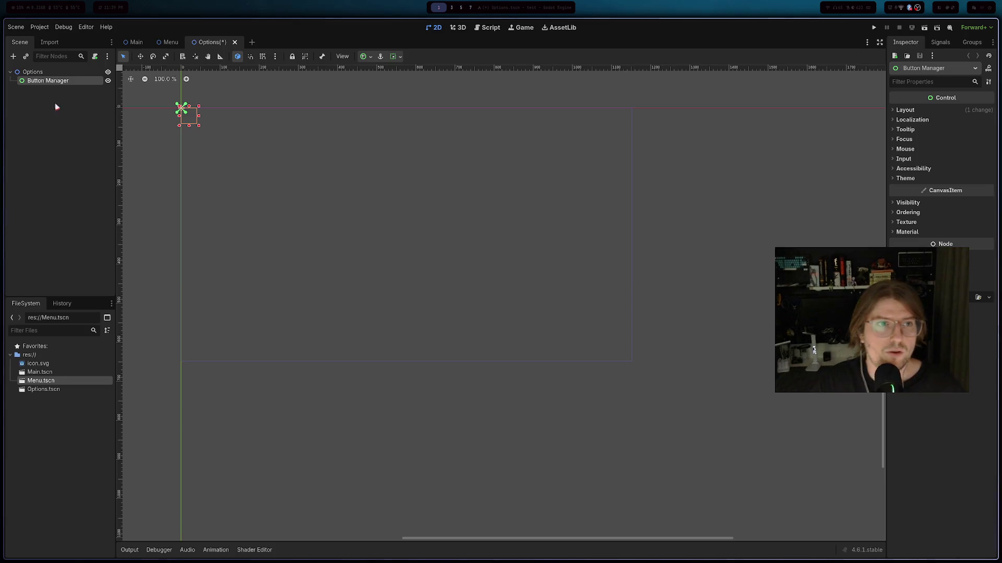
right_click(61, 82)
left_click(102, 87)
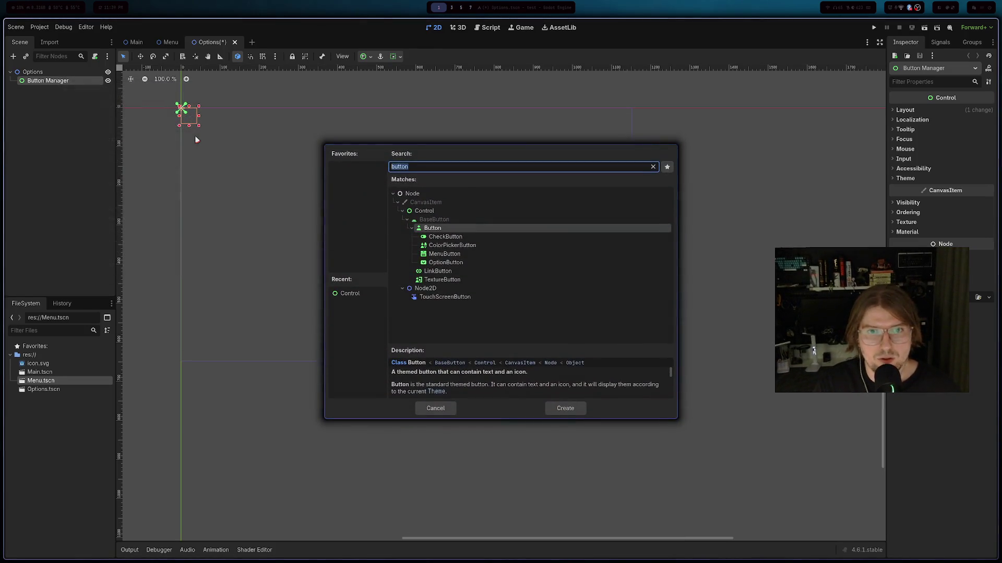
left_click(562, 407)
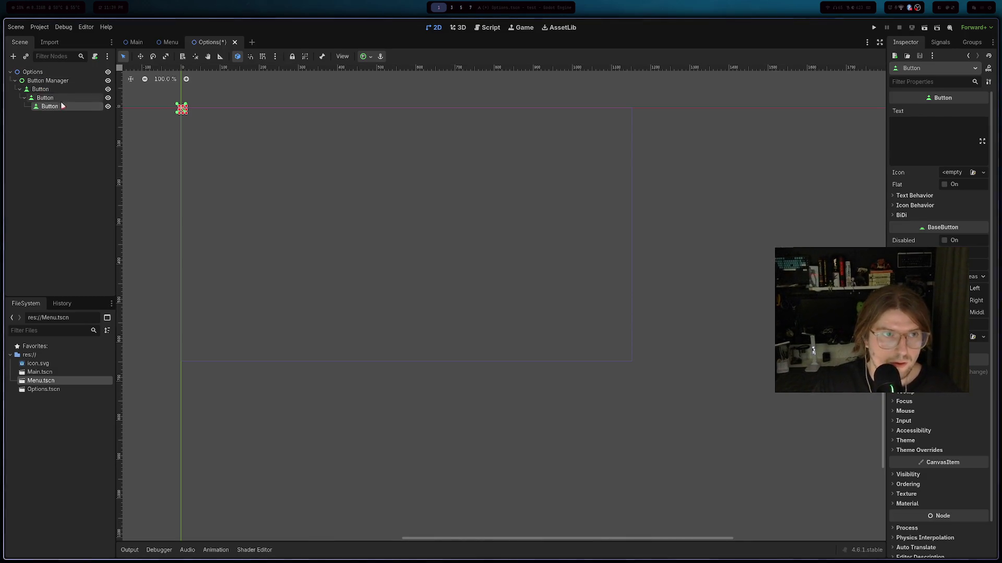
left_click(66, 113)
left_click(45, 90)
right_click(48, 81)
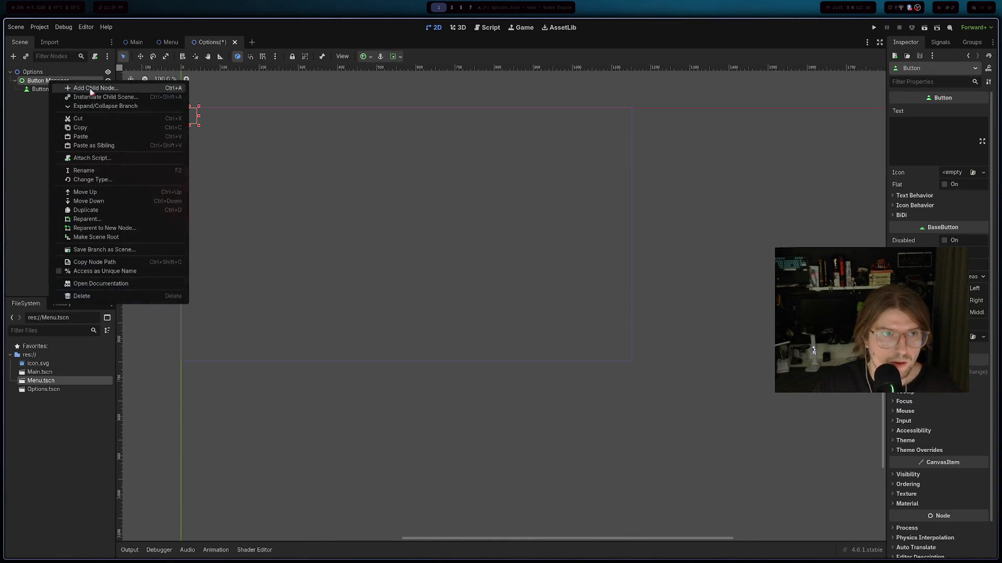
left_click(73, 87)
left_click(565, 409)
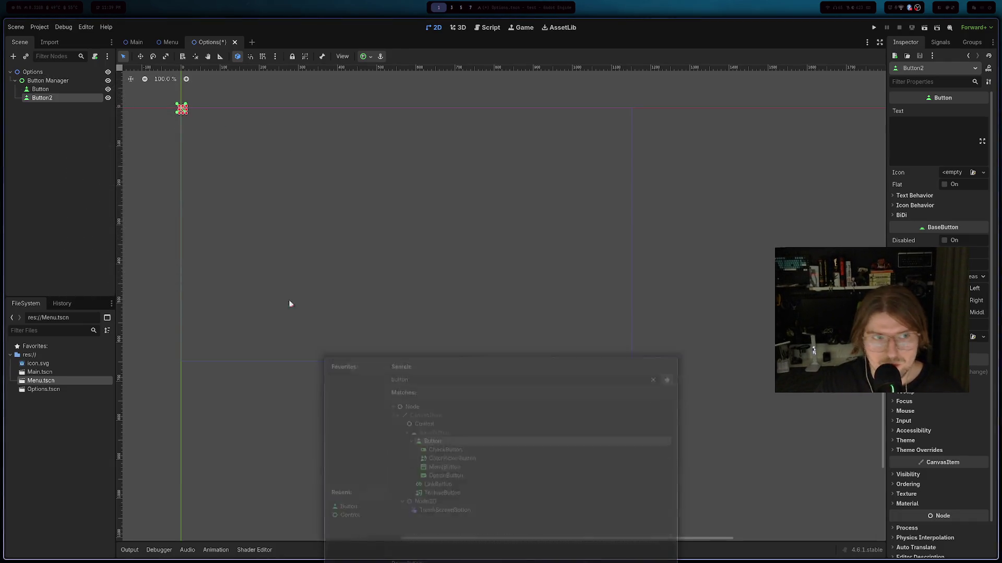
right_click(42, 94)
left_click(67, 90)
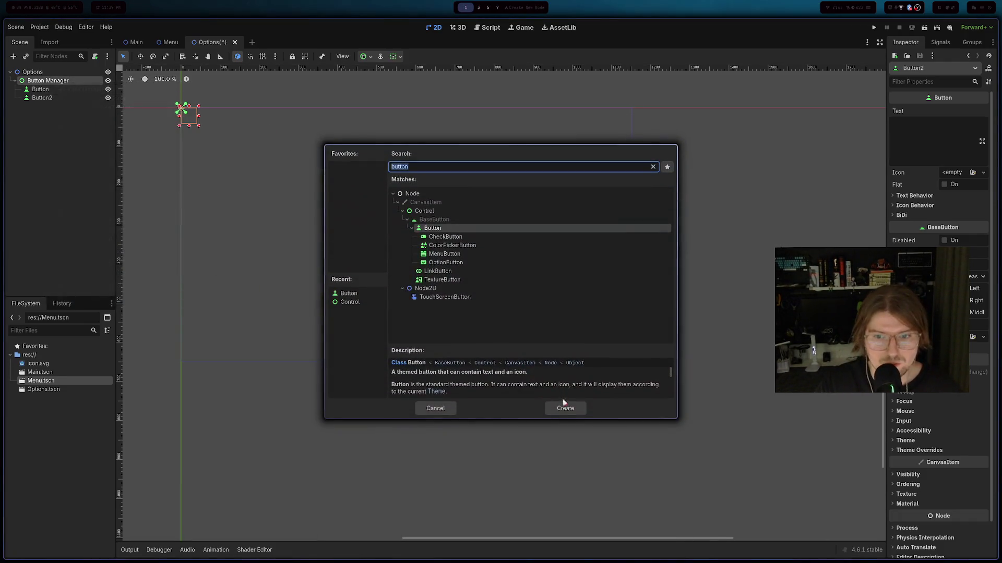
key("Return")
- Rename the three buttons Start, Options and Quit
double_click(53, 90)
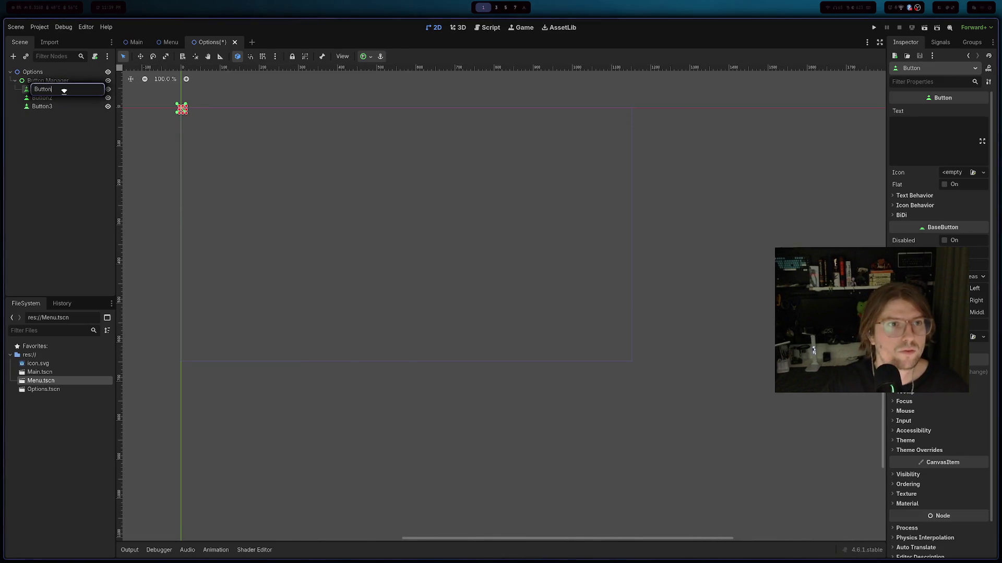
type("S")
key("Return")
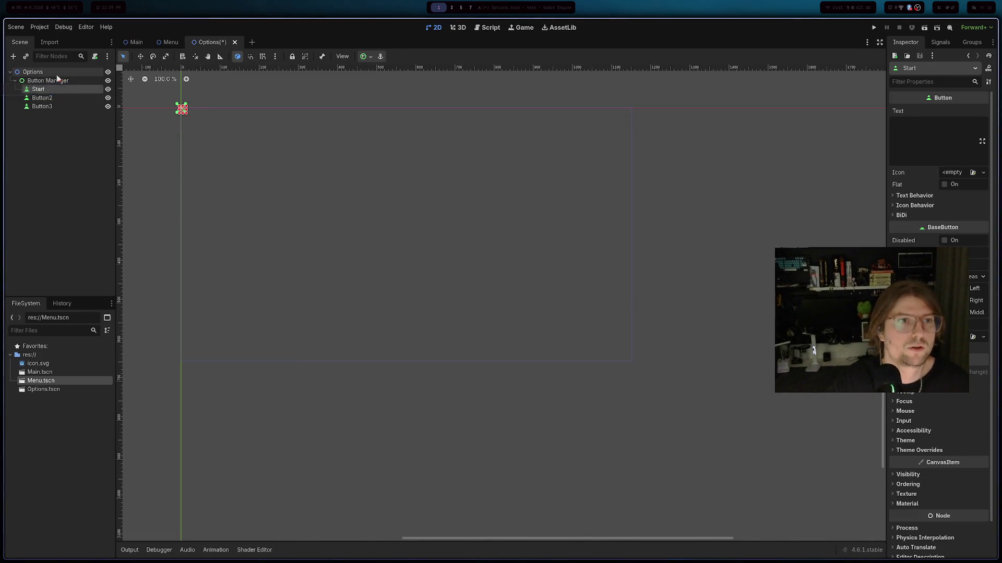
double_click(49, 97)
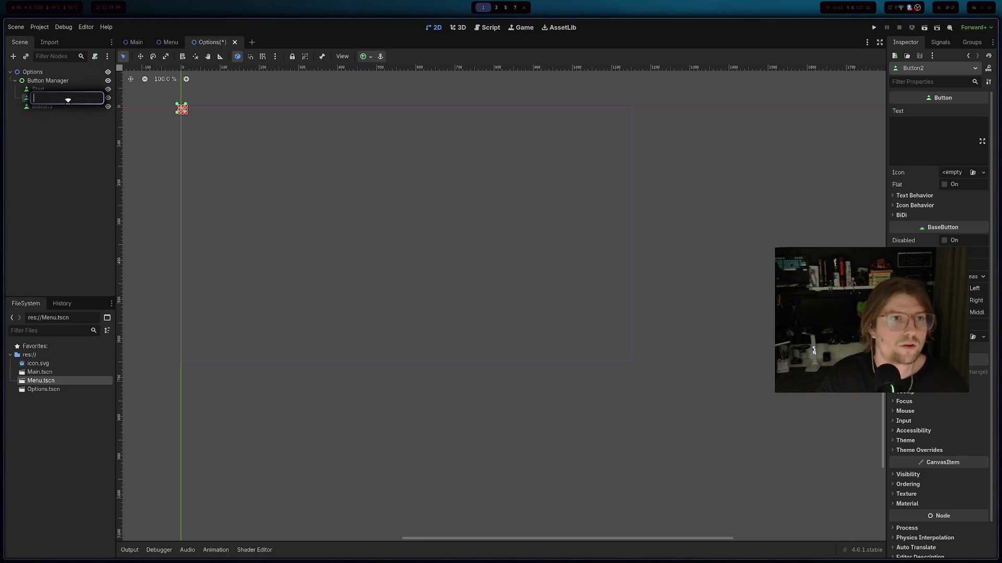
type("Options")
key("Return")
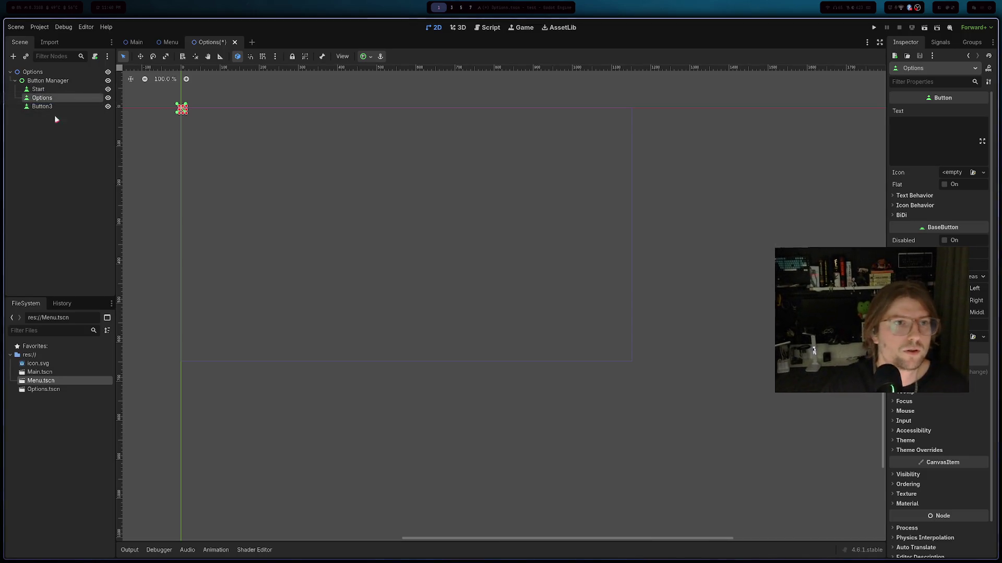
double_click(51, 105)
key("BackSpace")
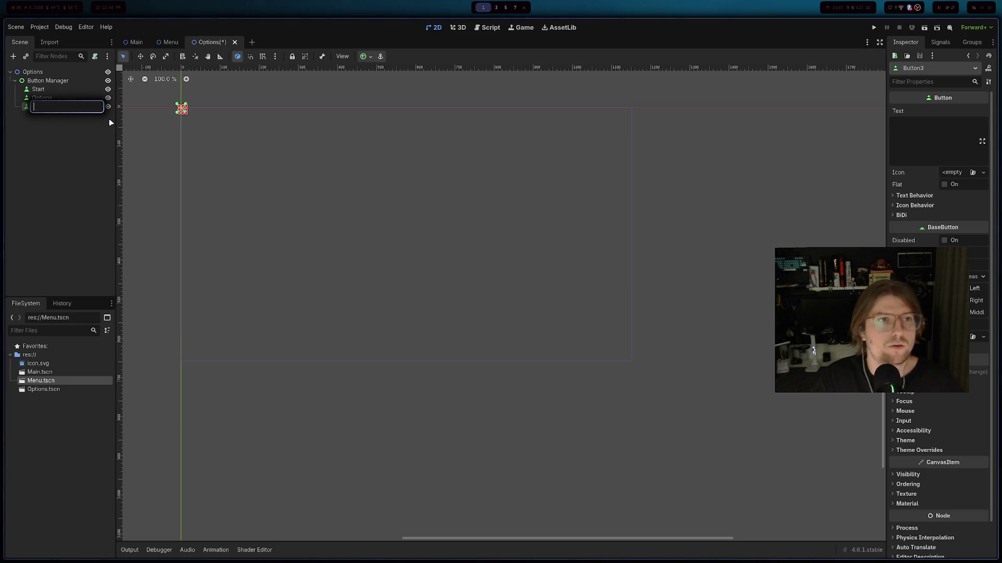
type("Quit")
key("Return")
key("Up")
key("Up")
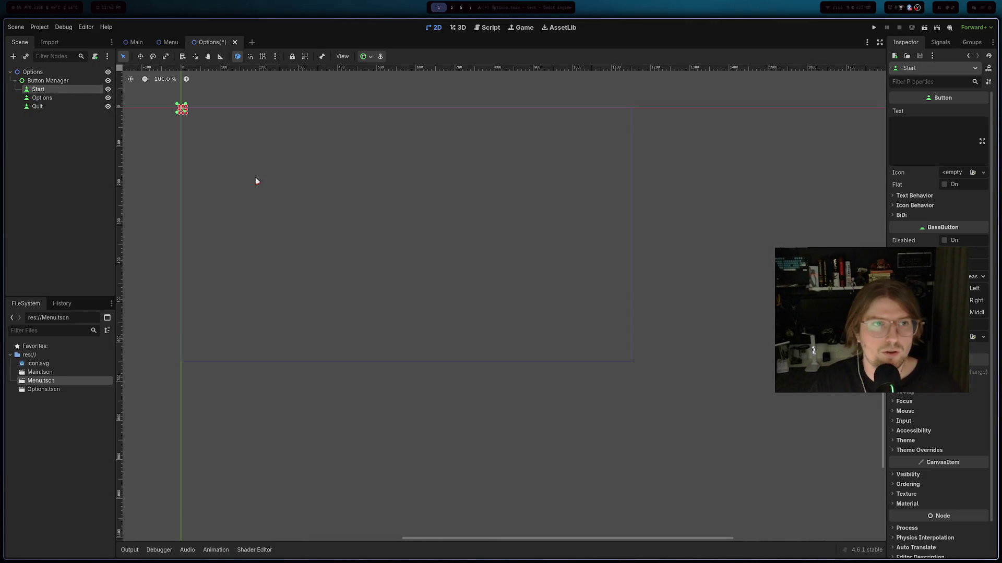
mouse_move(185, 110)
left_mouse_down()
mouse_move(235, 138)
mouse_move(187, 108)
left_mouse_up()
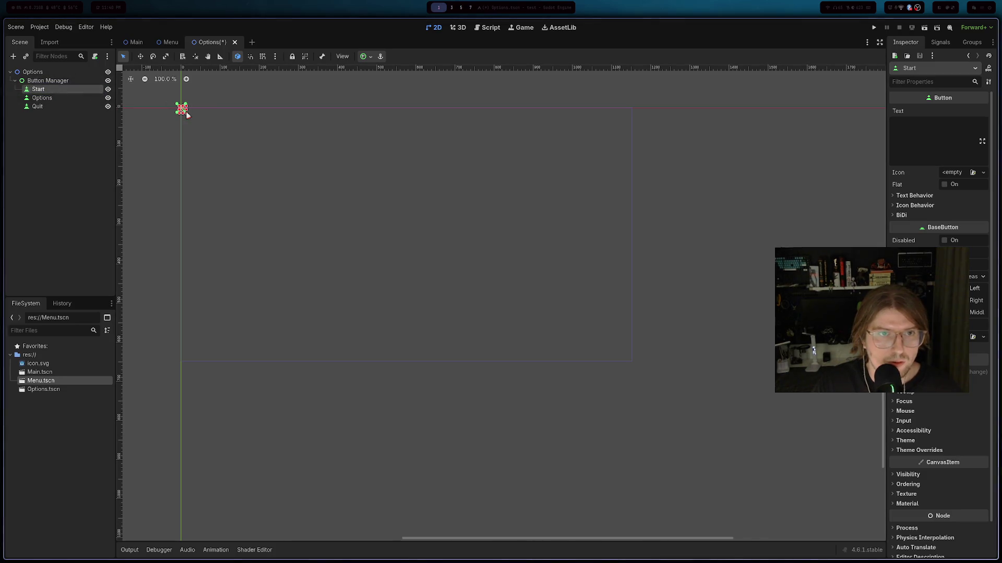
scroll(182, 118, "up", 3)
scroll(238, 137, "up", 1)
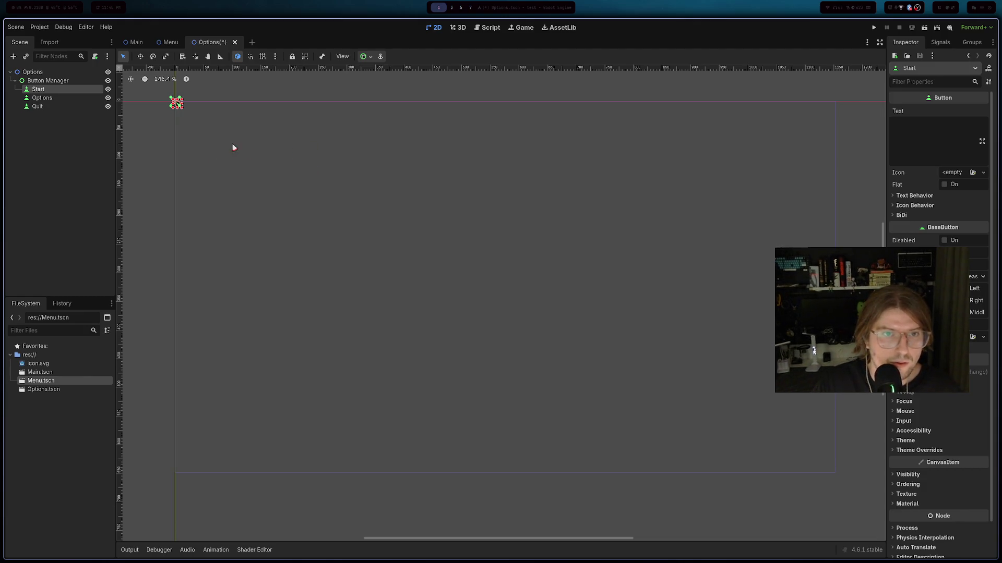
left_click(60, 107)
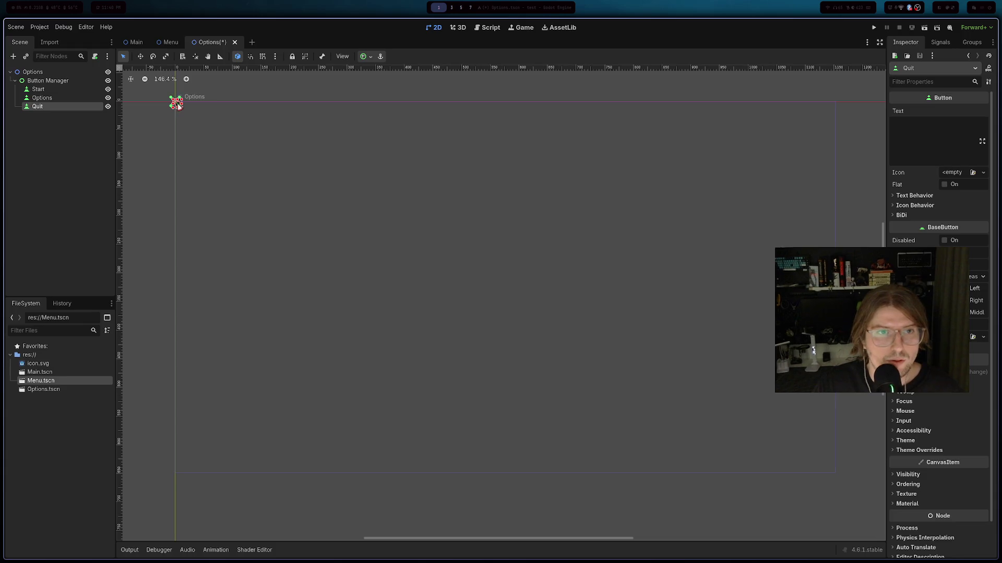
key("ctrl+z")
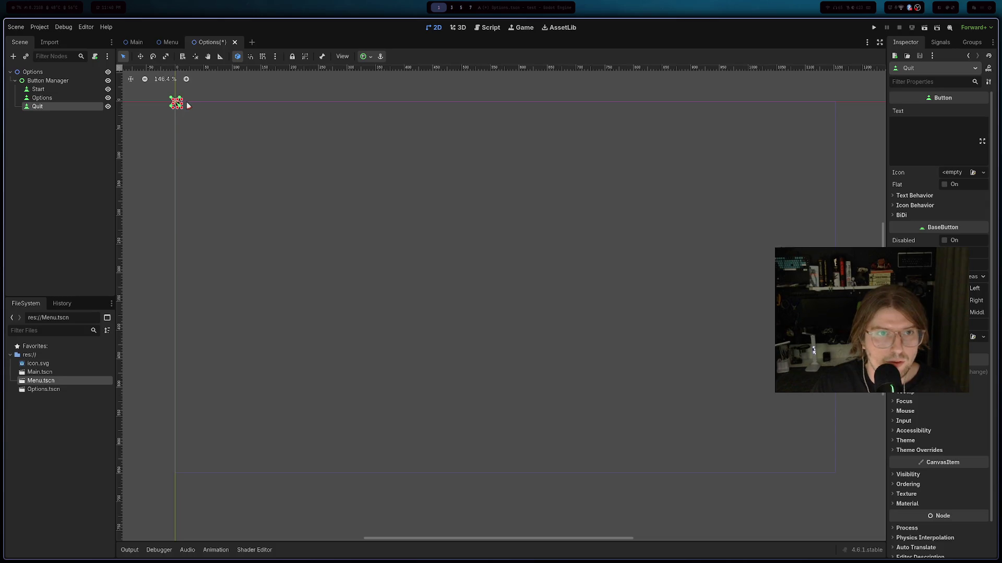
- Widen the Quit, Options and Start buttons by dragging their corner handles
mouse_move(193, 114)
left_mouse_down()
mouse_move(288, 143)
mouse_move(283, 120)
mouse_move(339, 178)
left_mouse_up()
left_click(177, 102)
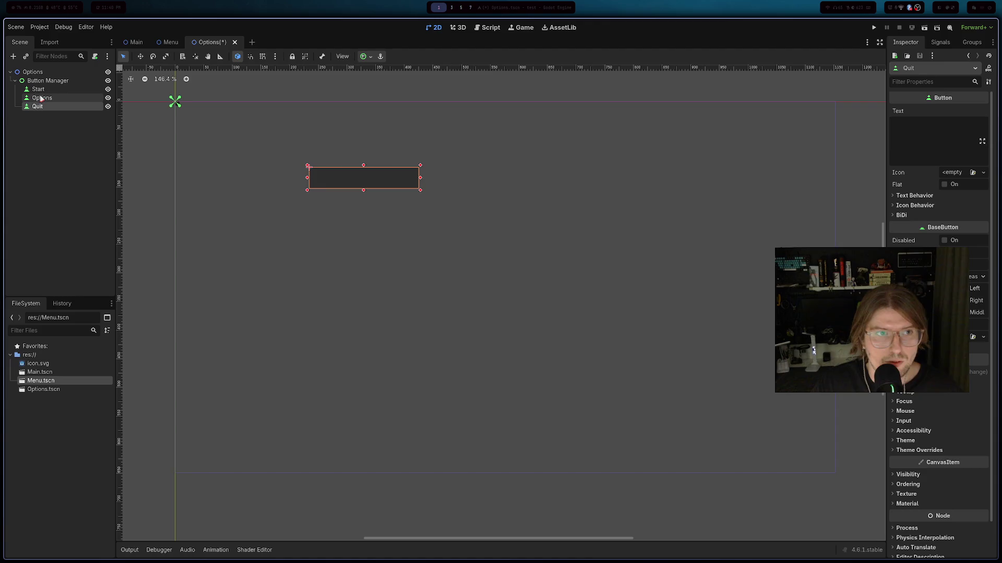
left_click_drag(209, 114, 380, 142)
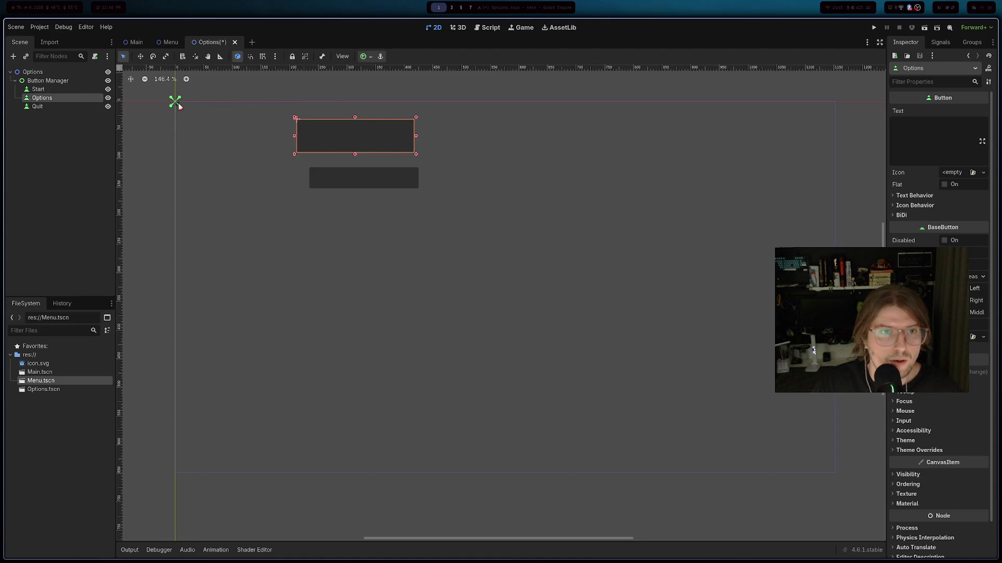
left_click(64, 90)
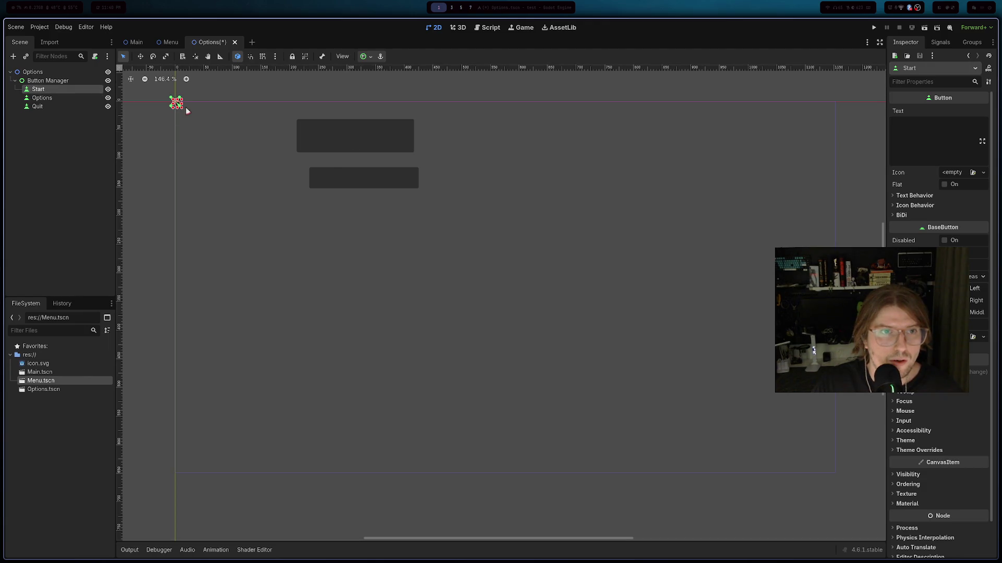
mouse_move(182, 111)
left_mouse_down()
mouse_move(261, 123)
mouse_move(346, 118)
left_mouse_up()
- Drag the three buttons into a vertical column near the canvas centre
mouse_move(379, 184)
left_mouse_down()
mouse_move(544, 340)
mouse_move(512, 355)
mouse_move(516, 385)
left_mouse_up()
mouse_move(372, 151)
left_mouse_down()
mouse_move(541, 290)
mouse_move(508, 306)
mouse_move(519, 313)
left_mouse_up()
mouse_move(515, 378)
left_mouse_down()
mouse_move(572, 409)
mouse_move(530, 327)
mouse_move(539, 317)
mouse_move(557, 325)
mouse_move(532, 327)
mouse_move(536, 371)
left_mouse_up()
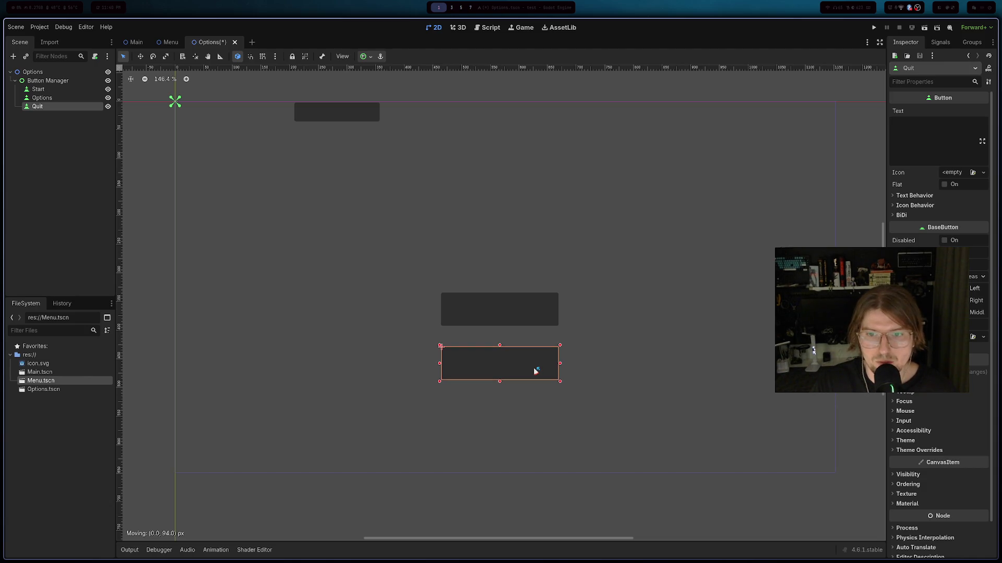
mouse_move(344, 115)
left_mouse_down()
mouse_move(519, 315)
mouse_move(491, 306)
mouse_move(552, 328)
mouse_move(527, 259)
left_mouse_up()
left_click(537, 310)
left_click(595, 357)
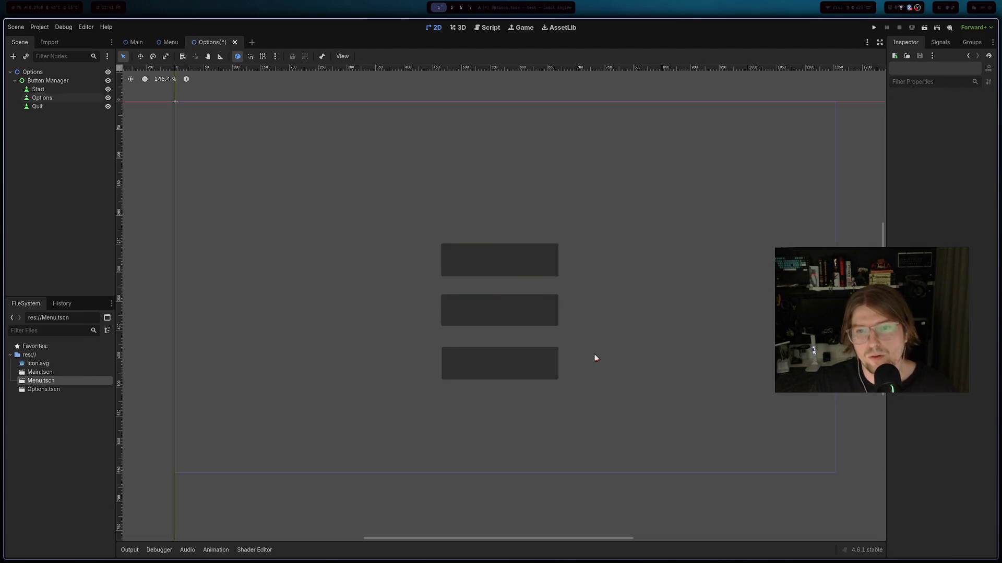
- Nudge the middle button down slightly and select the top button's Text property
left_click(524, 265)
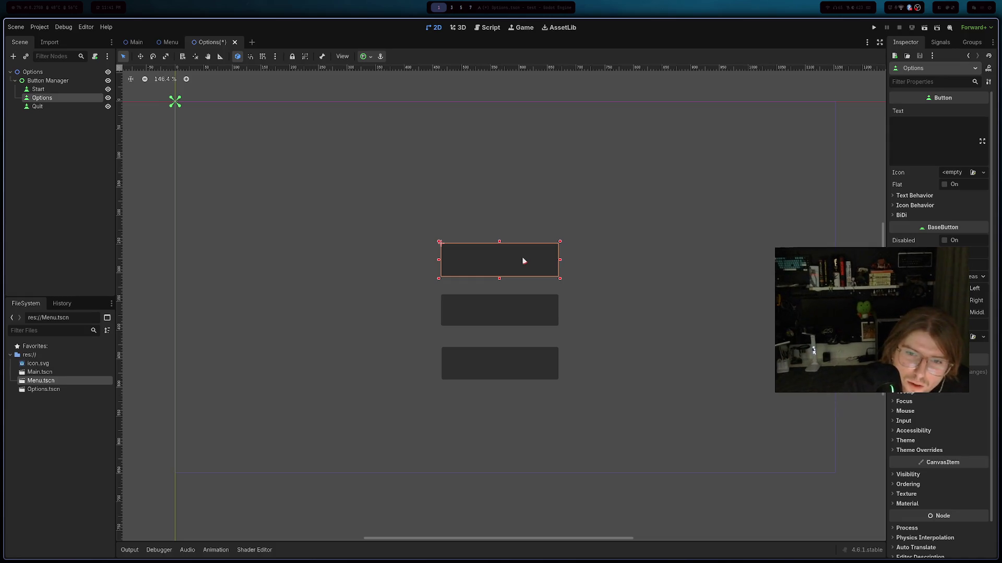
left_click(526, 317)
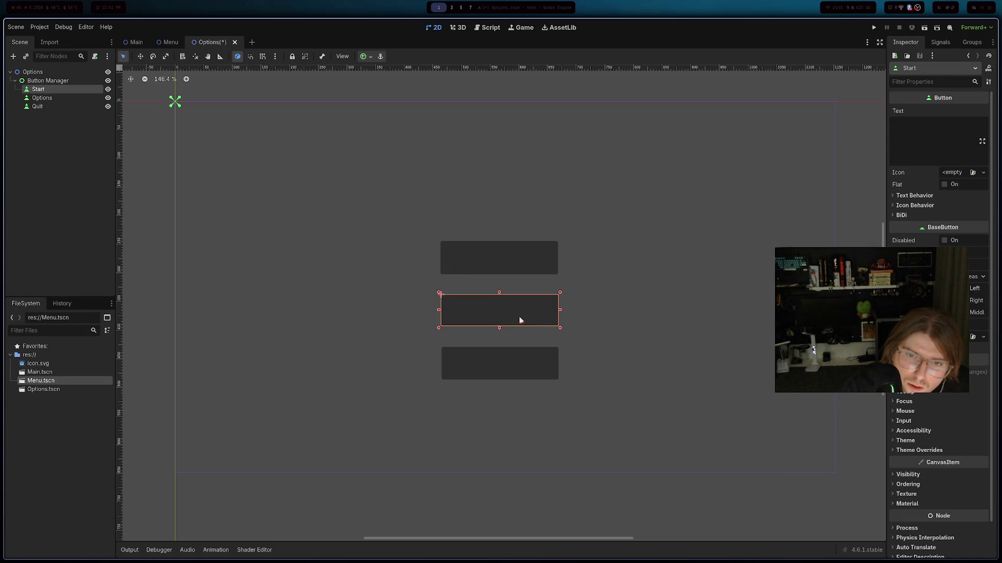
left_click_drag(520, 320, 520, 321)
left_click(655, 338)
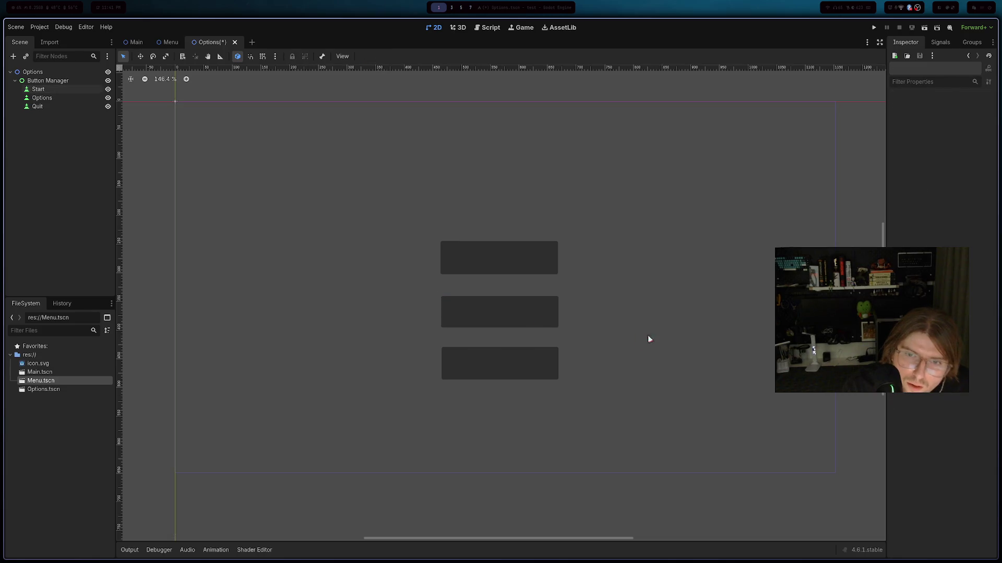
left_click(518, 268)
left_click(961, 147)
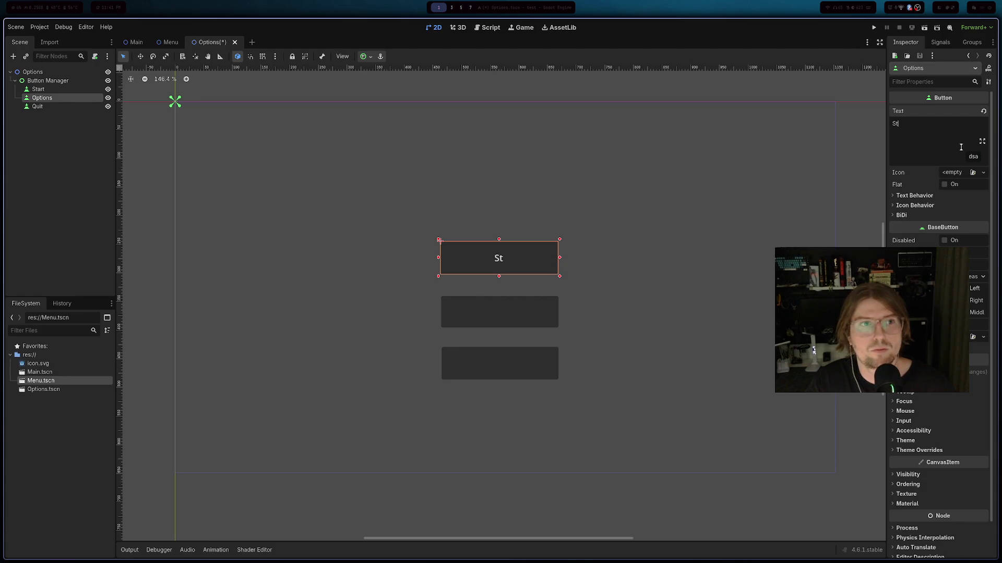
- Rearrange Start and Options in the column, shrink the top button, and widen the Inspector
left_click(610, 217)
left_click(501, 301)
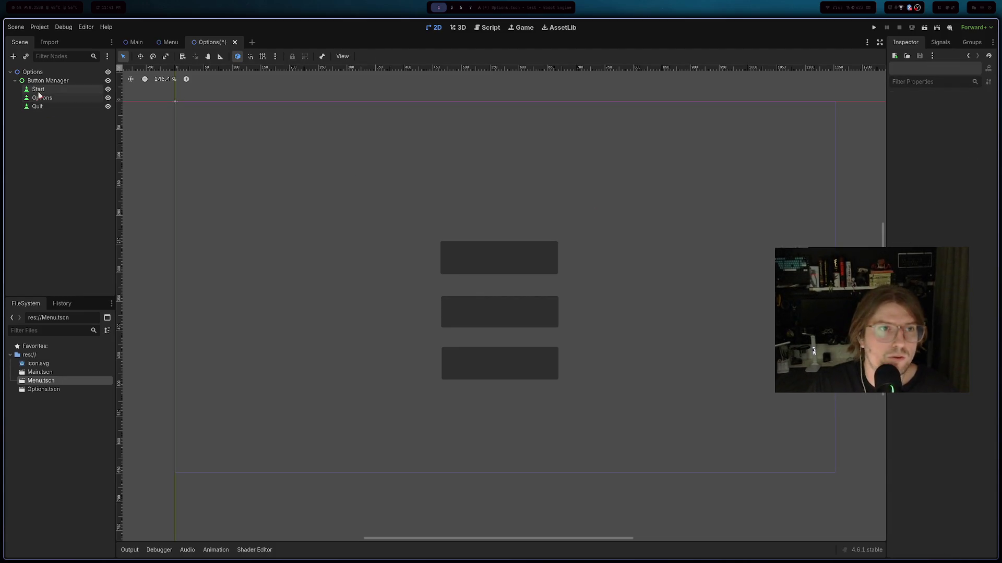
left_click_drag(501, 301, 510, 228)
left_click_drag(496, 261, 501, 321)
mouse_move(500, 220)
left_mouse_down()
mouse_move(468, 282)
mouse_move(496, 321)
mouse_move(595, 336)
left_mouse_up()
left_click_drag(500, 340, 554, 342)
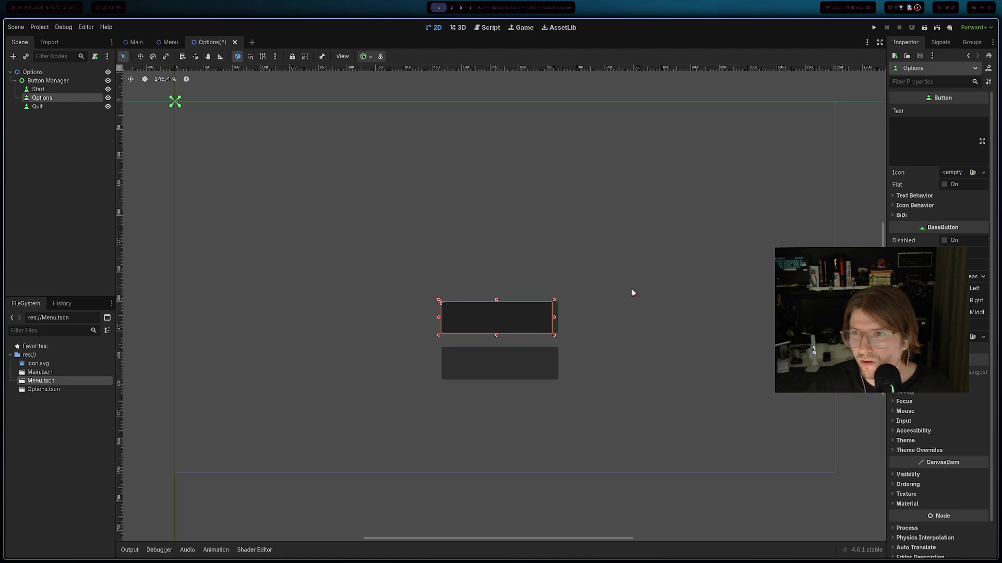
left_click_drag(884, 240, 824, 240)
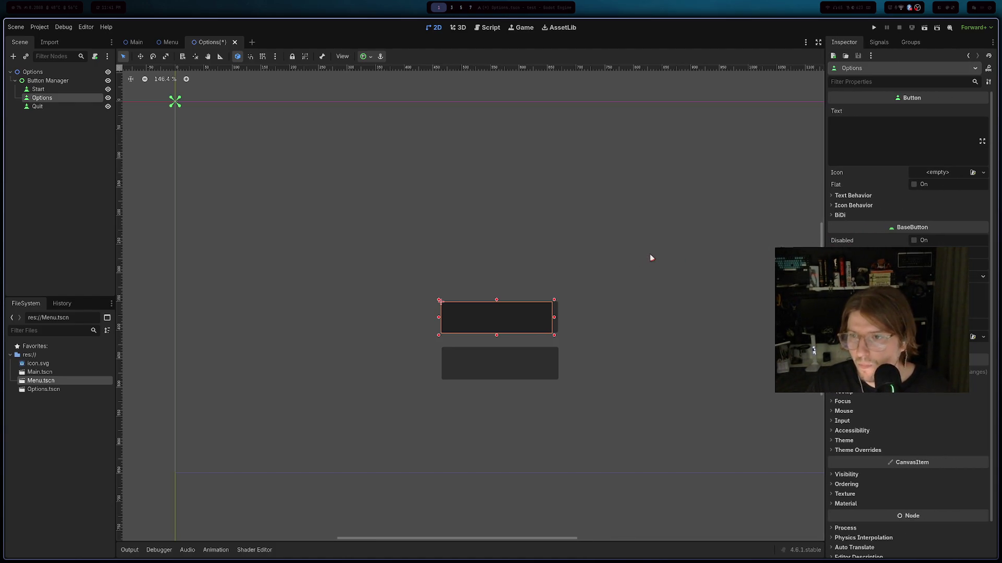
- Try Options in the top and bottom slots, checking its Groups and Layout, and raise Quit
left_click_drag(516, 320, 532, 253)
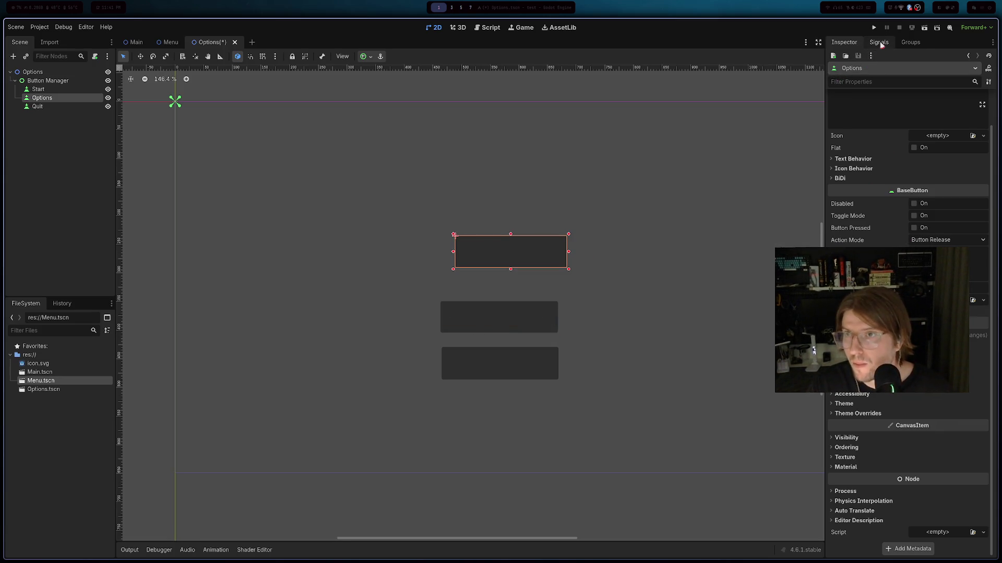
left_click(903, 42)
left_click(846, 42)
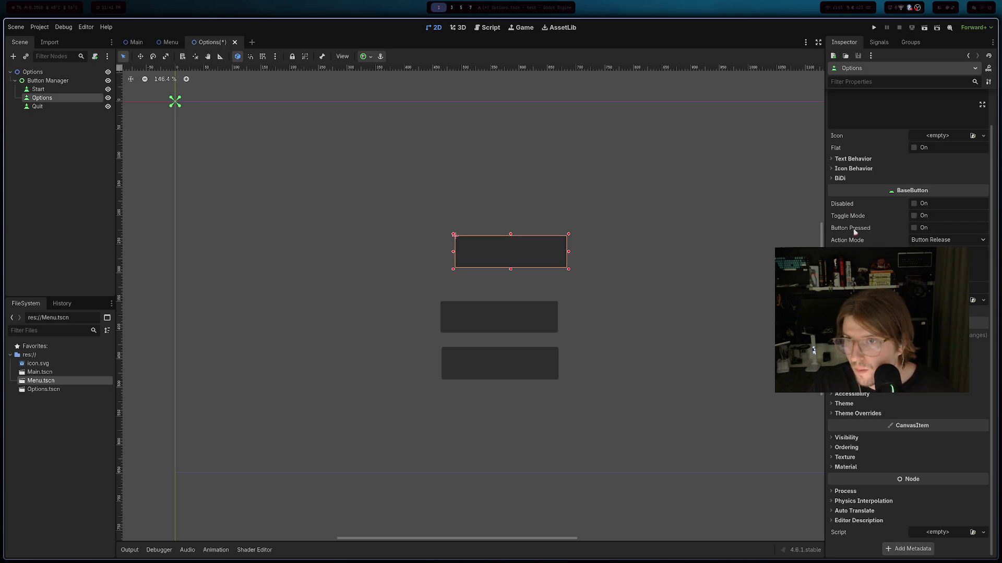
left_click(856, 335)
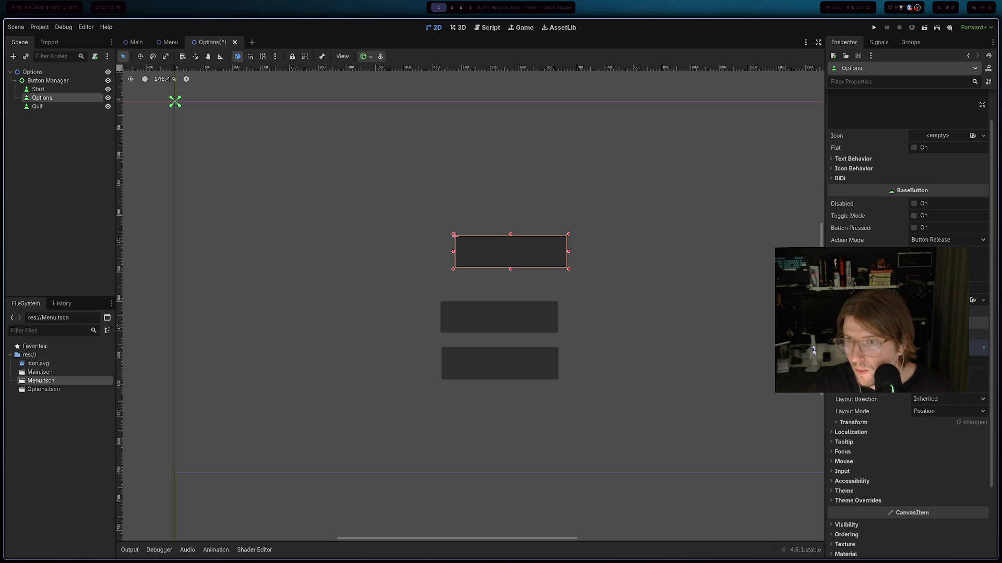
left_click(856, 335)
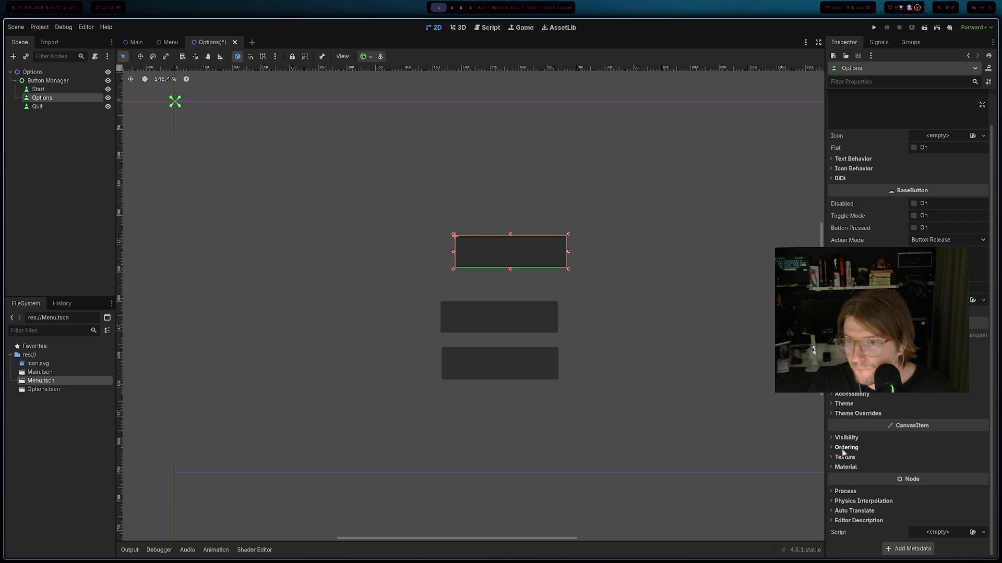
left_click_drag(491, 256, 478, 364)
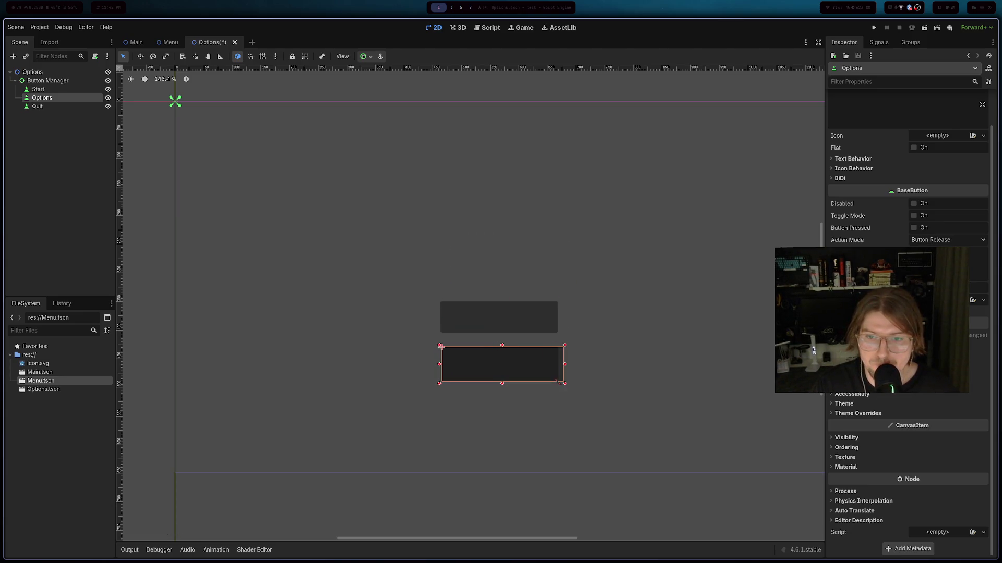
left_click_drag(536, 377, 526, 280)
left_click(655, 334)
left_click(499, 282)
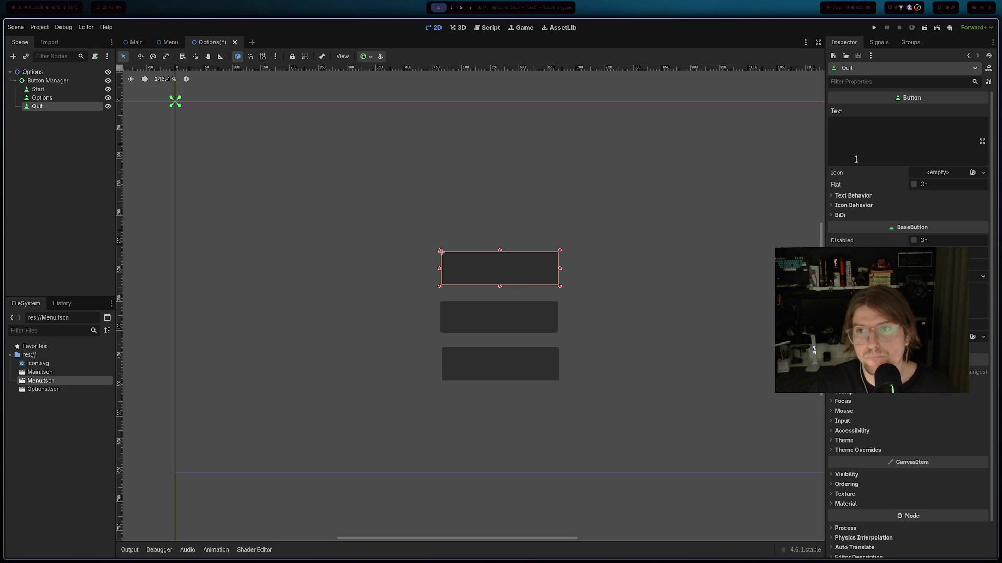
- Move the Quit button below the other two buttons
left_click(51, 98)
left_click(51, 89)
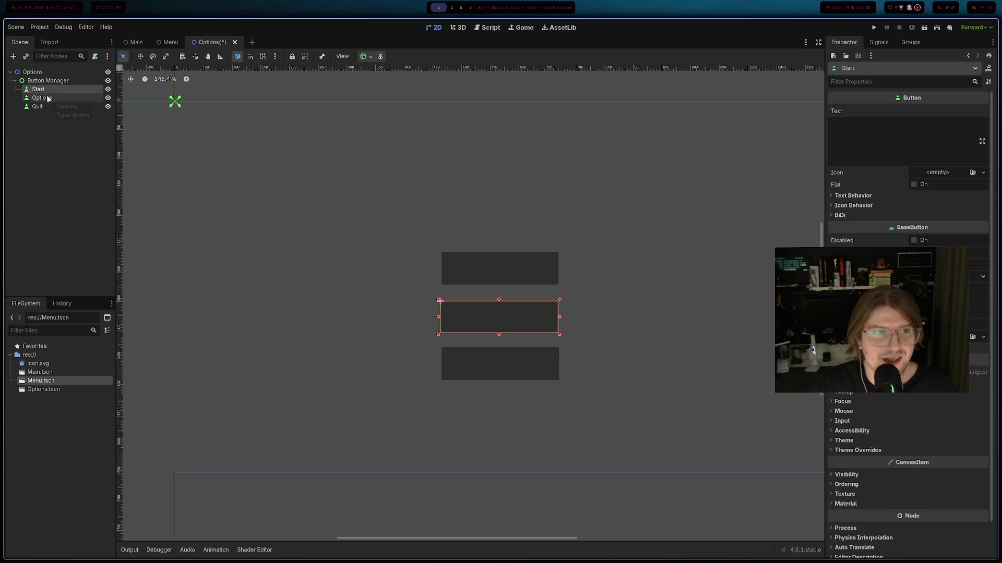
left_click(48, 99)
left_click(39, 107)
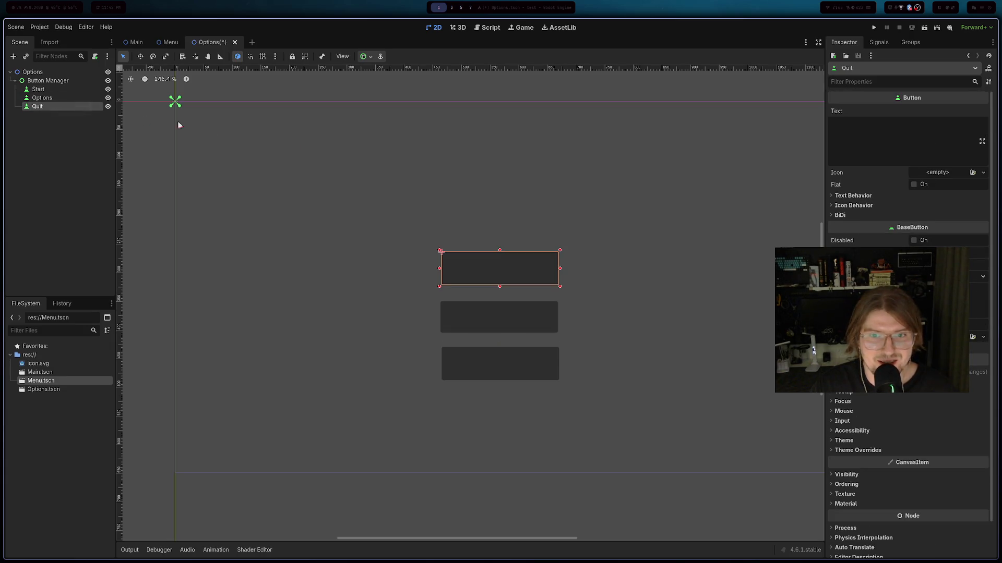
mouse_move(503, 278)
left_mouse_down()
mouse_move(512, 427)
mouse_move(506, 416)
left_mouse_up()
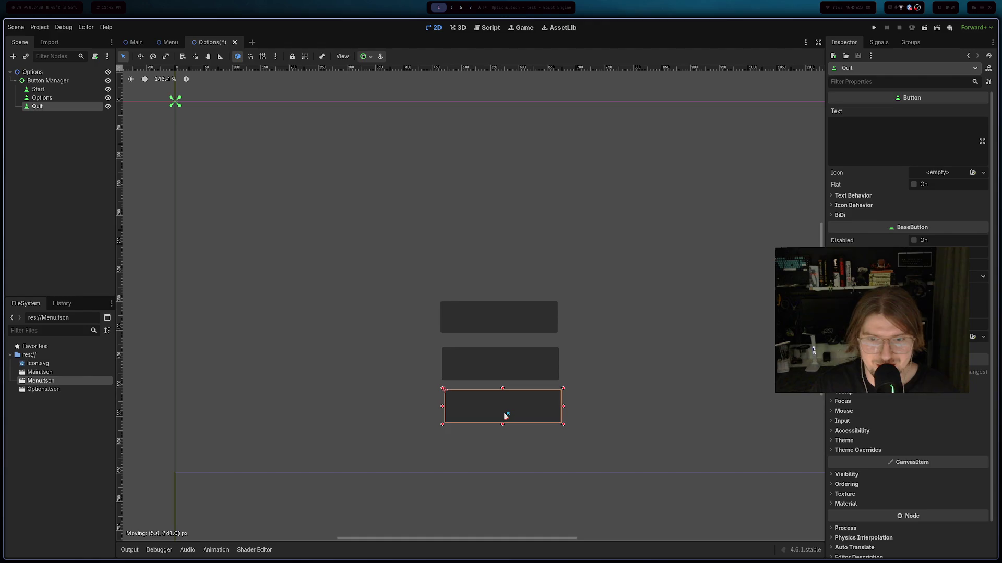
- Put Start on top, nudge Options up 10 px, raise Quit, and lower Start 27 px
left_click(46, 91)
mouse_move(501, 322)
left_mouse_down()
mouse_move(494, 257)
mouse_move(512, 238)
left_mouse_up()
left_click(486, 361)
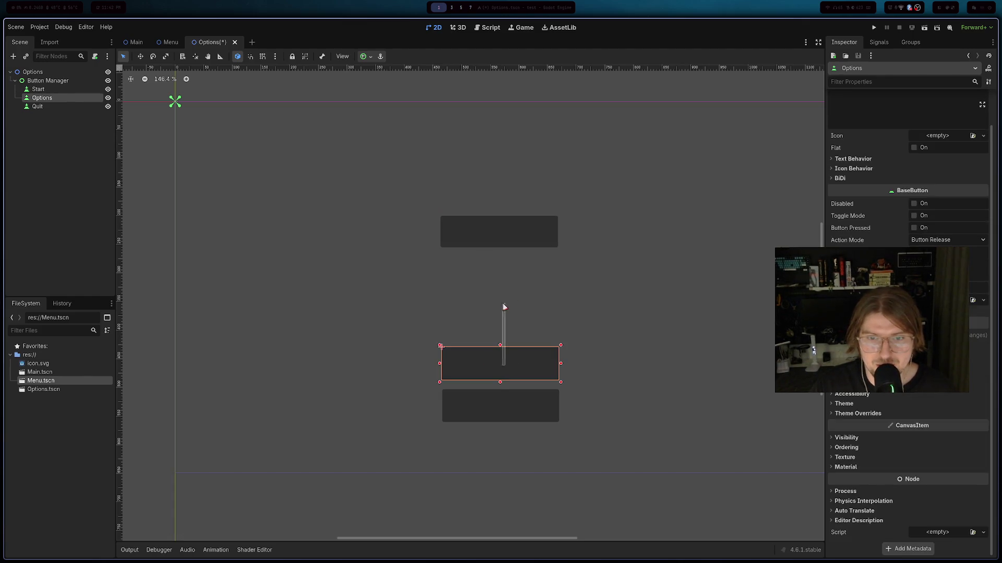
left_click_drag(514, 313, 511, 308)
left_click(518, 397)
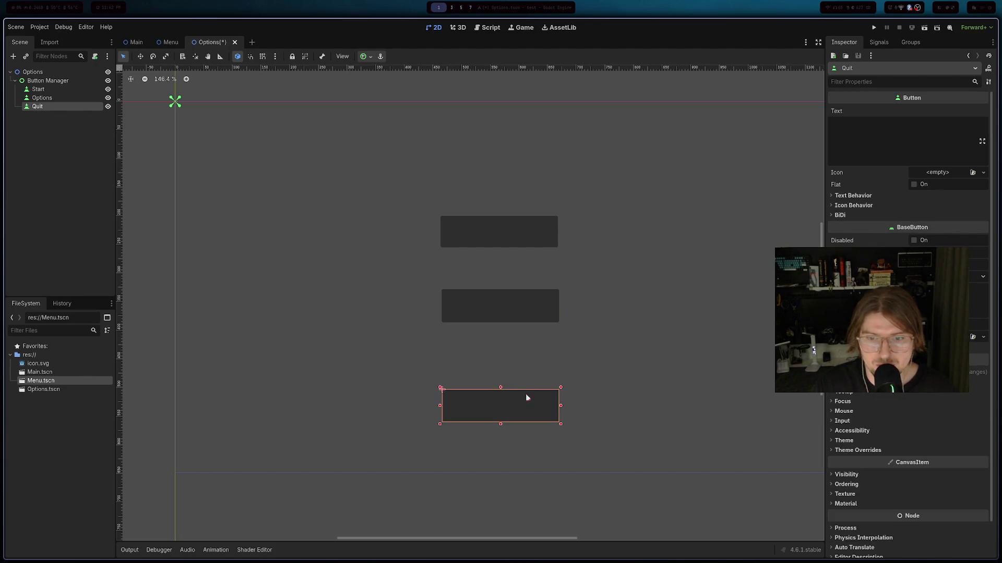
left_click_drag(525, 405, 525, 381)
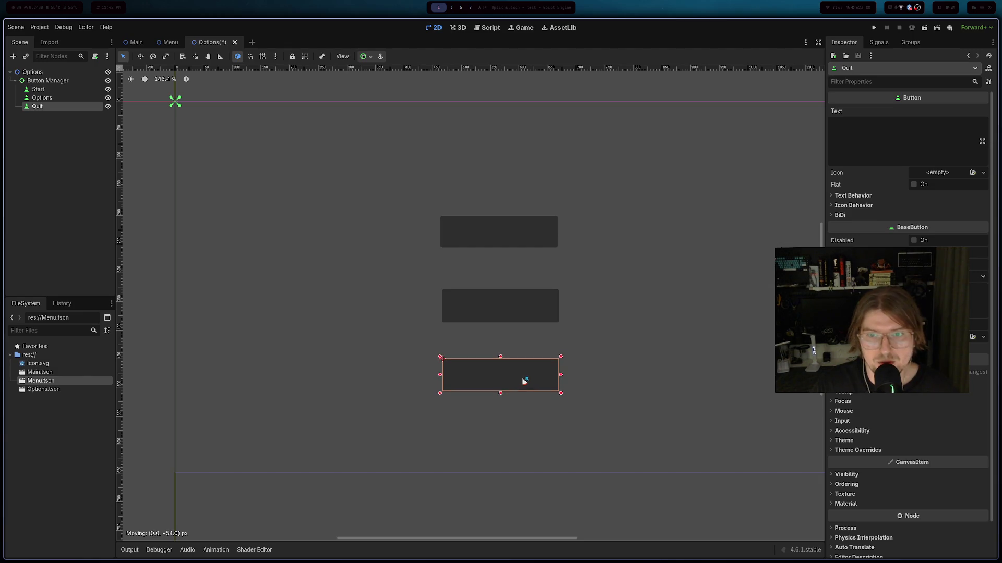
left_click(465, 208)
left_click(497, 227)
left_click_drag(490, 250, 488, 264)
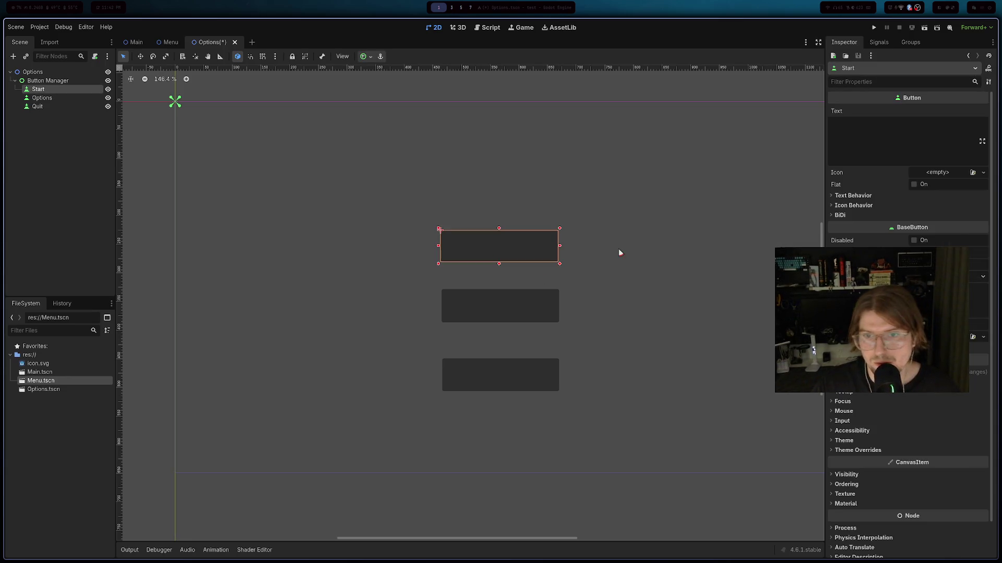
left_click(905, 133)
- Enter the Inspector Text labels Start, Options and Quit for the top, middle and bottom buttons
key("BackSpace")
type("Start")
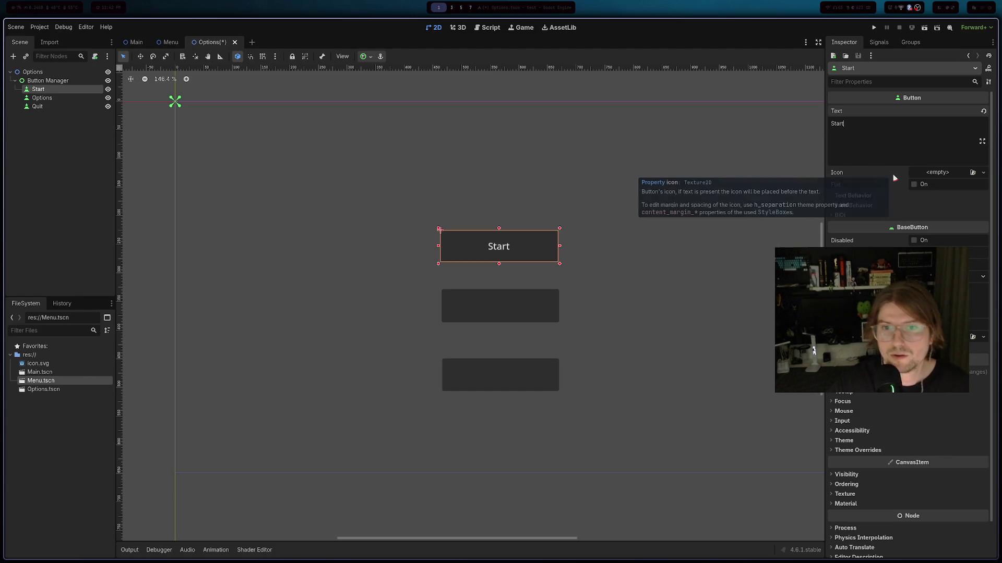
left_click(481, 302)
left_click(875, 100)
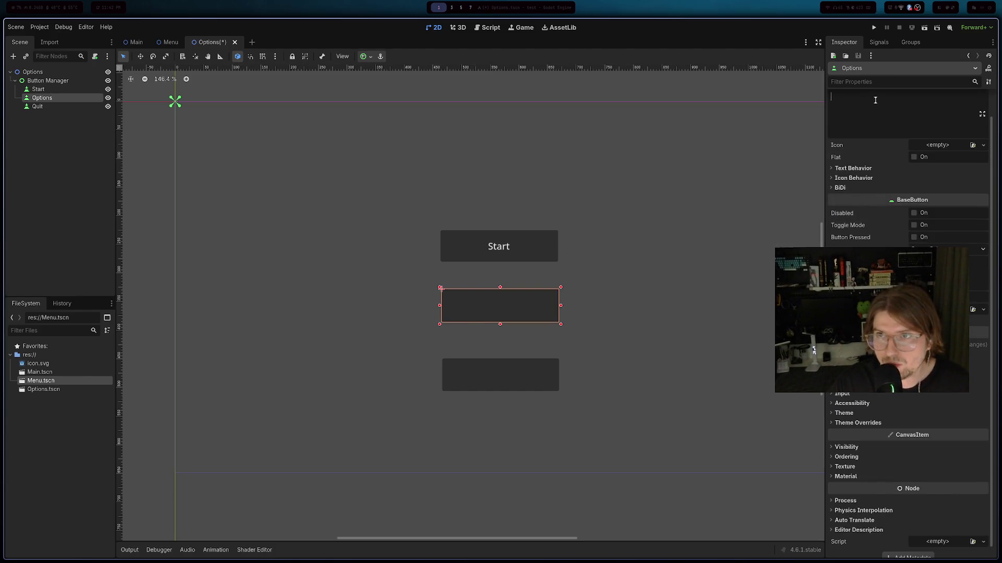
type("Optiobns")
key("BackSpace")
key("BackSpace")
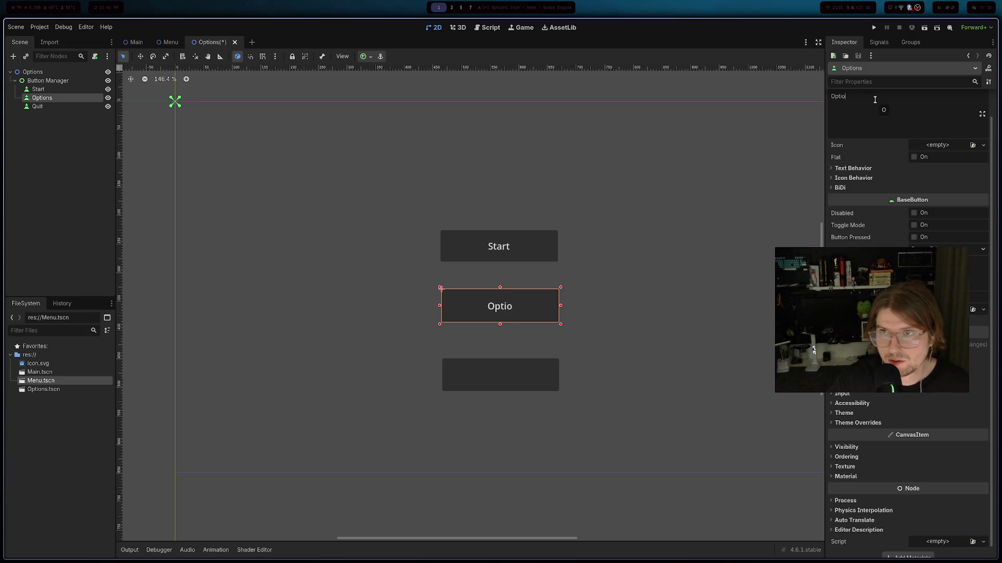
left_click(493, 365)
left_click(874, 122)
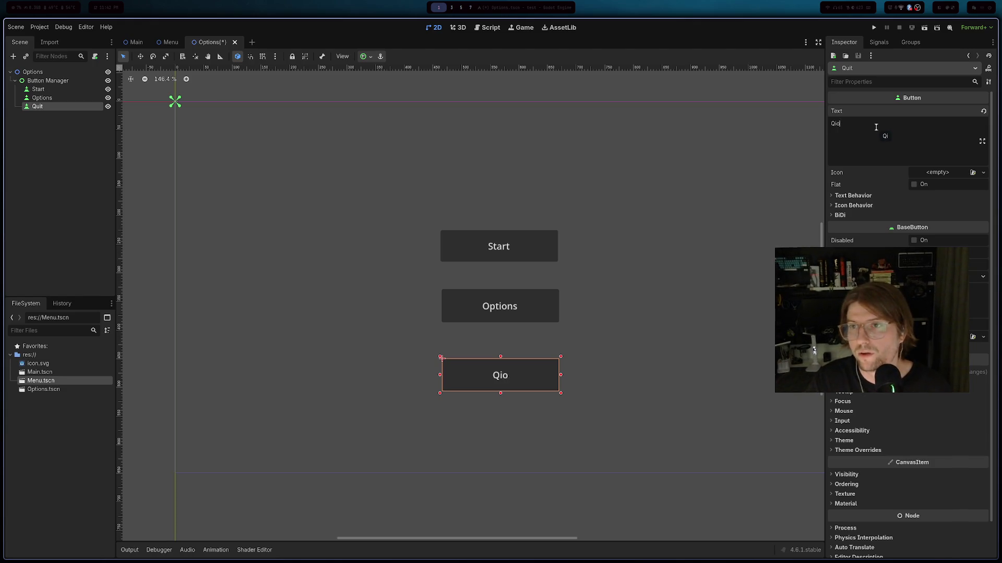
type("it")
key("Return")
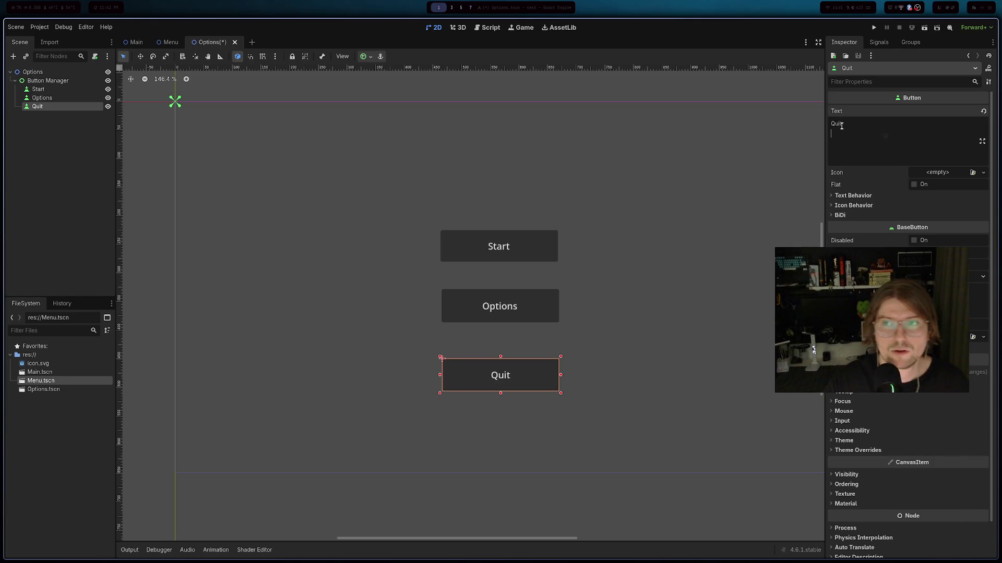
left_click(743, 202)
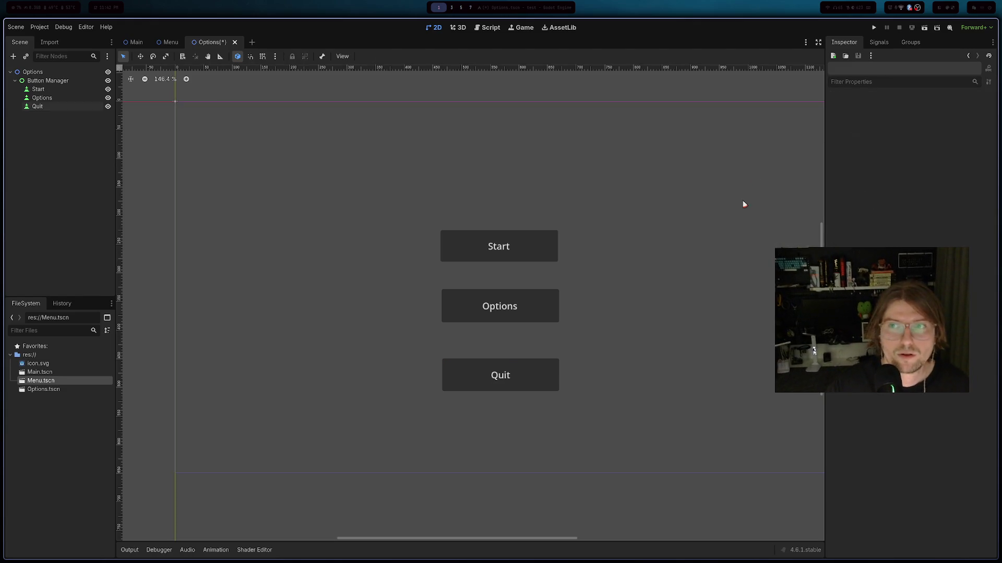
- Open Project Settings and search 'scene' to reach the Application > Run settings
left_click(32, 28)
left_click(53, 39)
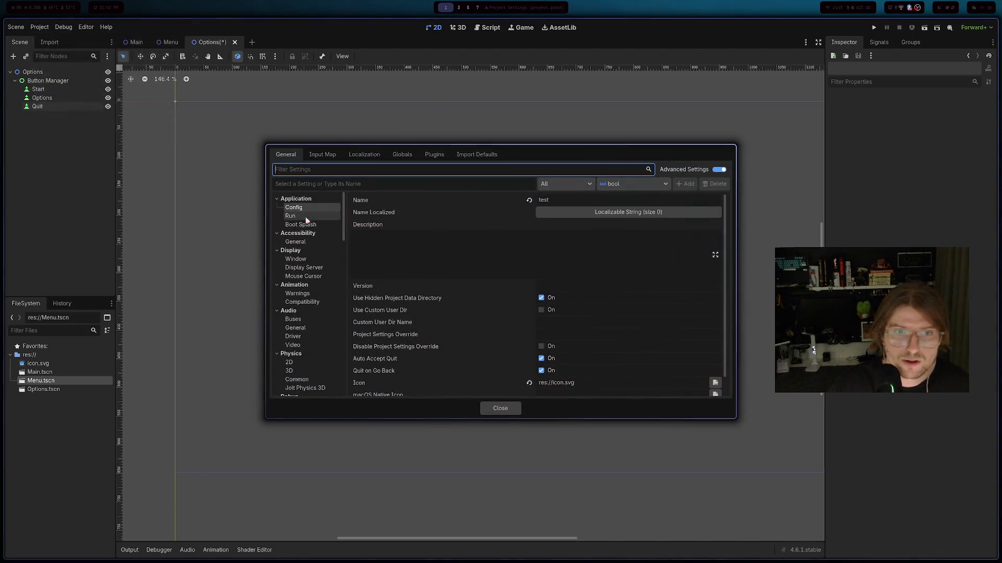
type("main")
key("BackSpace")
key("BackSpace")
key("BackSpace")
type("scene")
left_click_drag(297, 214, 327, 211)
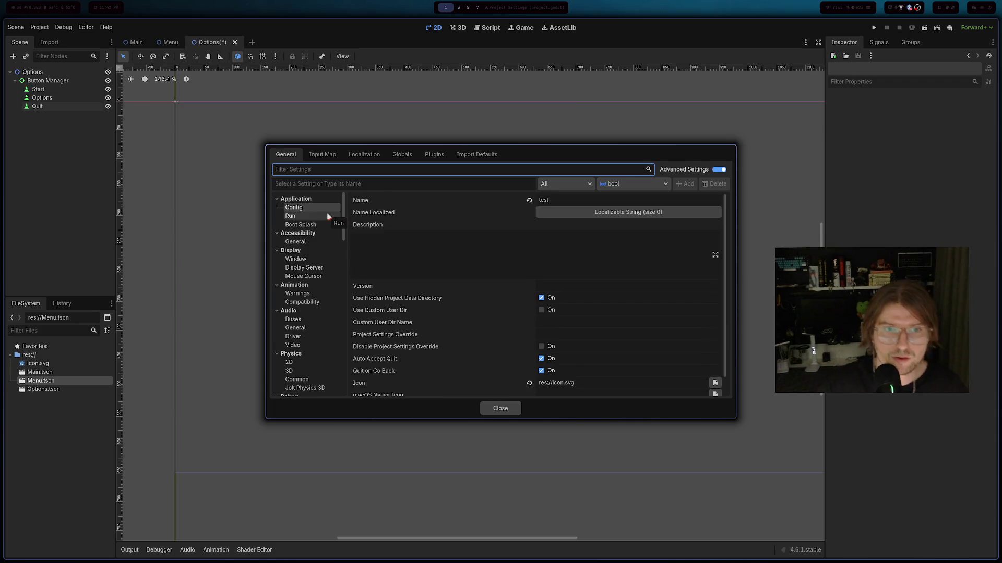
left_click(322, 218)
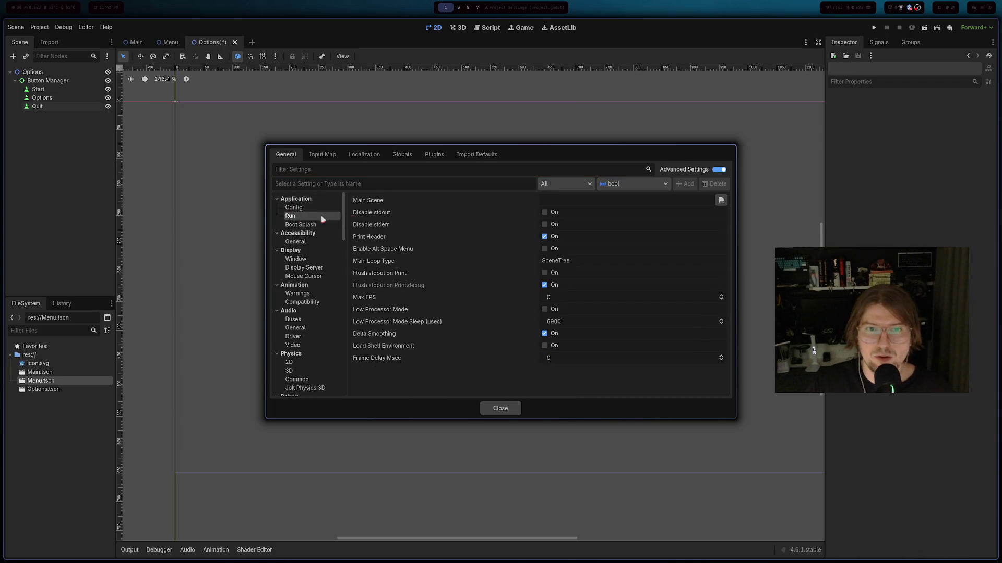
- Set the Main Scene to res://Menu.tscn and close Project Settings
left_click(720, 200)
left_click(418, 197)
left_click(556, 403)
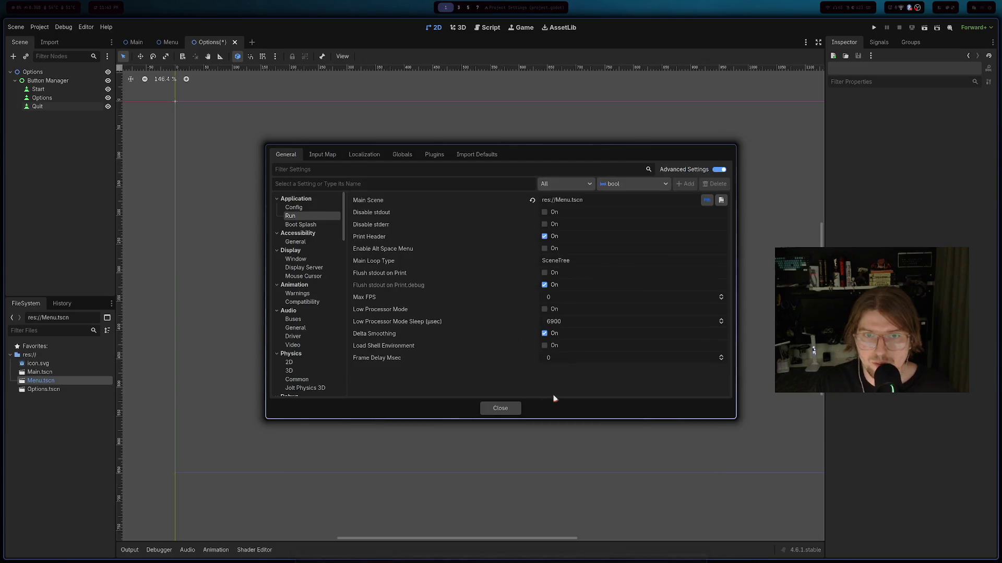
key("Escape")
left_click(514, 250)
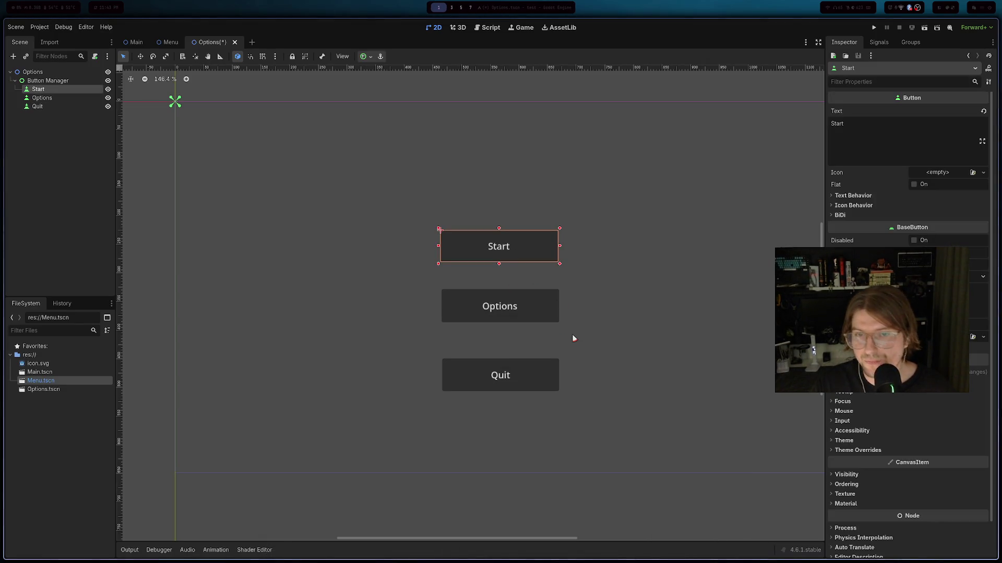
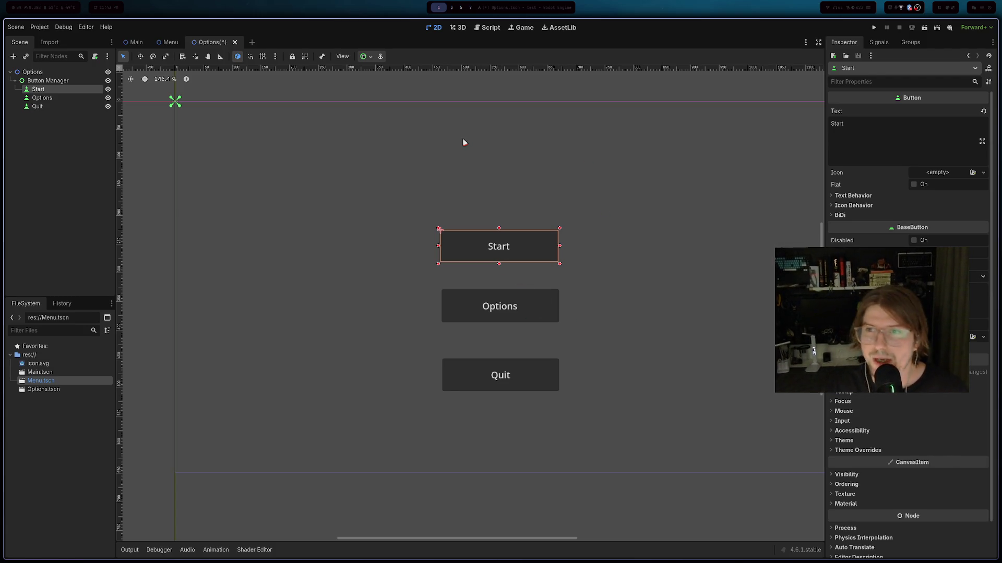
- Create a new default-template script named menu.gd from Menu.tscn's context menu
right_click(54, 383)
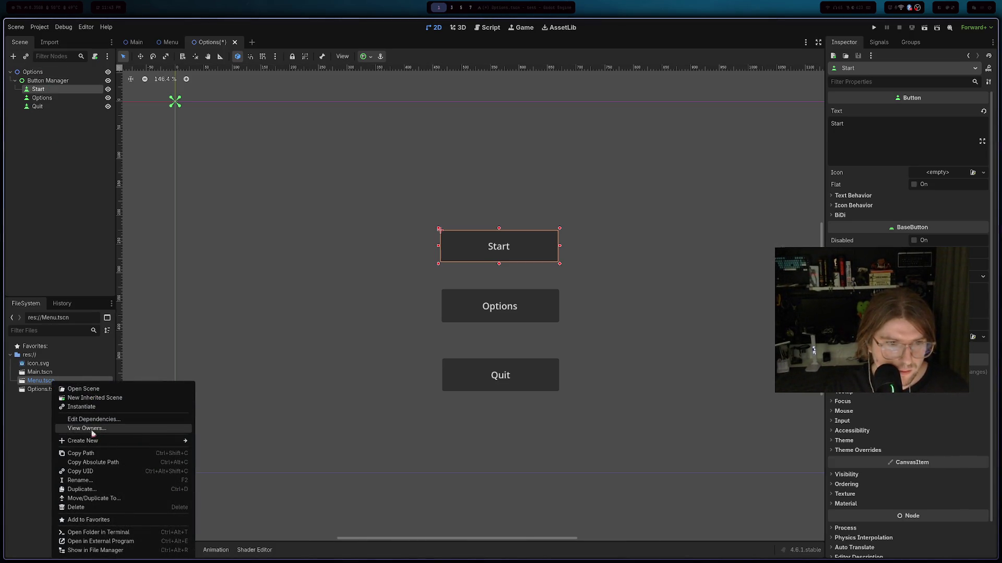
mouse_move(84, 441)
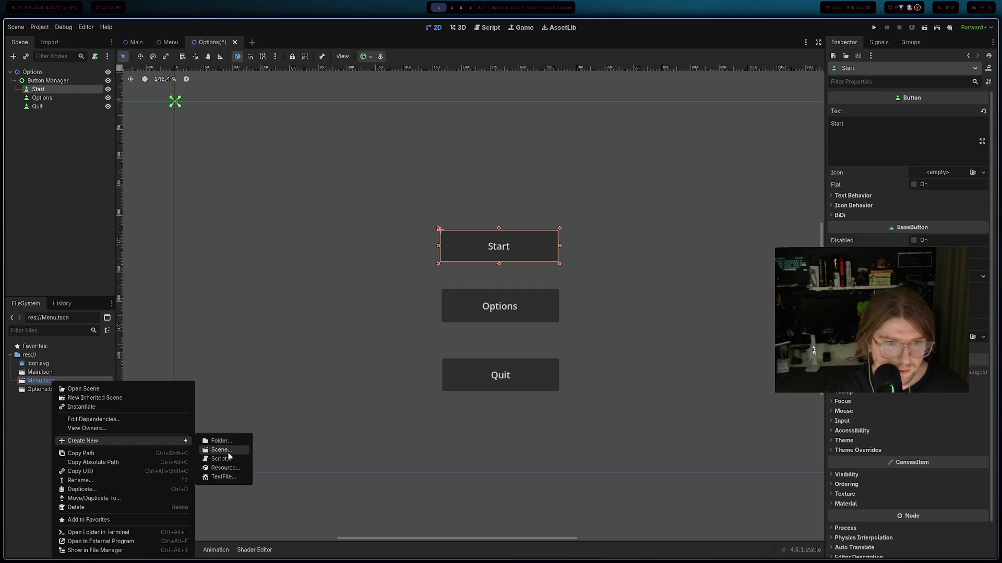
left_click(219, 459)
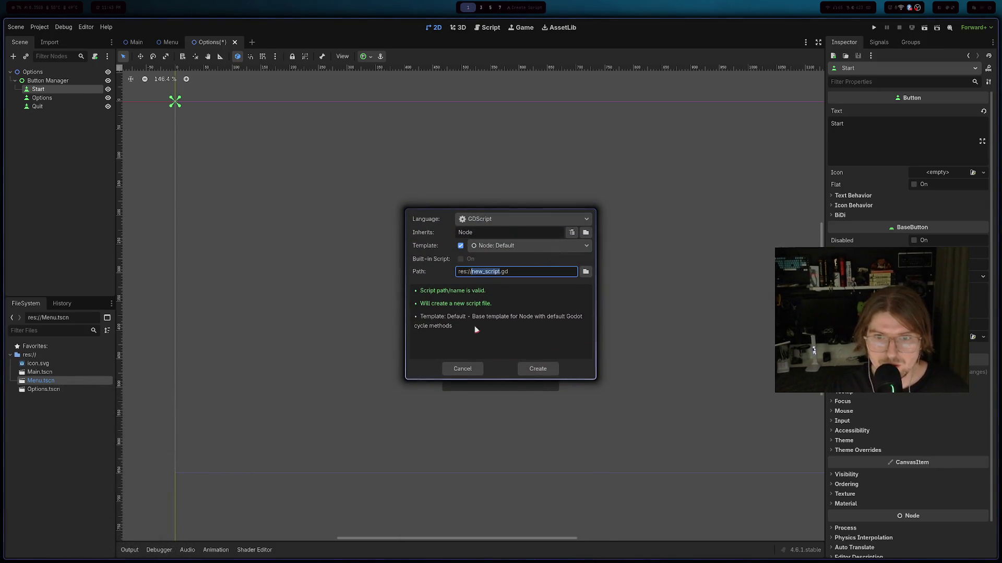
key("BackSpace")
type("me")
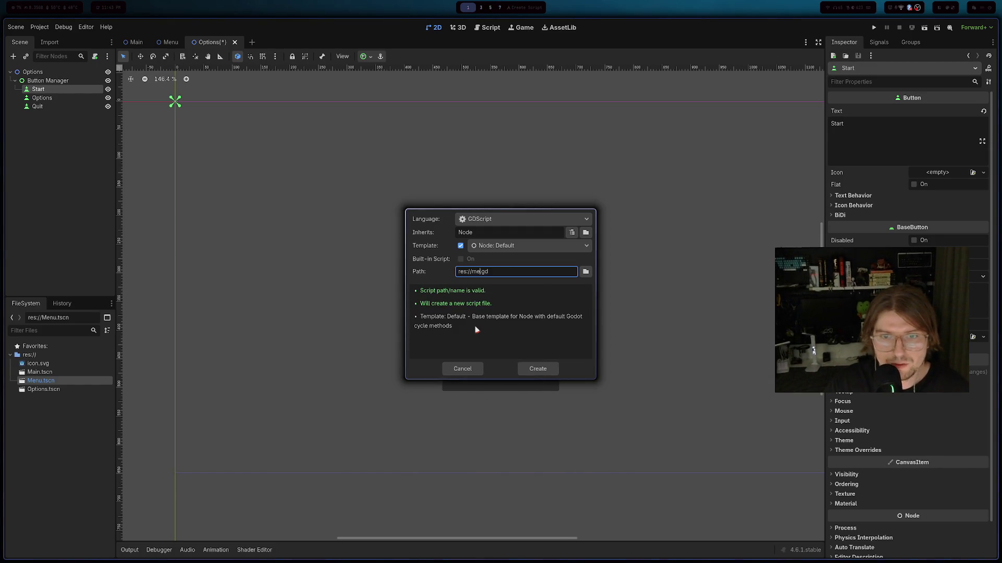
left_click(538, 369)
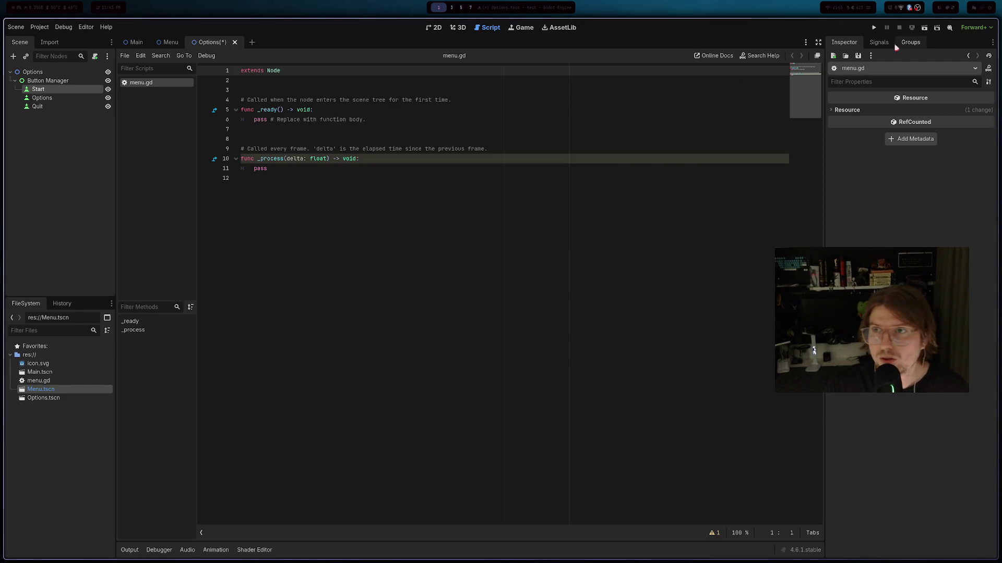
- Browse menu.gd's Inspector properties and Signals, briefly filtering for 'button' and 'butt'
left_click(879, 42)
left_click(850, 45)
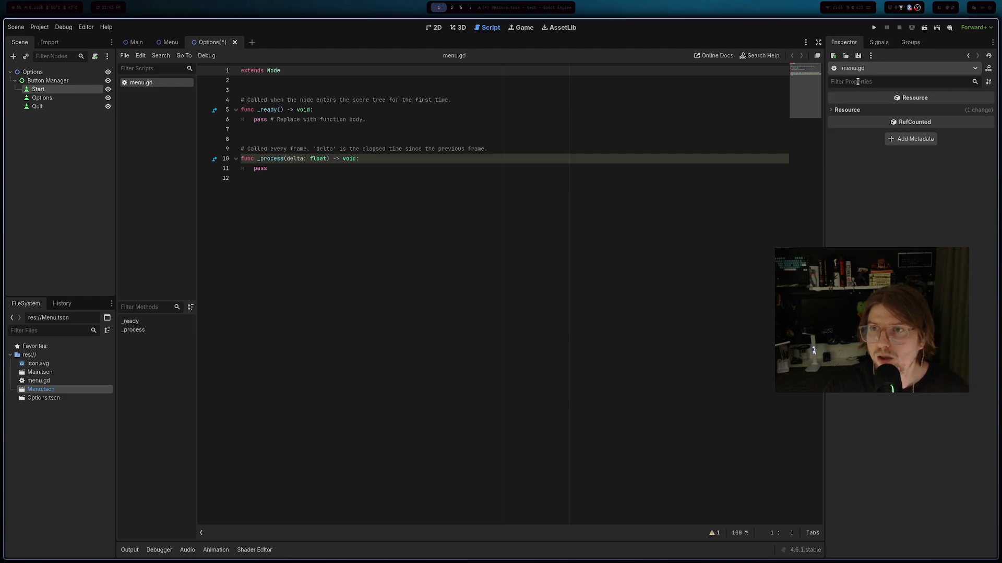
type("button")
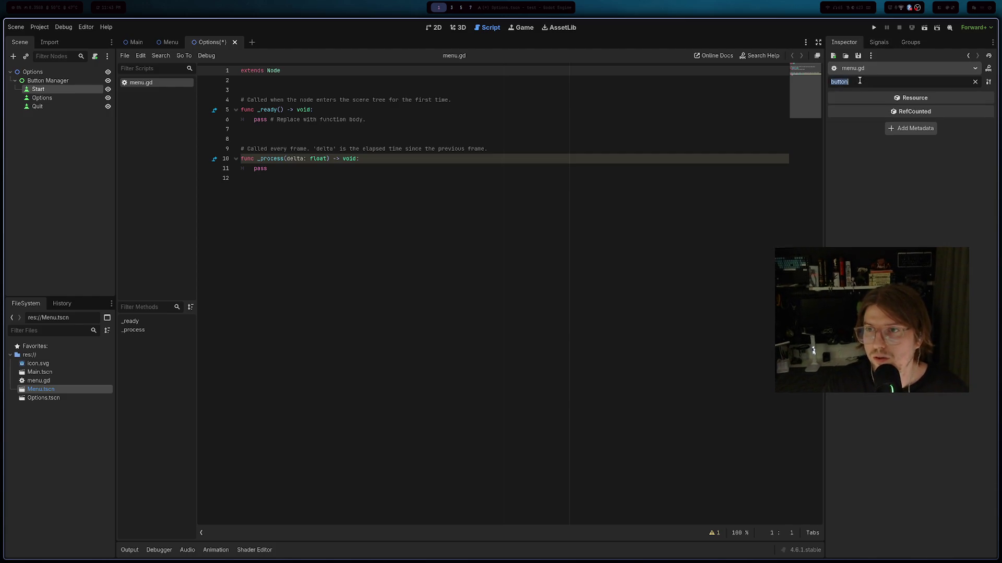
key("BackSpace")
left_click(846, 110)
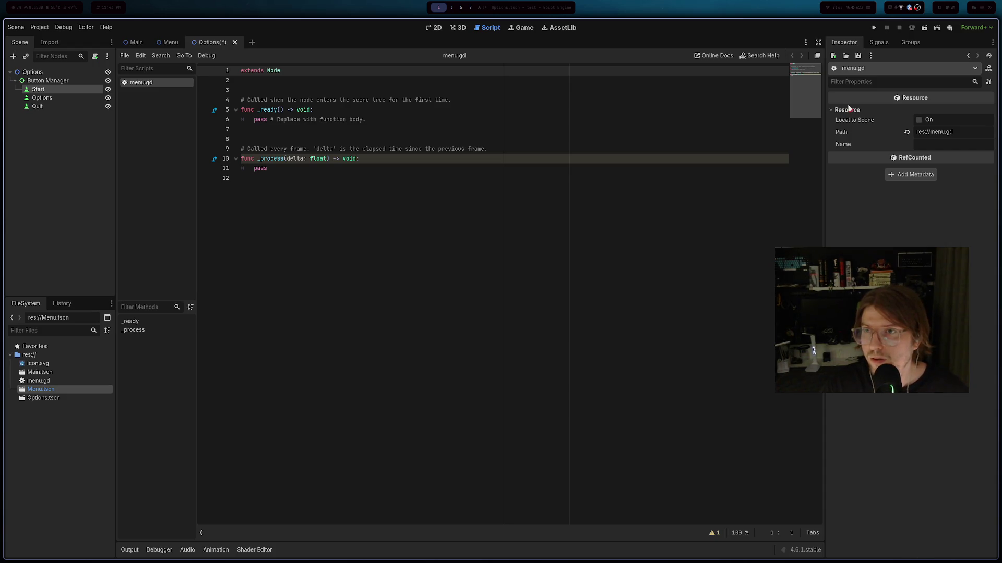
left_click(879, 42)
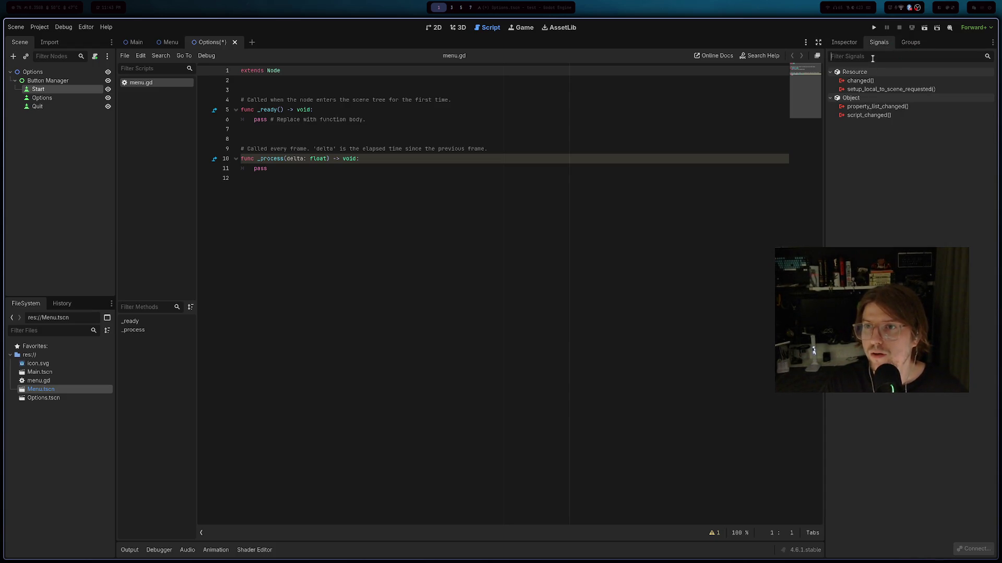
type("butt")
key("BackSpace")
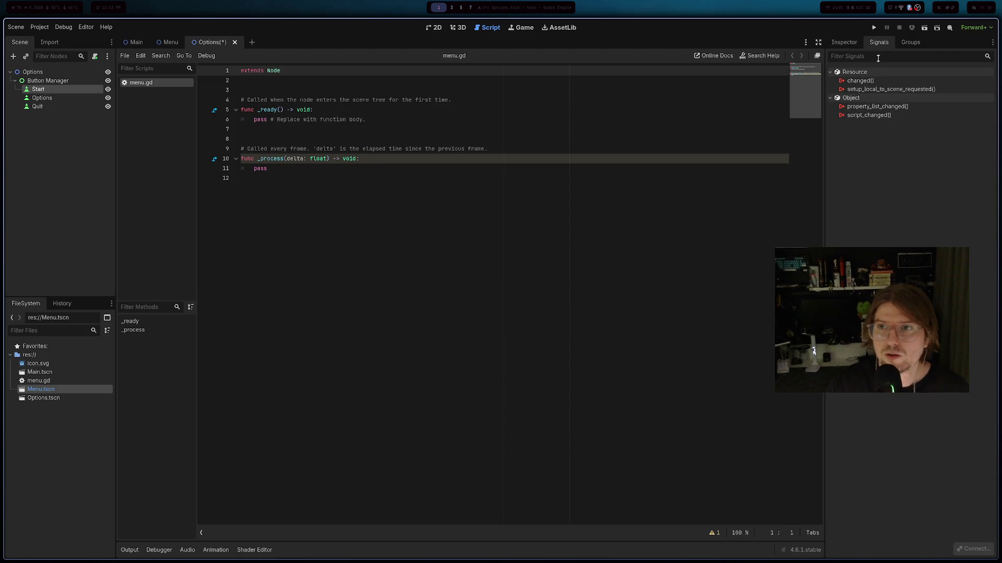
- Undo a dragged-in Start button reference, save menu.gd unchanged, and play the tutorial video
left_click_drag(39, 90, 364, 241)
key("ctrl+z")
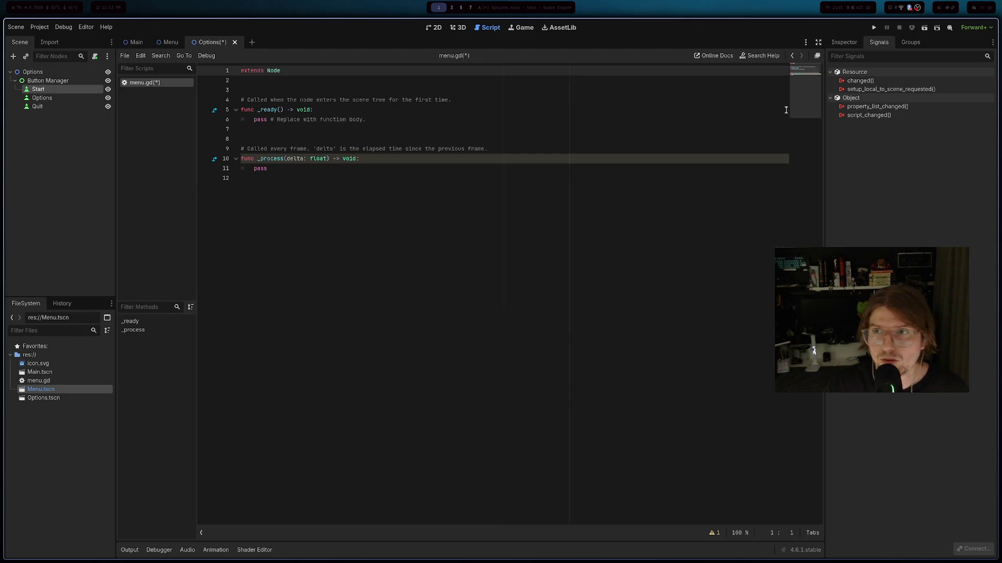
key("ctrl+s")
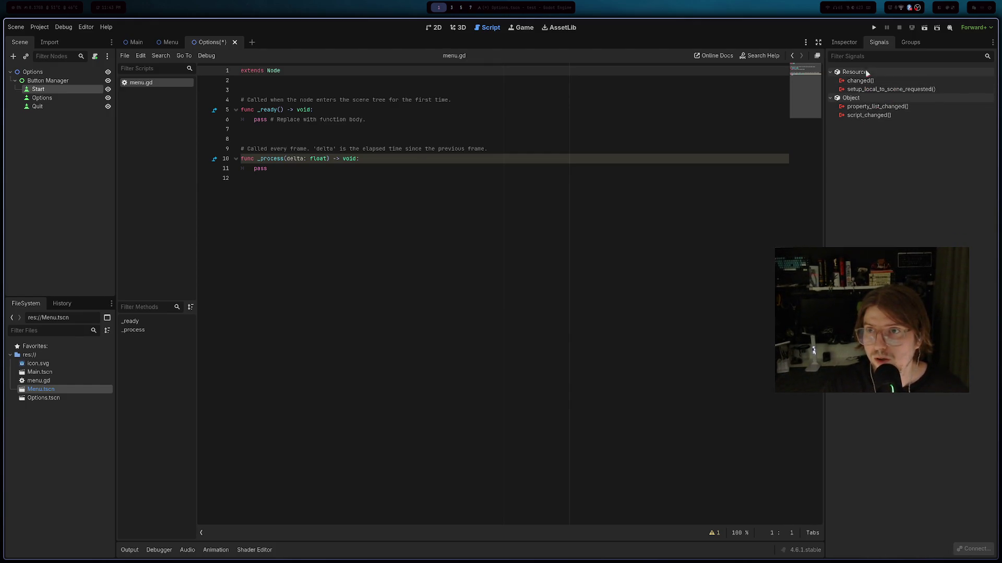
left_click(843, 42)
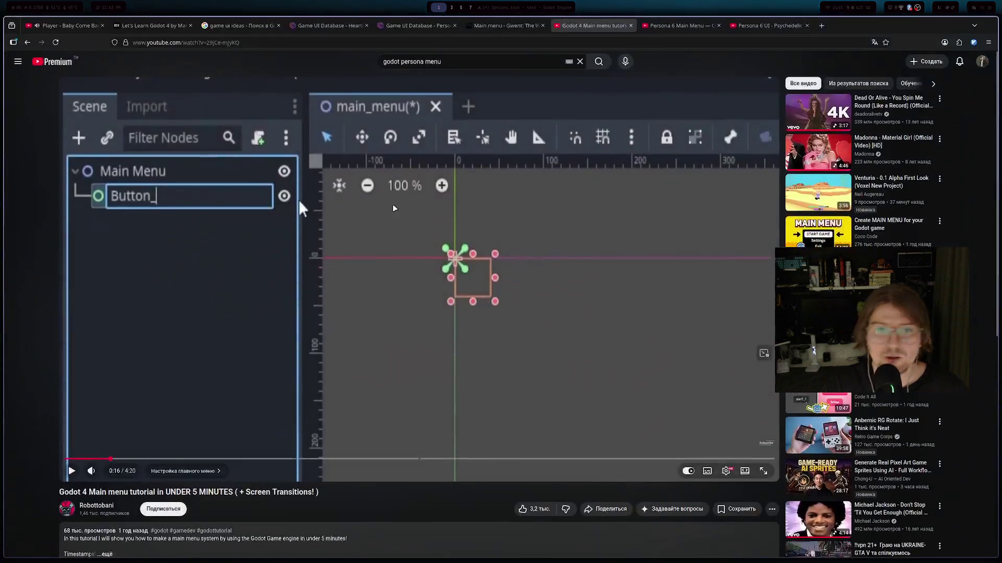
left_click(421, 213)
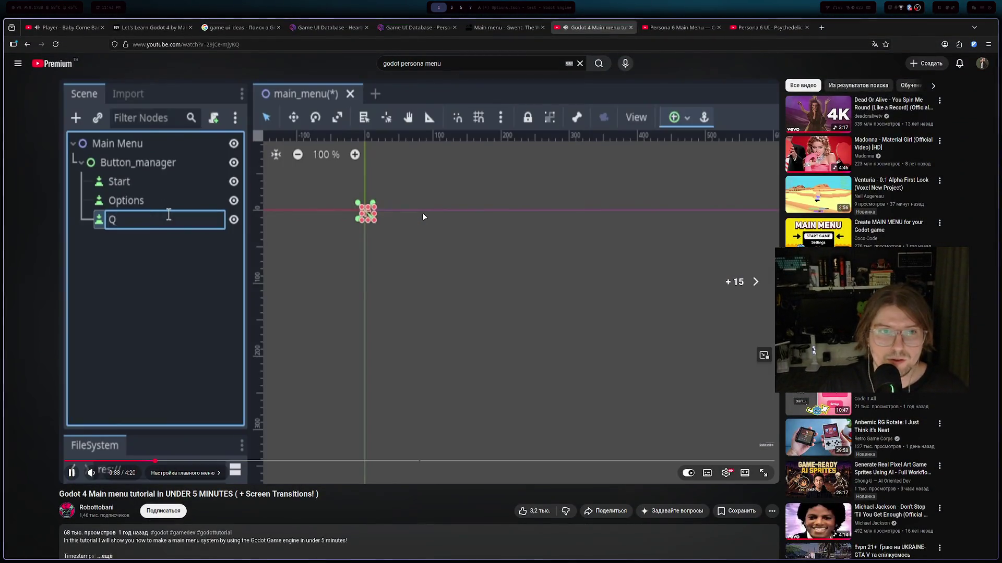
- Seek the tutorial to its script setup around 0:54, pause it, and return to Godot
key("l")
key("l")
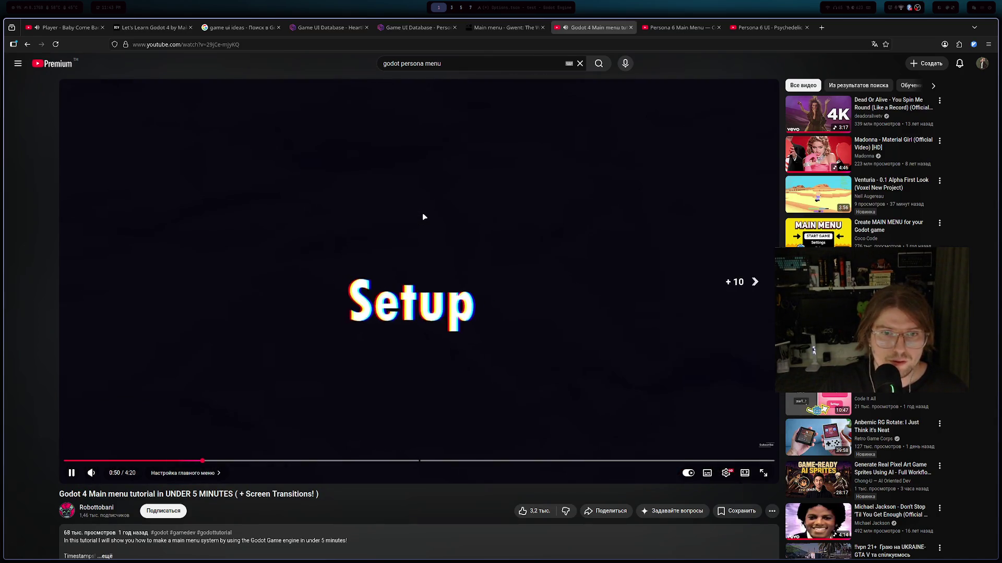
key("Right")
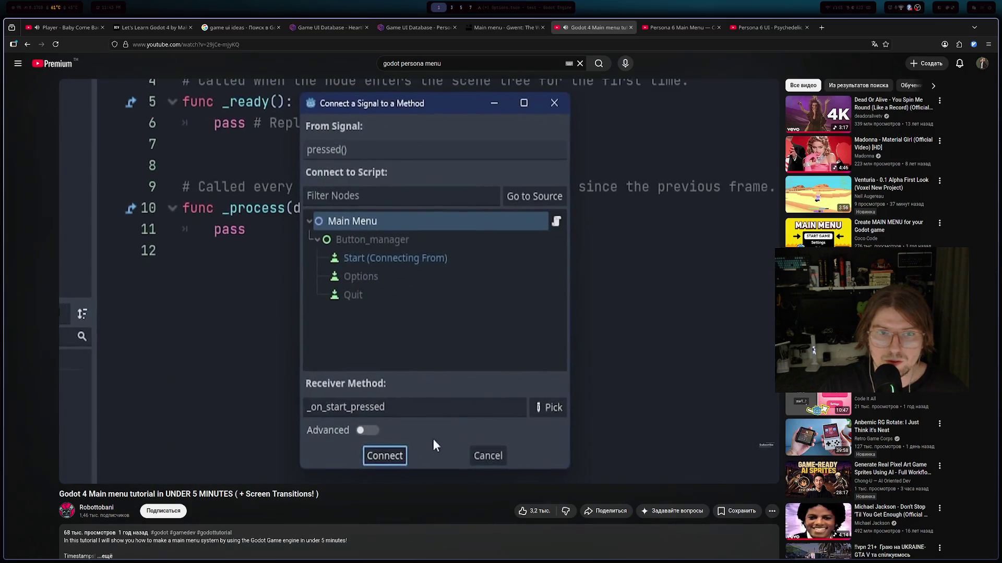
key("Left")
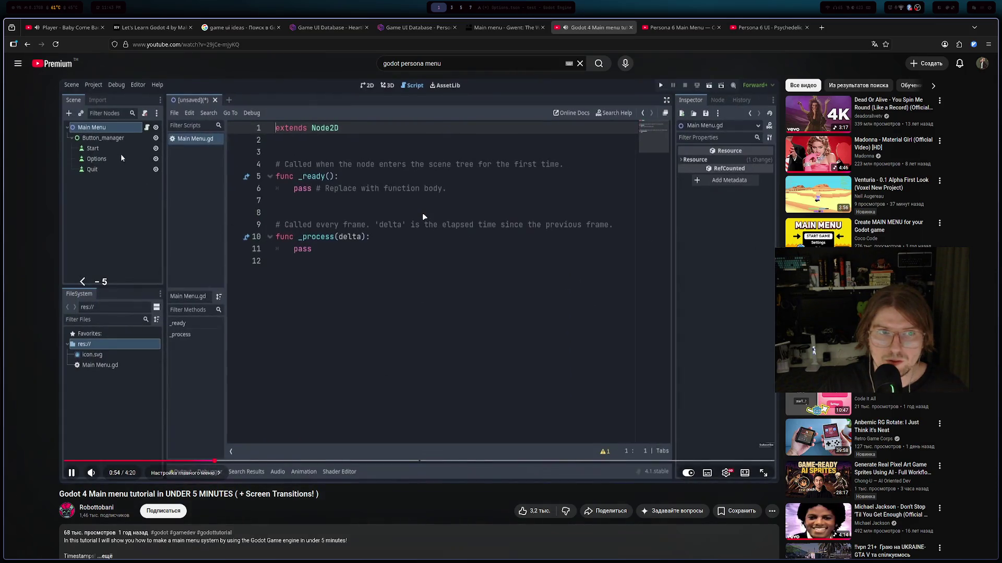
key("space")
key("alt+Tab")
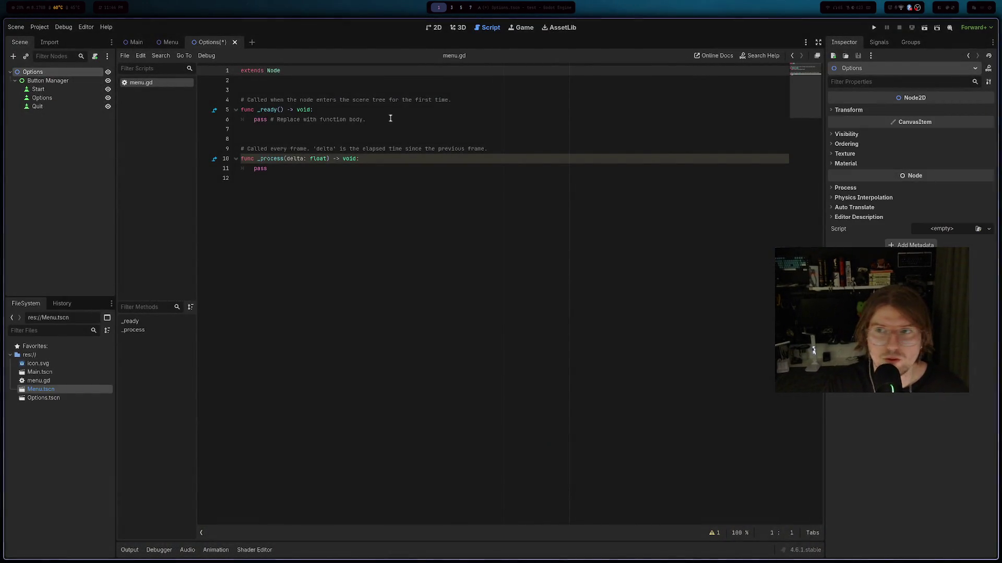
- Open the Menu scene and copy the Button Manager with Start, Options and Quit from Options
double_click(37, 391)
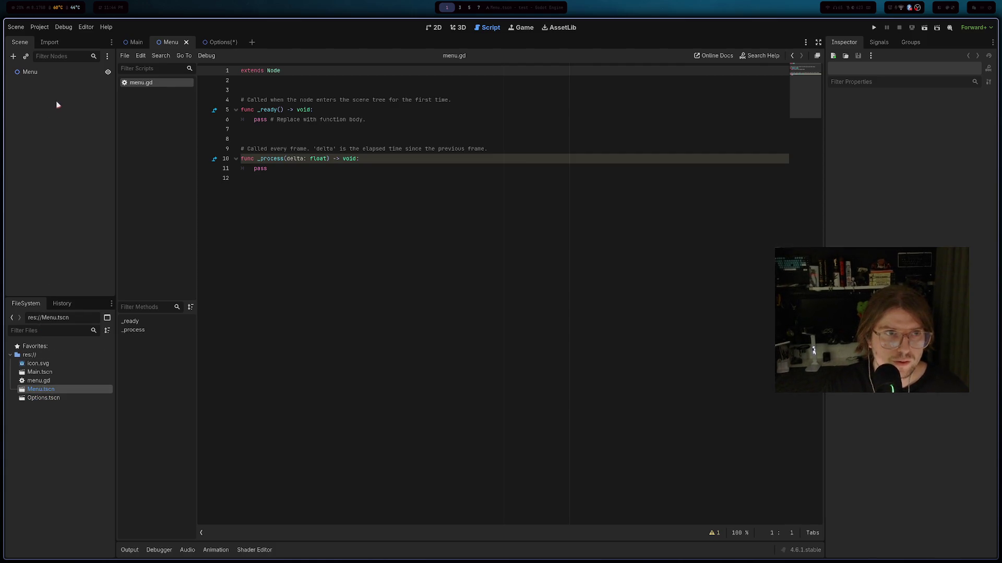
left_click(52, 399)
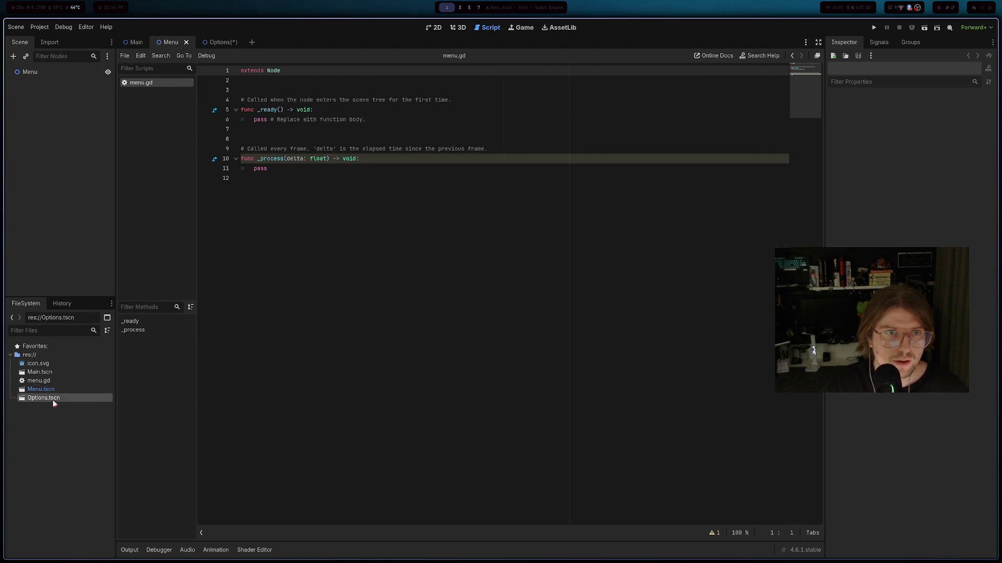
key("ctrl+shift+Tab")
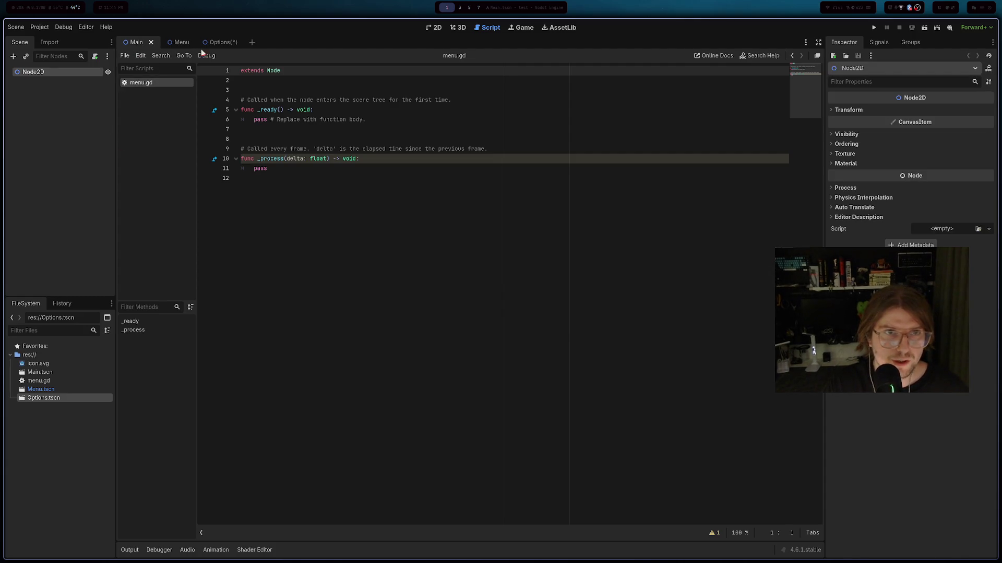
left_click(204, 45)
left_click(38, 106)
left_click(52, 82, "shift")
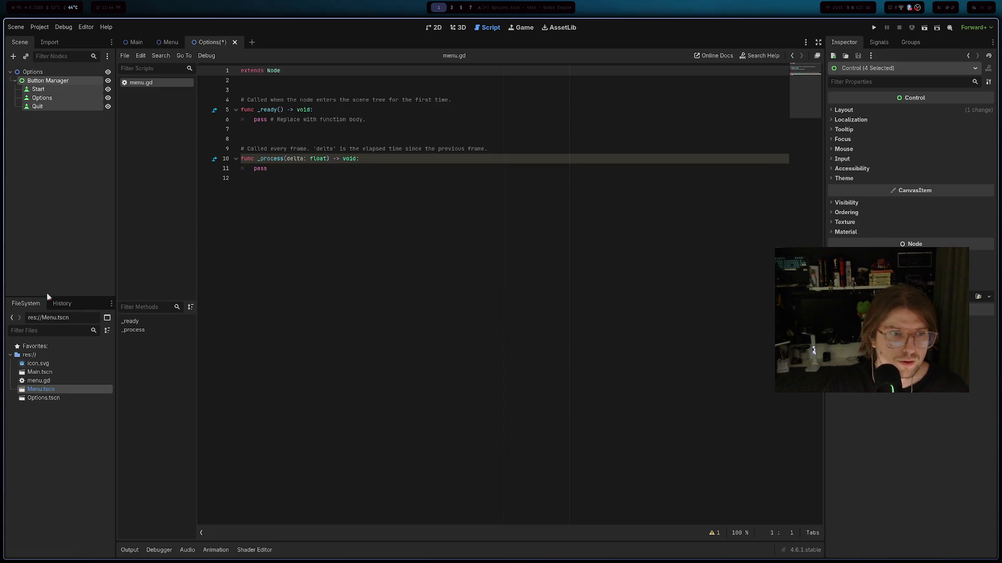
left_click_drag(41, 389, 246, 43)
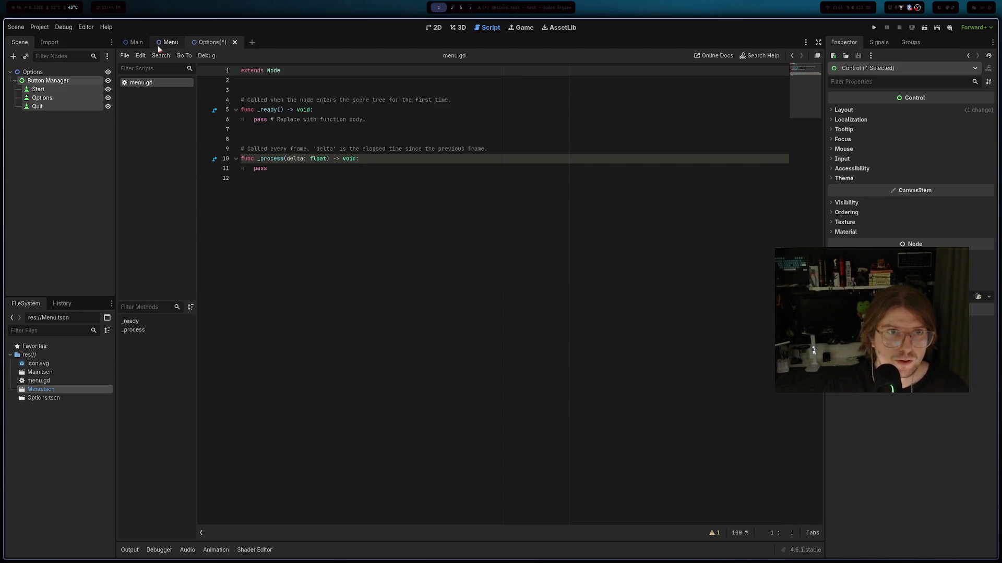
- Delete the Button Manager from Options, then select the Menu root node and view its signals
left_click(43, 398)
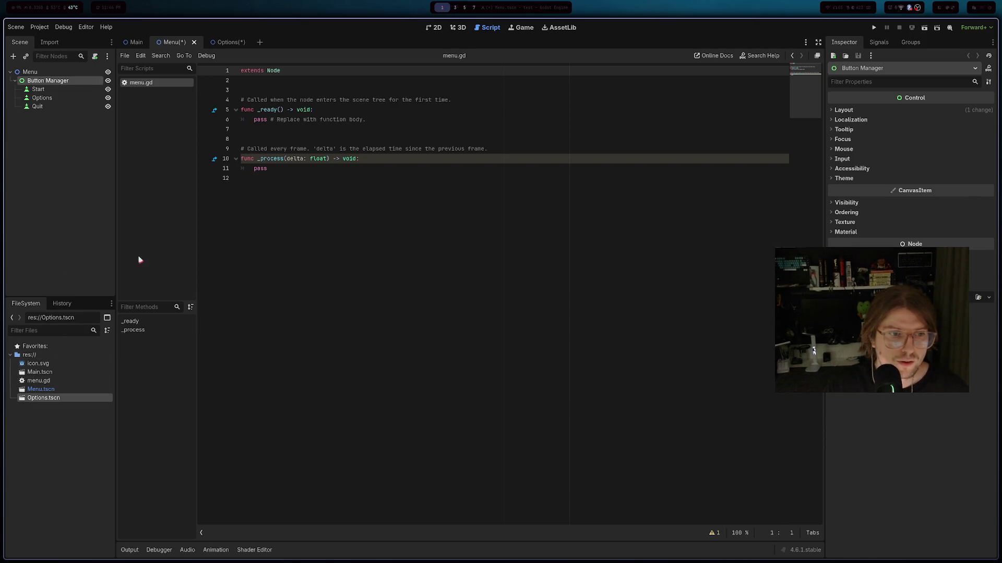
left_click(228, 44)
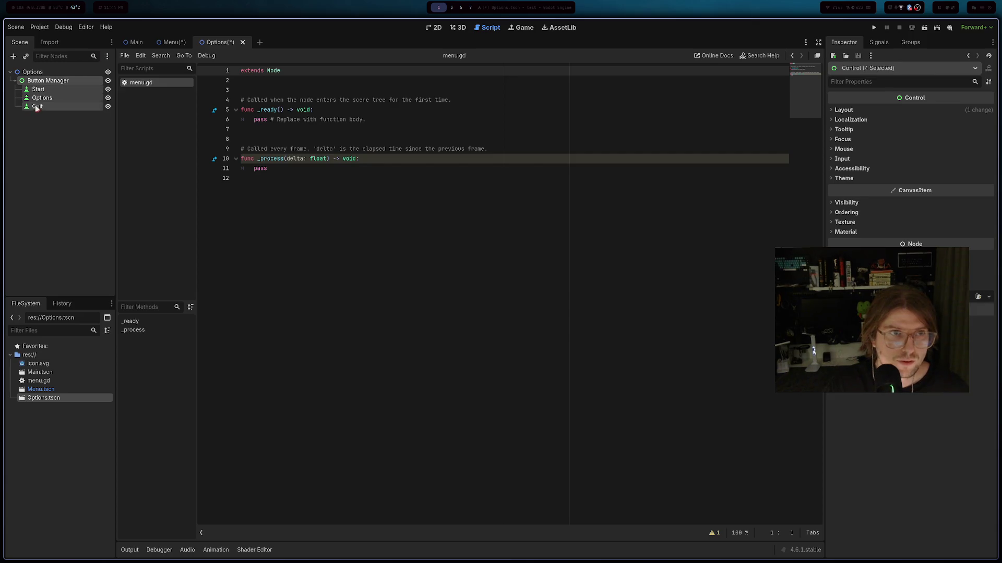
key("Delete")
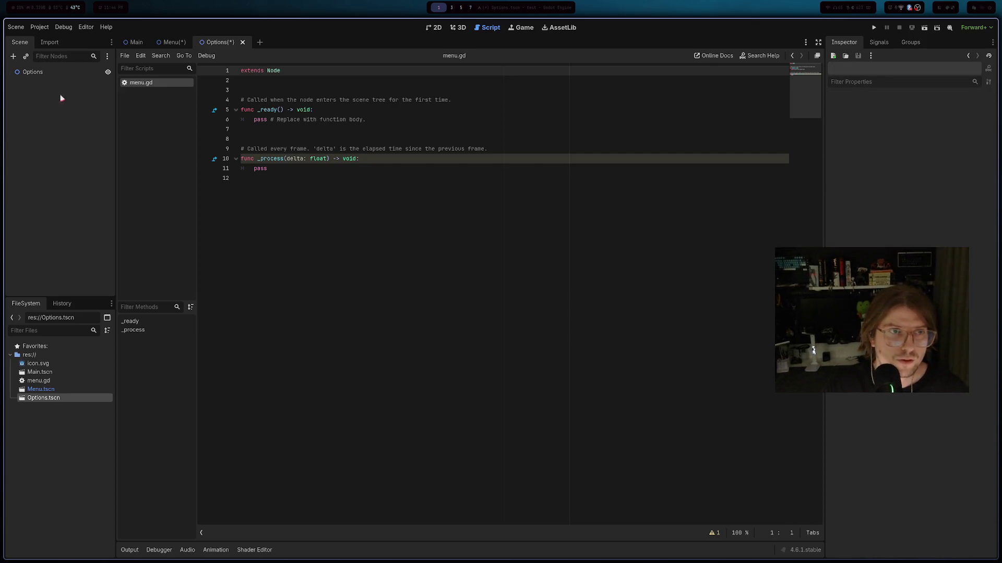
left_click(172, 41)
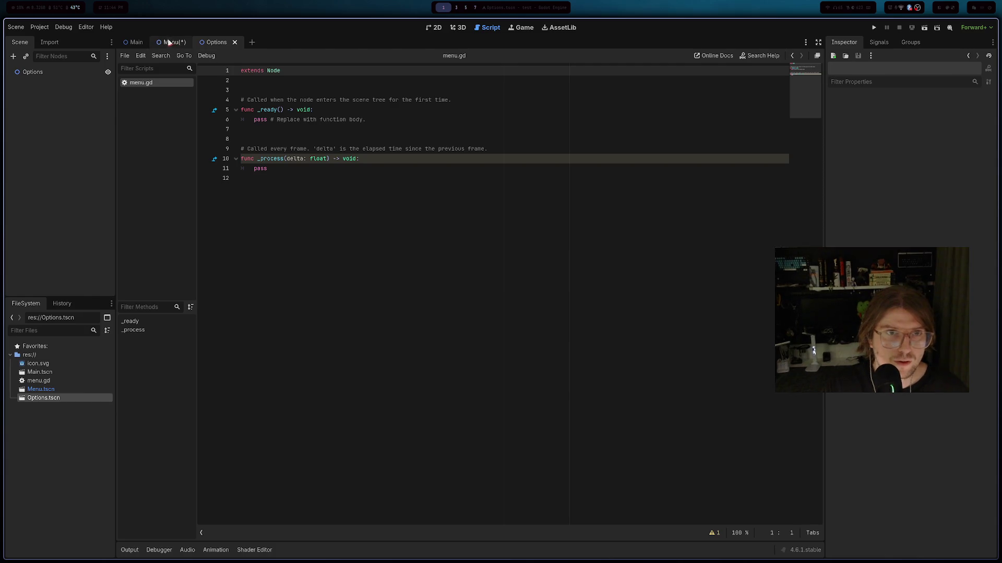
left_click(57, 73)
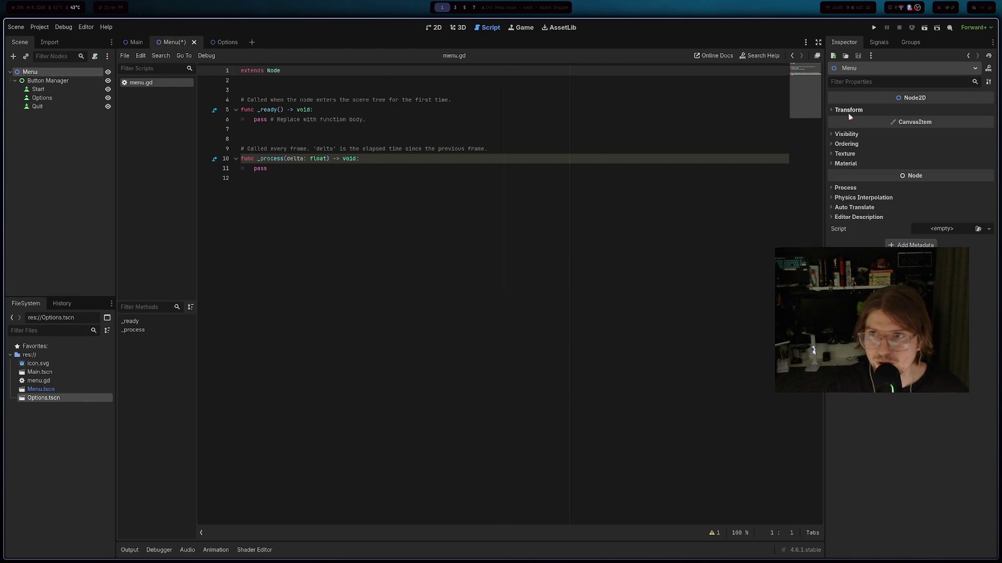
left_click(878, 42)
left_click(843, 42)
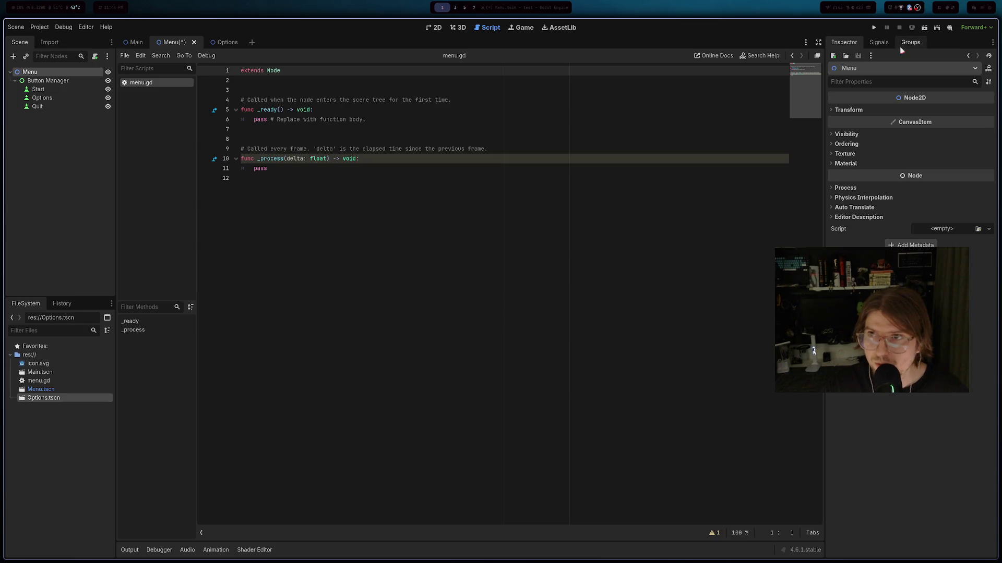
left_click(910, 42)
left_click(878, 44)
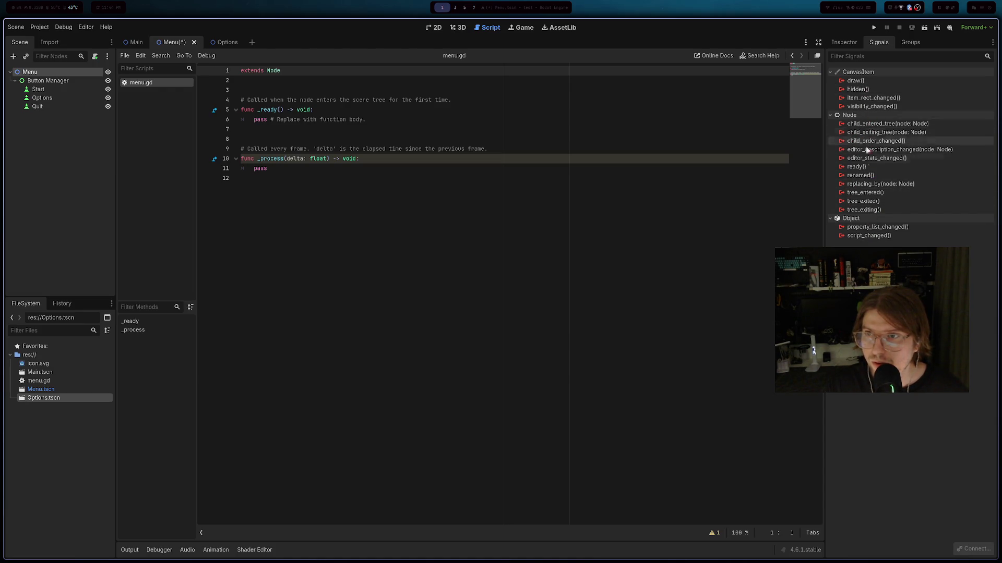
- Select the Start button and open the connection dialog for its pressed() signal
mouse_move(861, 185)
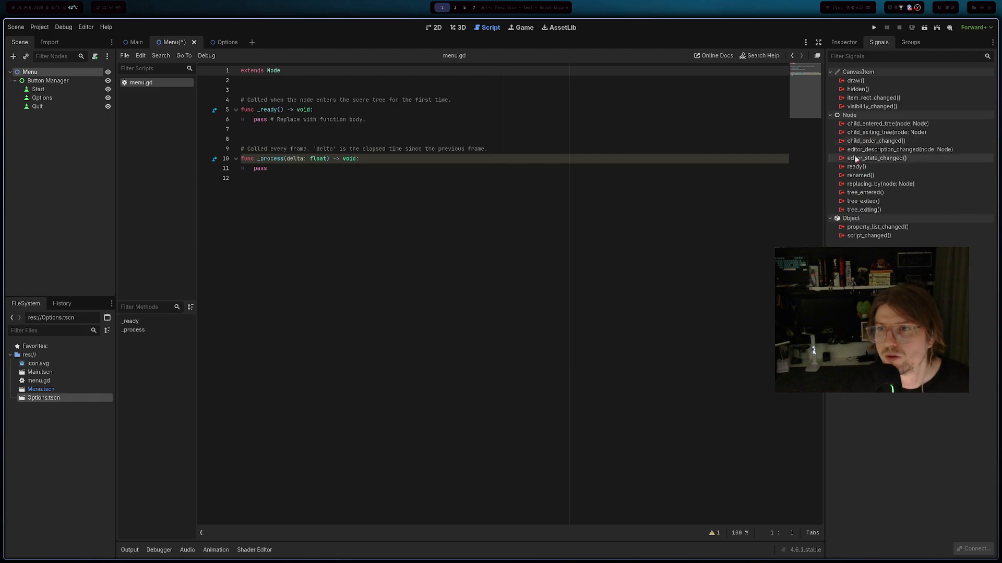
left_click(46, 83)
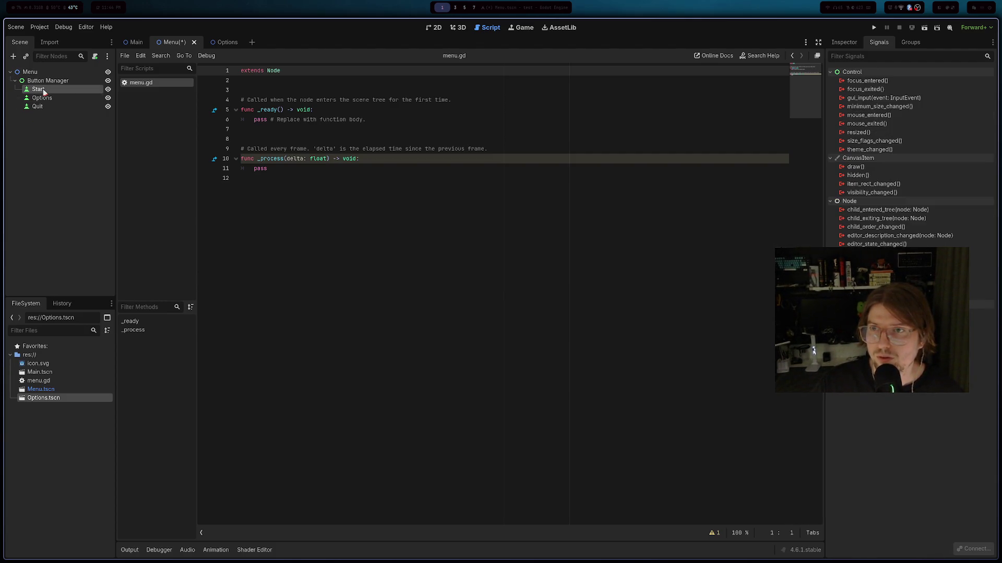
left_click(44, 92)
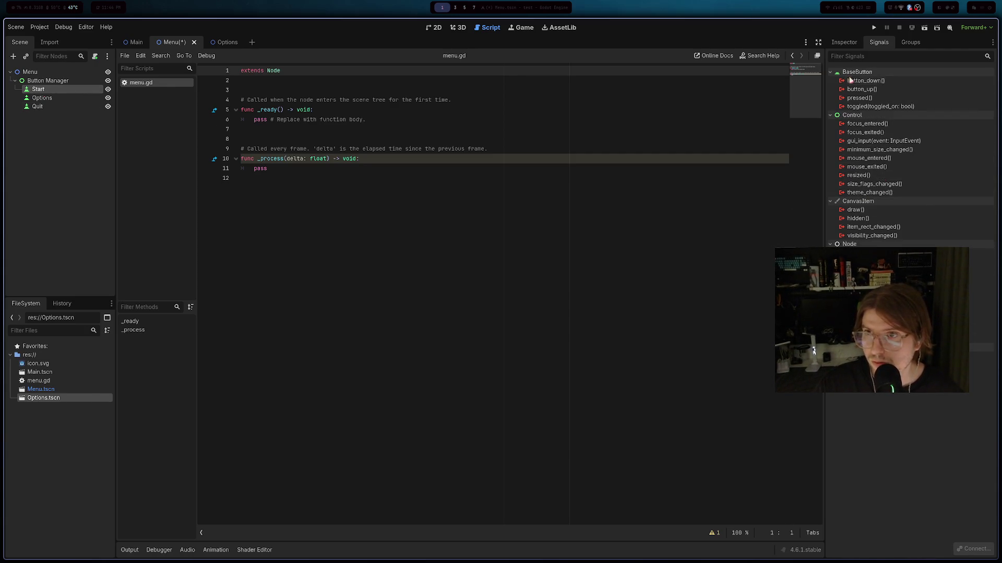
left_click(858, 98)
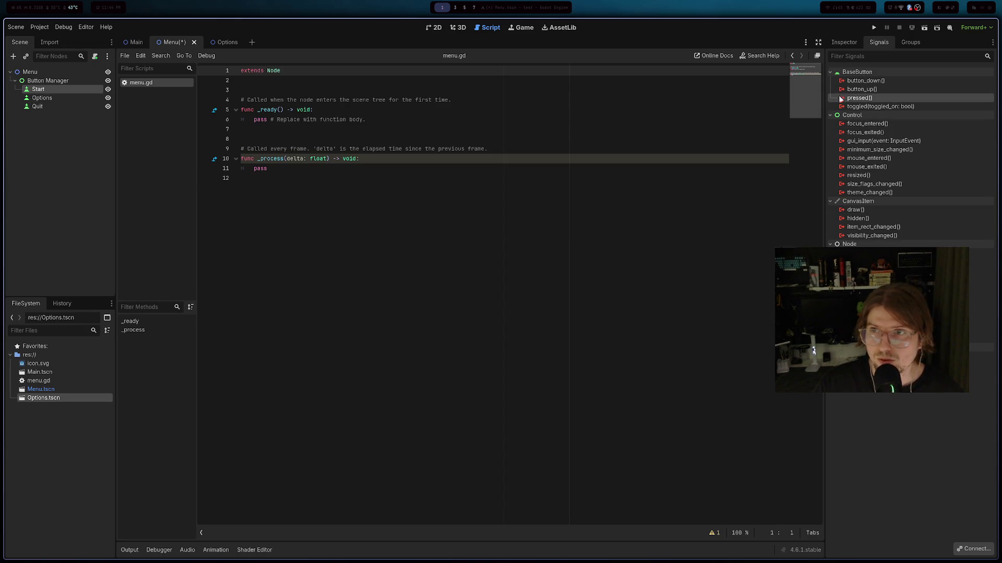
double_click(859, 98)
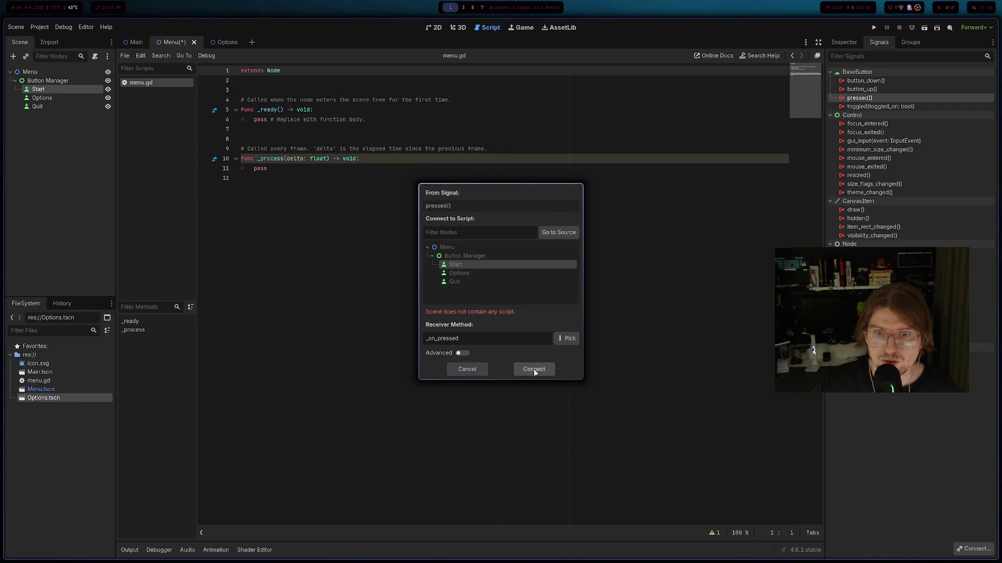
- Attempt the pressed() connection, dismiss the 'Target method not found' error, and close the dialog
left_click(534, 371)
left_click(499, 287)
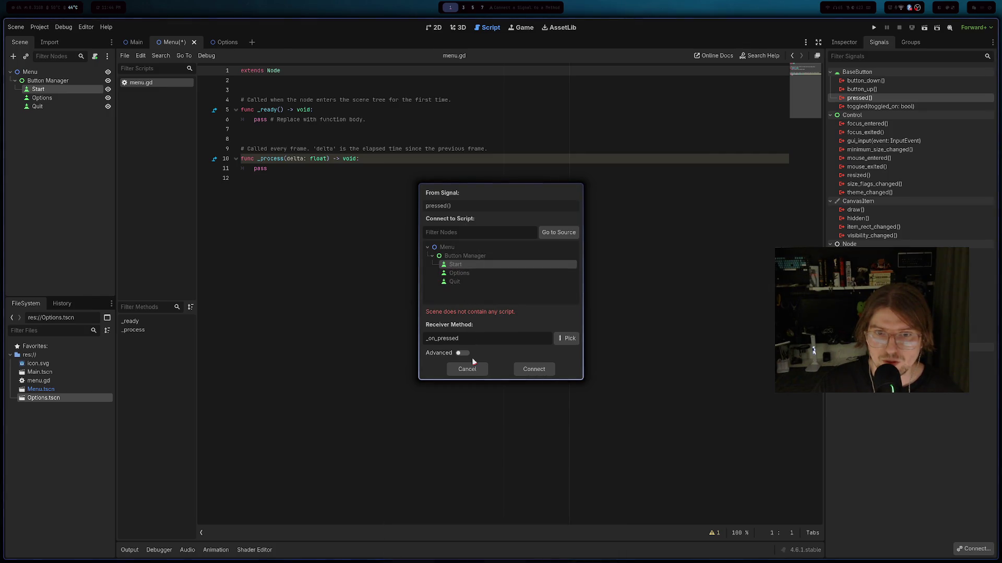
left_click(438, 249)
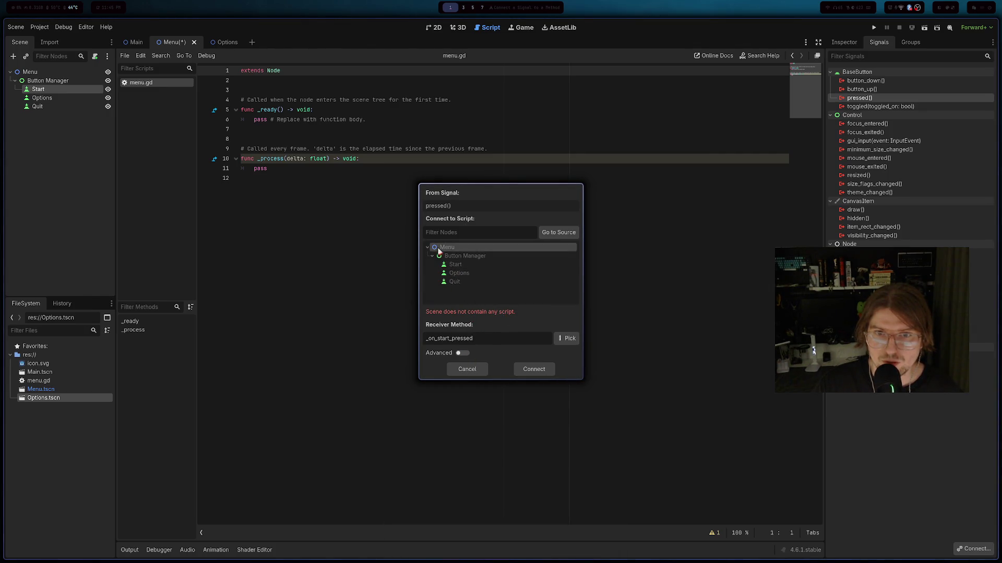
left_click(480, 370)
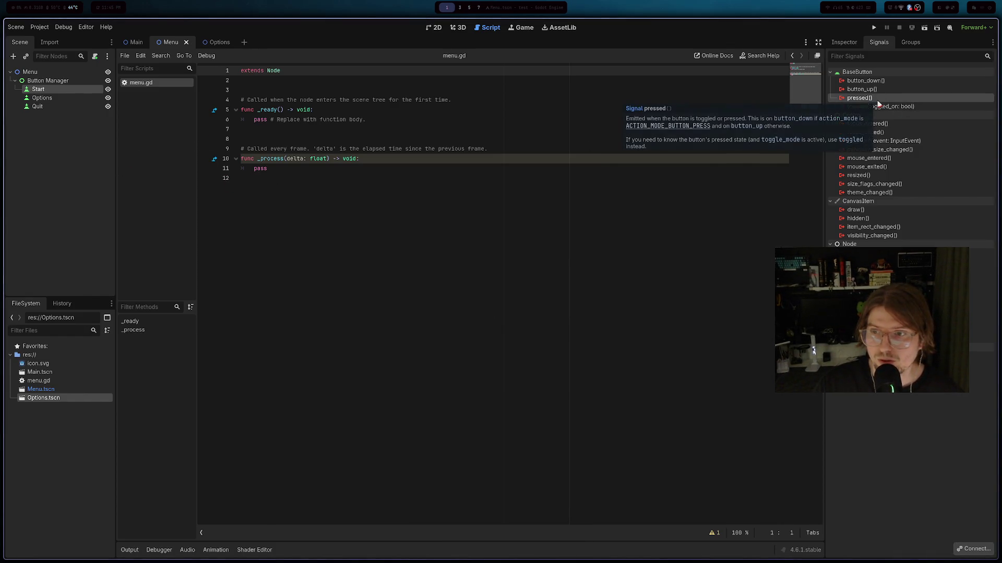
left_click(297, 248)
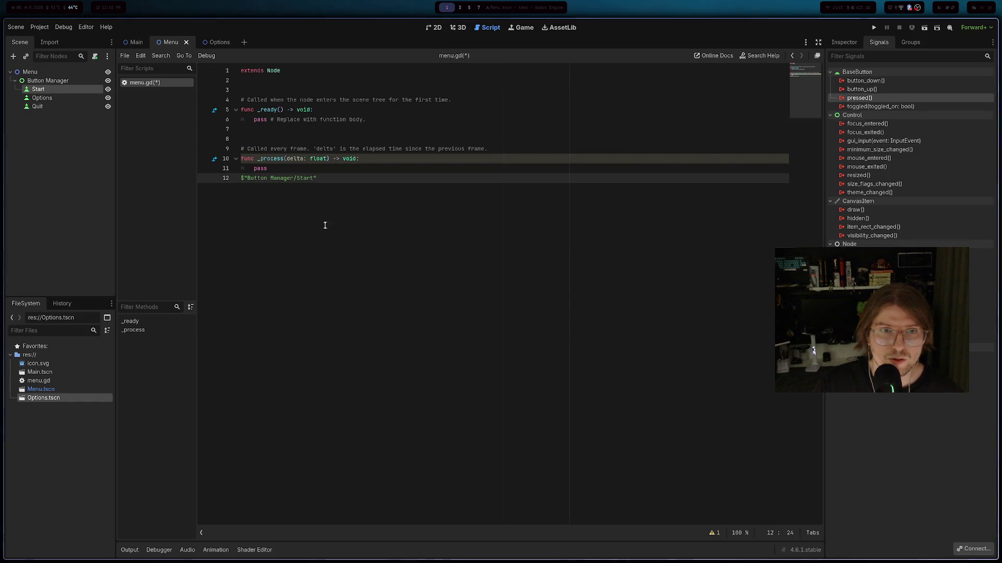
- Retry connecting pressed() to Start and Menu receivers, cancel after errors, and close the Menu scene
double_click(856, 99)
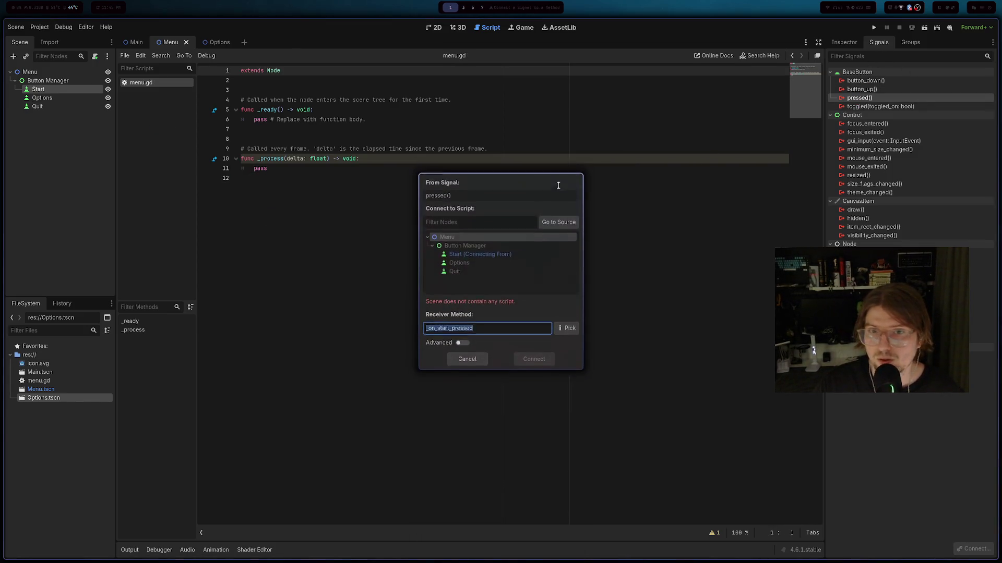
left_click(464, 265)
left_click(529, 368)
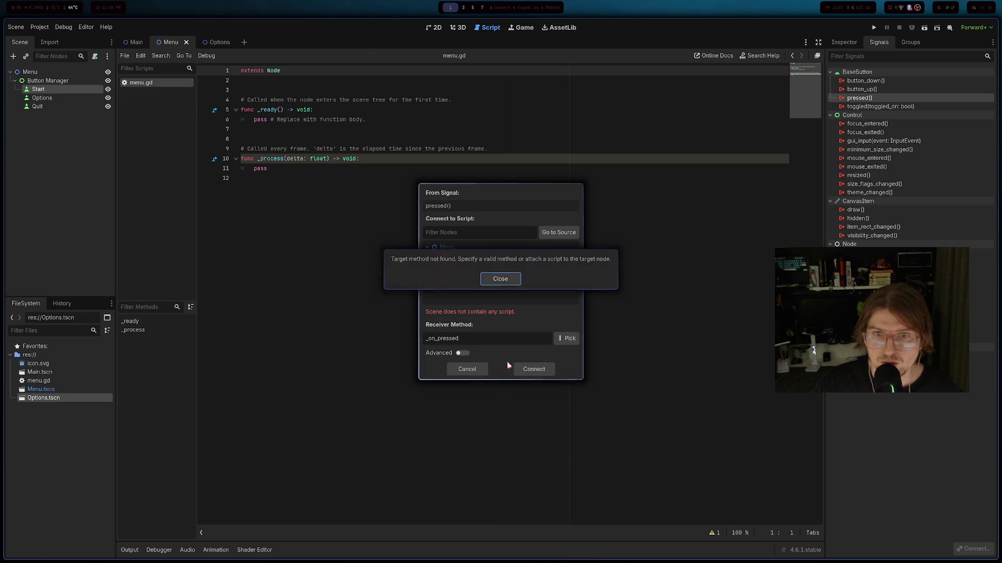
left_click(499, 296)
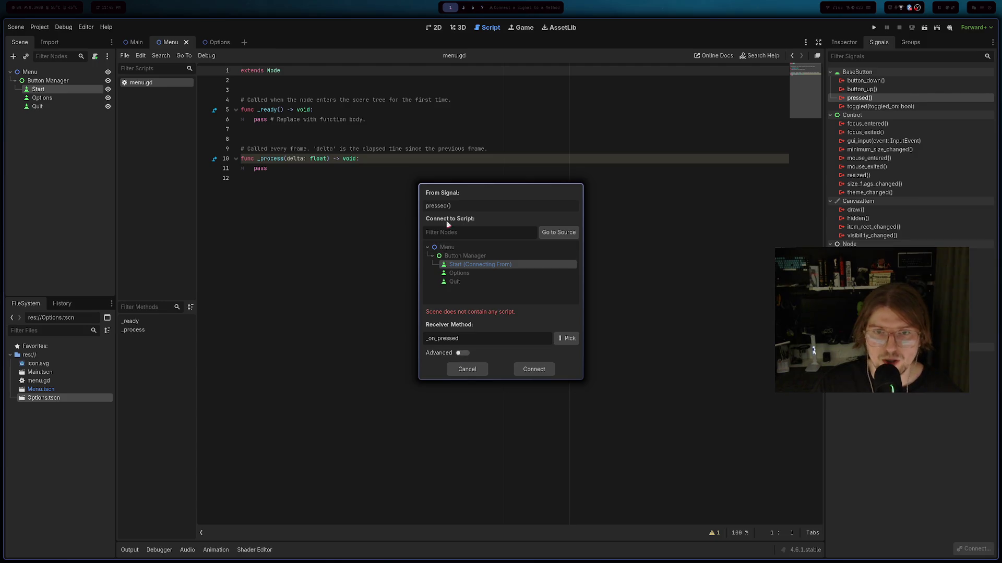
left_click(448, 248)
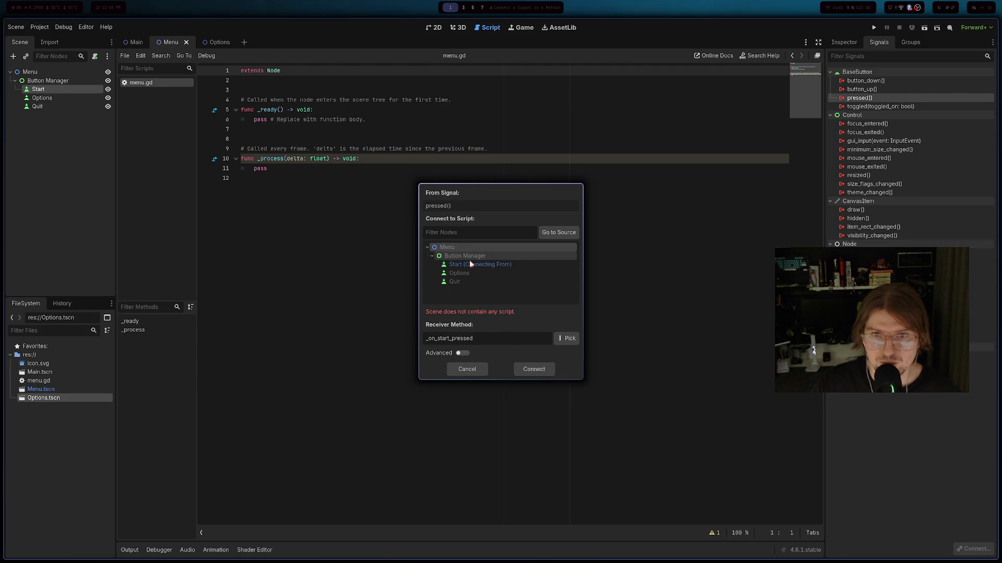
left_click(528, 369)
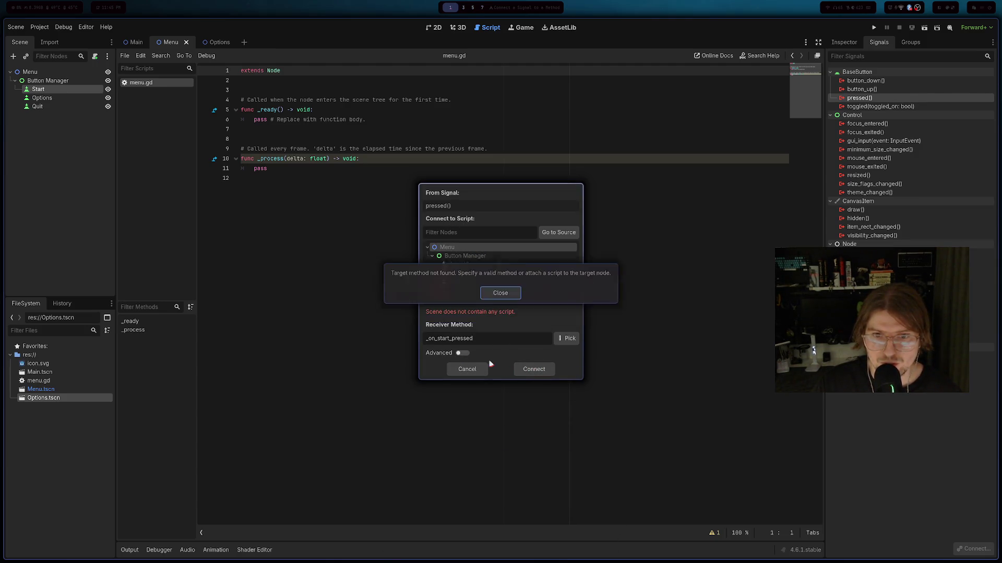
left_click(499, 295)
key("Escape")
left_click(347, 230)
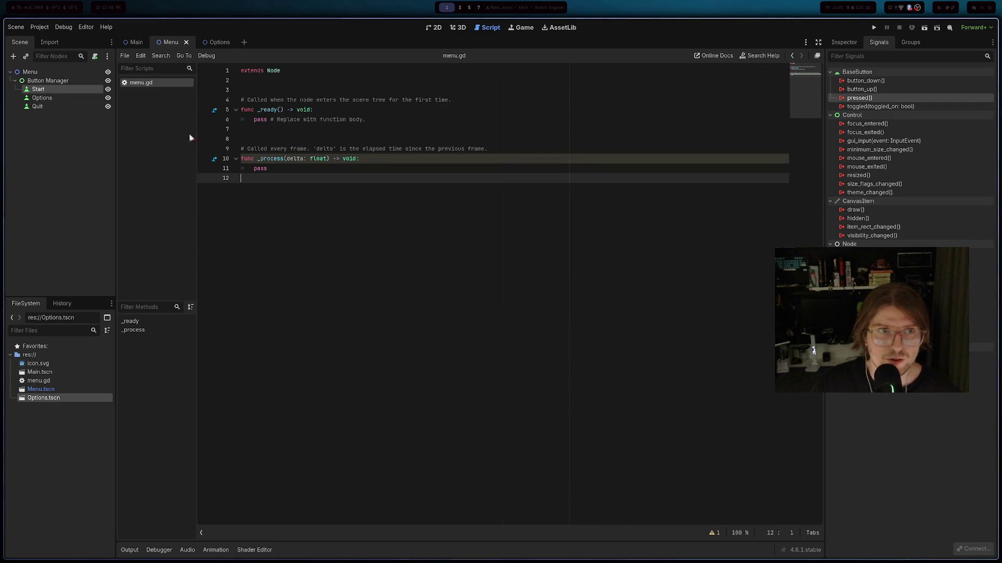
left_click(186, 42)
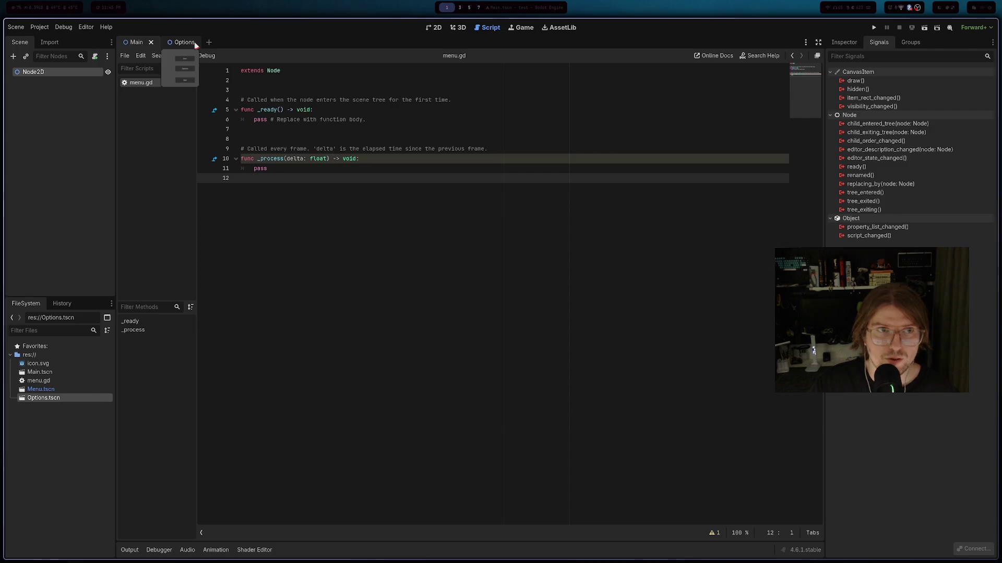
- Close the Options and Main scenes and reopen Menu.tscn
left_click(192, 42)
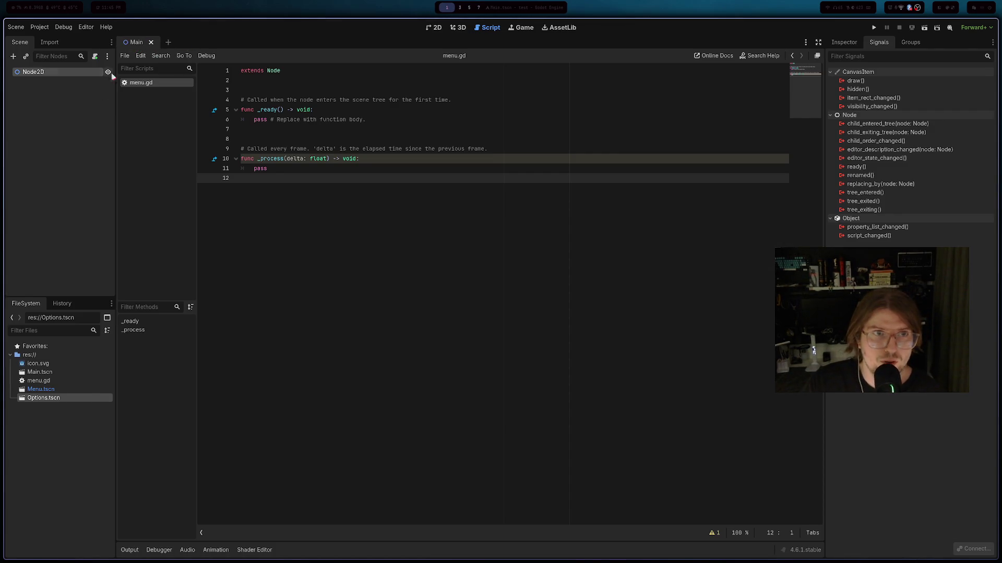
left_click(151, 43)
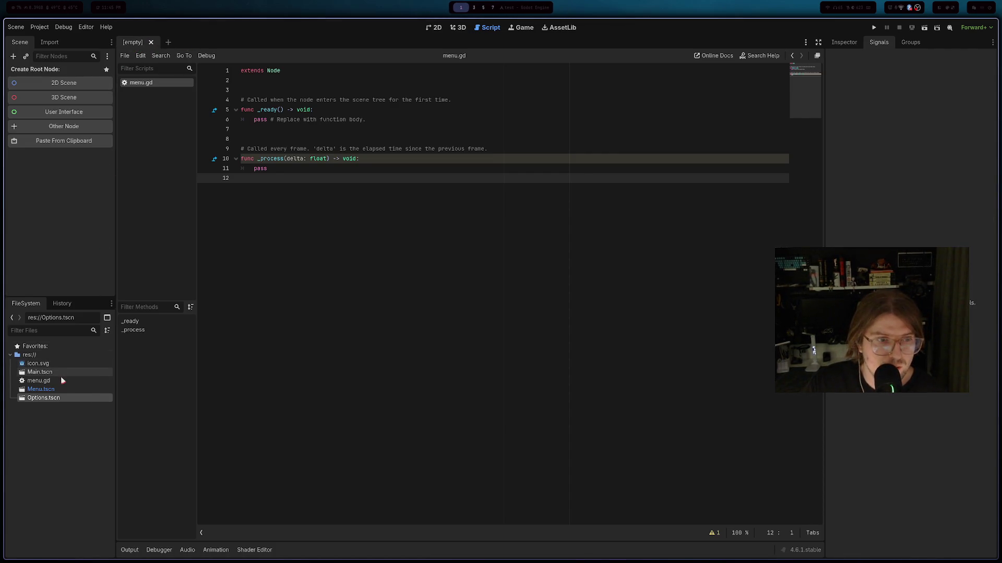
double_click(42, 389)
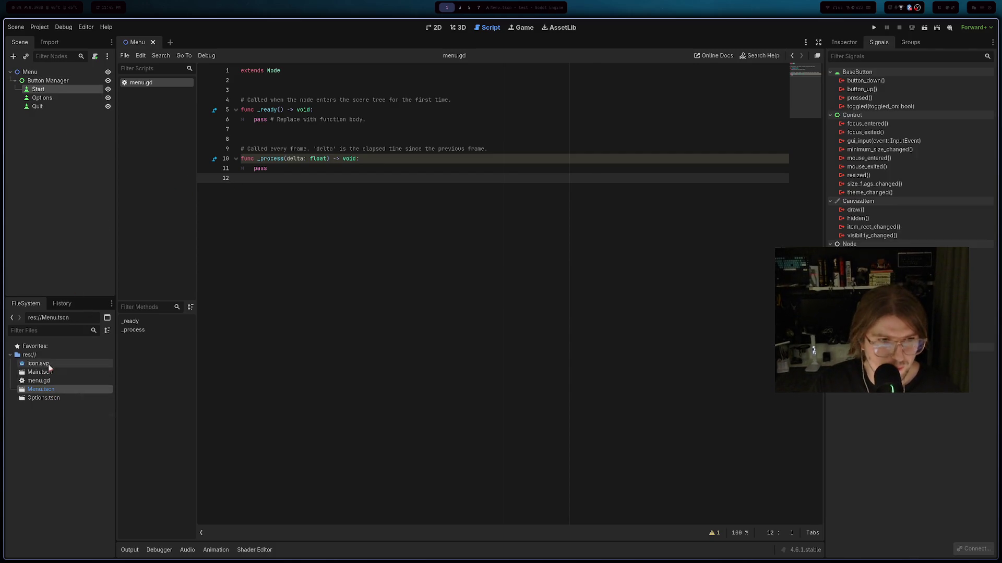
- Attach menu.gd to the Menu root node and check the node's script
left_click(52, 382)
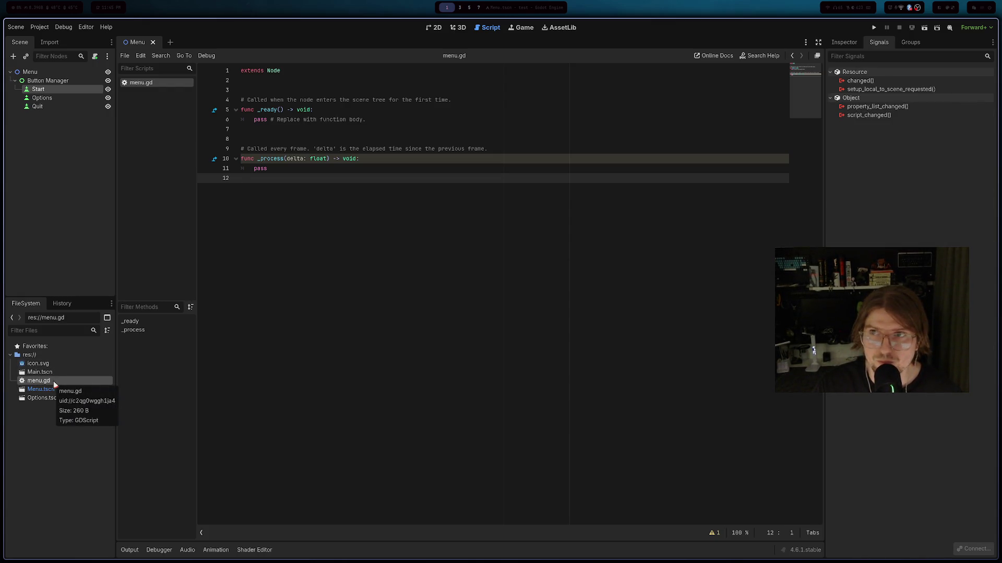
left_click(843, 42)
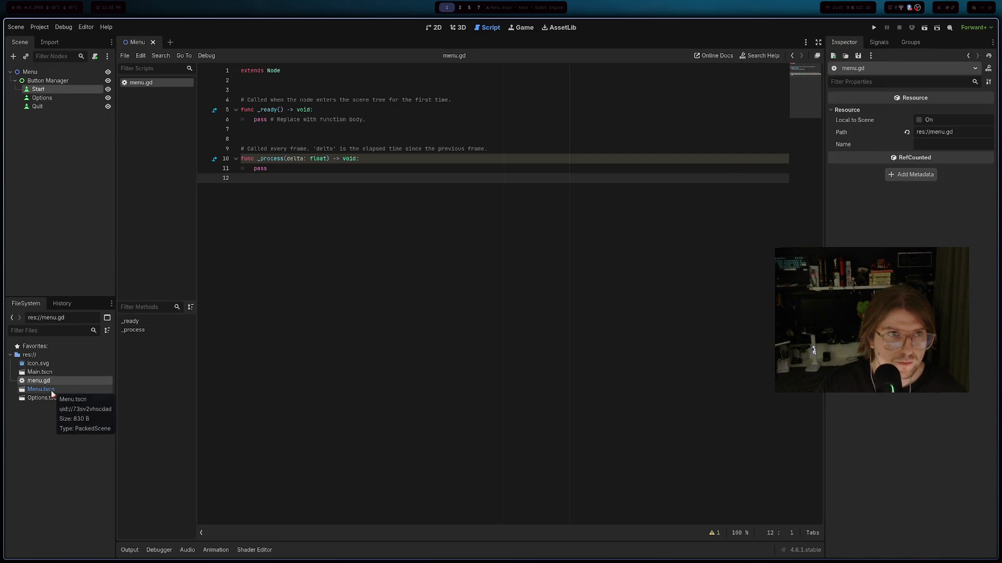
left_click_drag(39, 381, 57, 357)
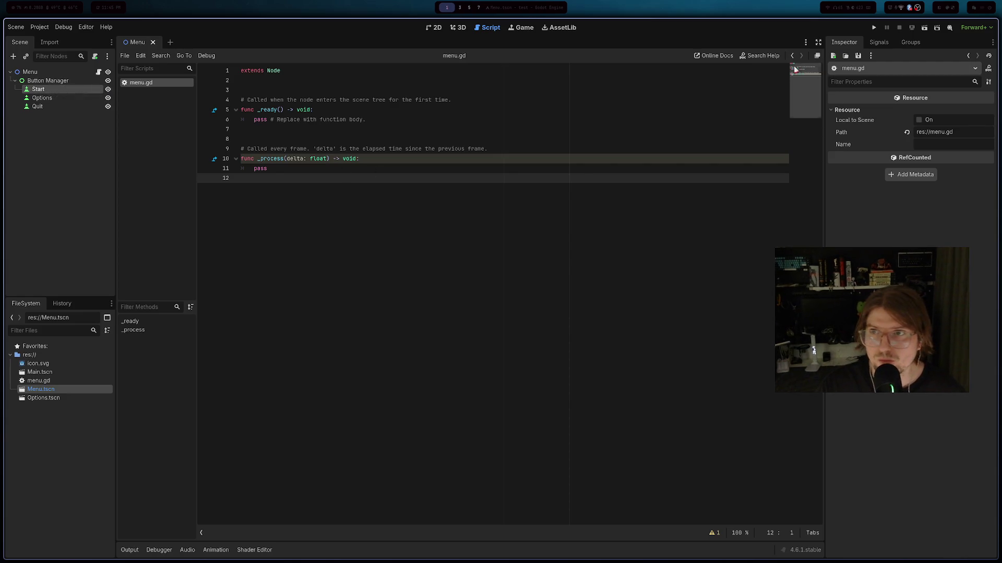
left_click(31, 71)
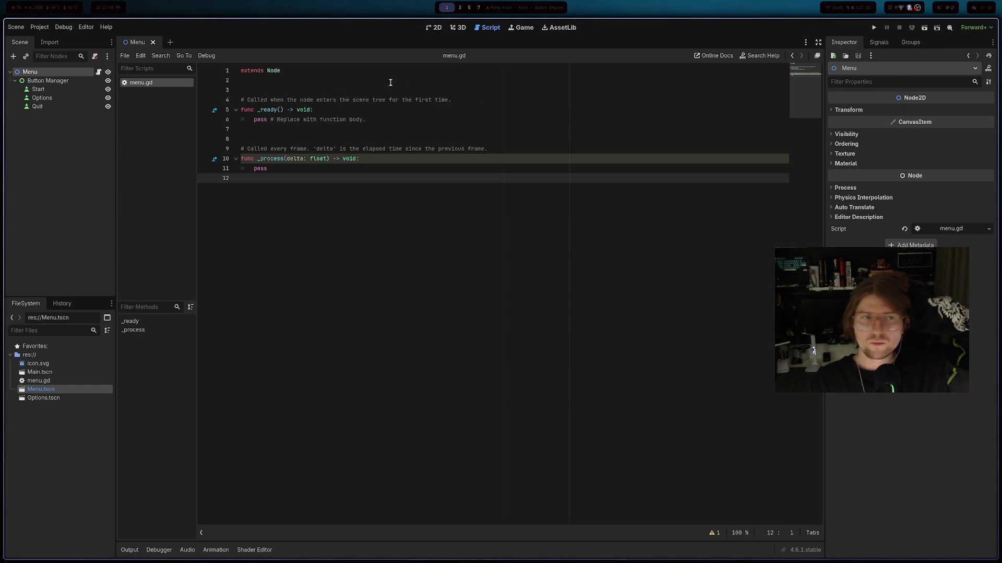
left_click(47, 81)
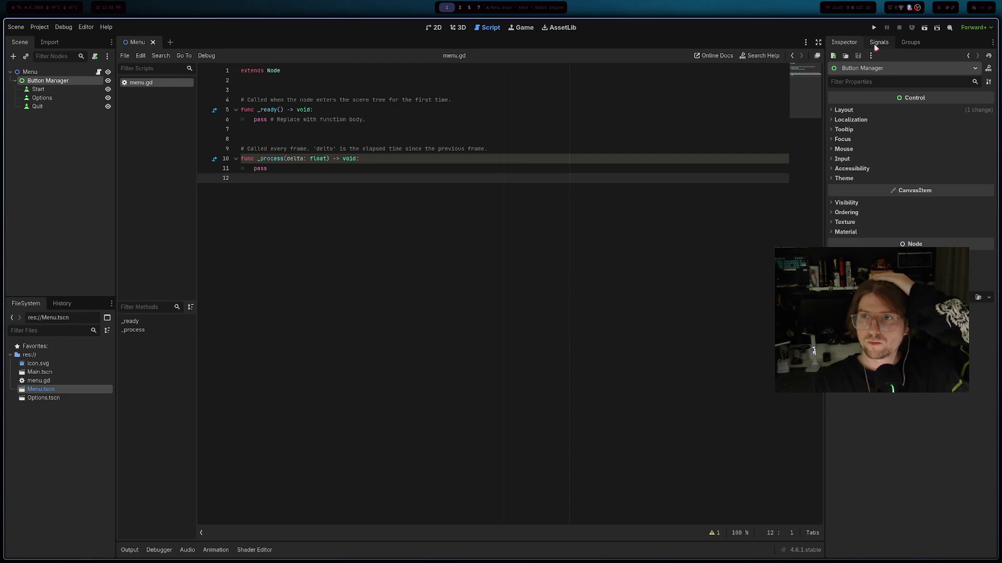
- Open the Start button's pressed() connection dialog and choose the scripted Menu node as receiver
left_click(877, 45)
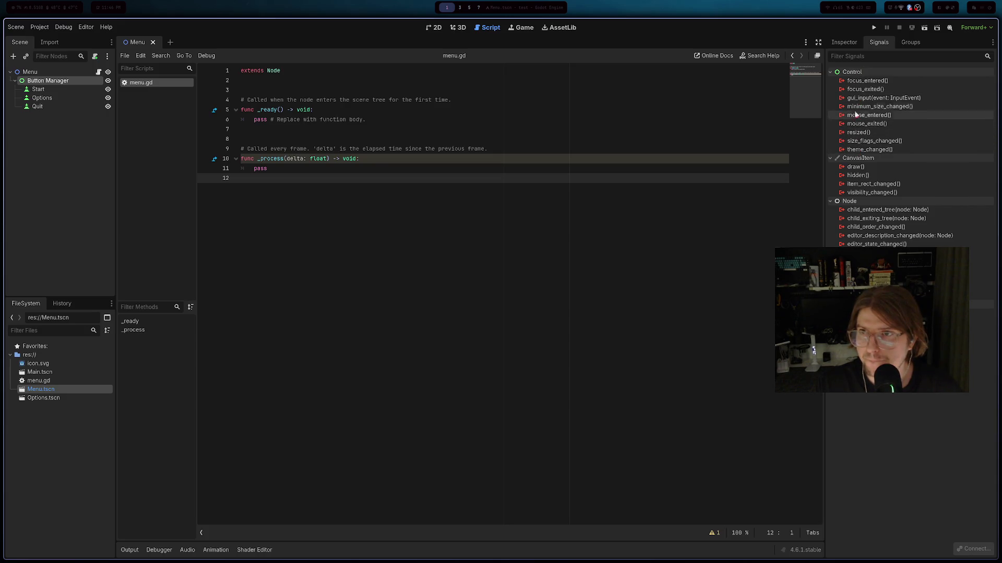
left_click(38, 89)
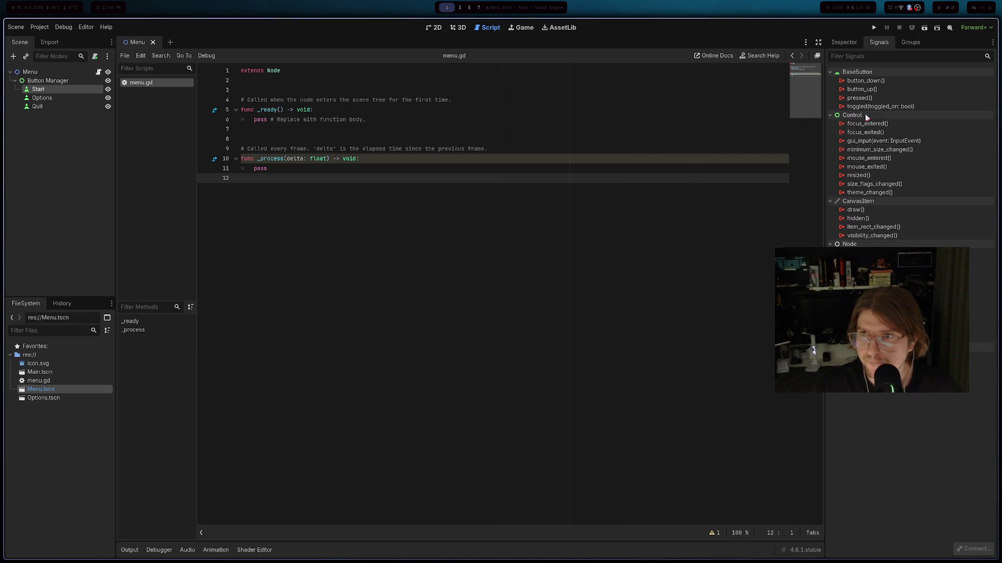
double_click(859, 98)
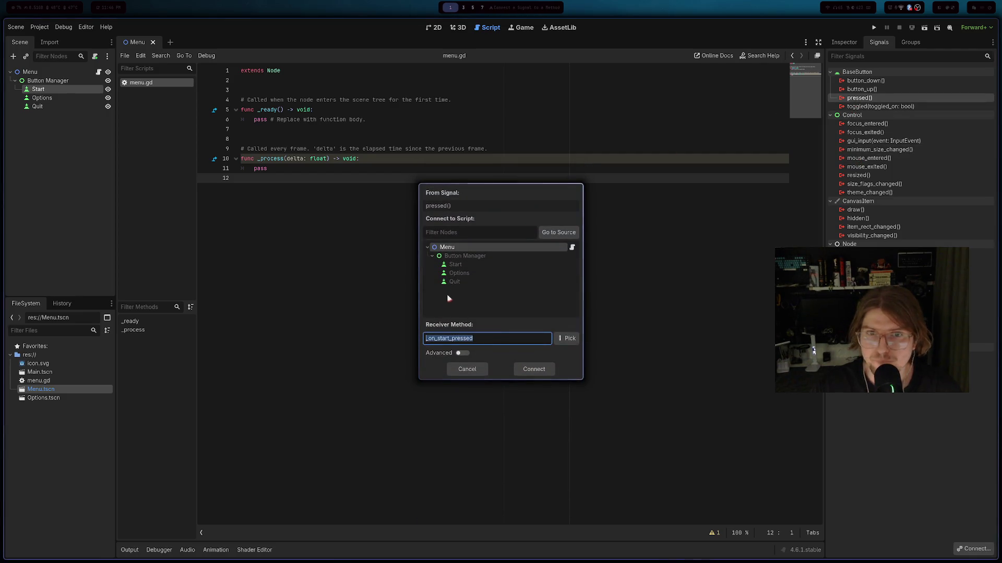
left_click(442, 266)
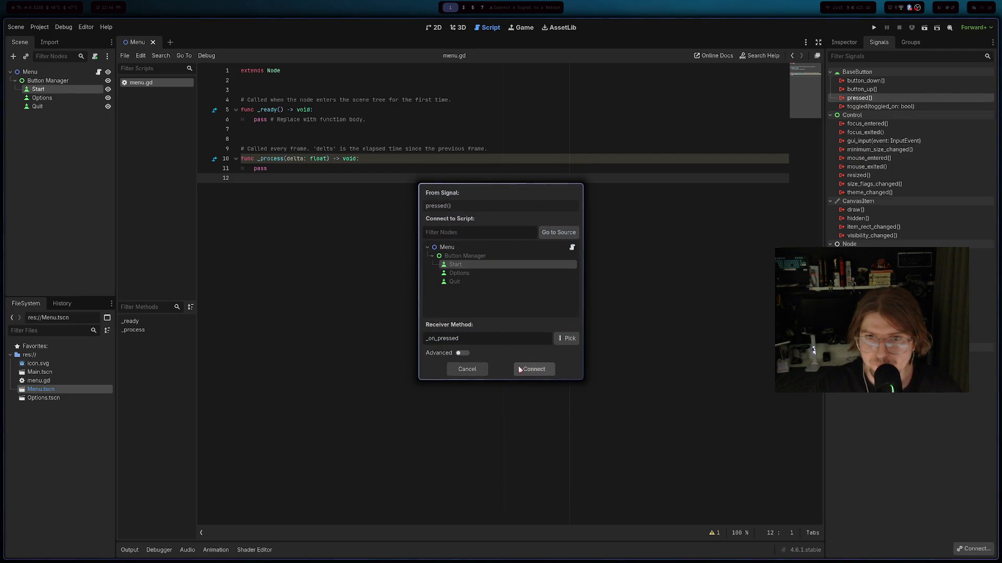
left_click(500, 283)
left_click(447, 246)
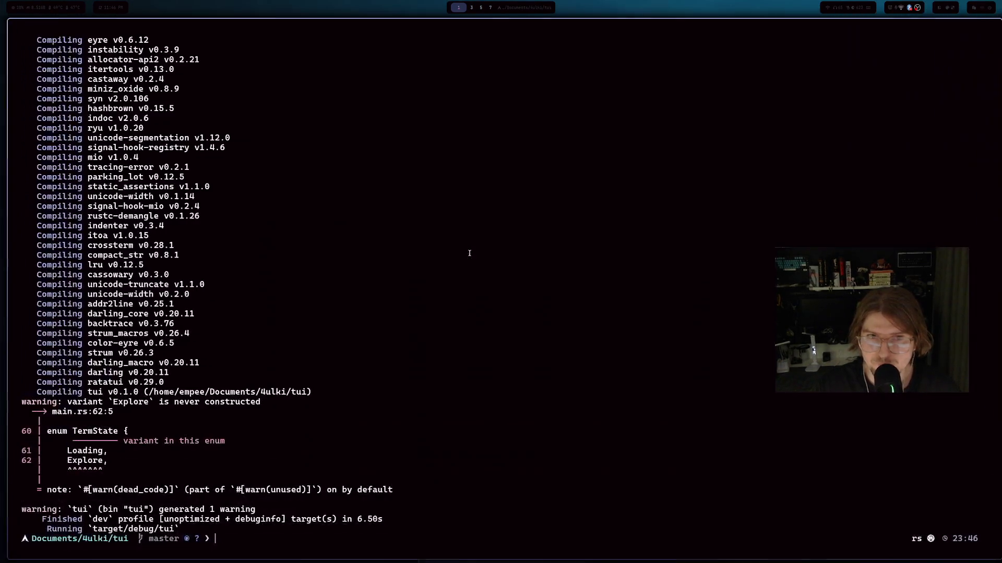
- Copy the Persona 3 Reload UI link from the stream dashboard chat and open a new tab
key("alt+Tab")
key("alt+Tab")
key("alt+Tab")
key("alt+Tab")
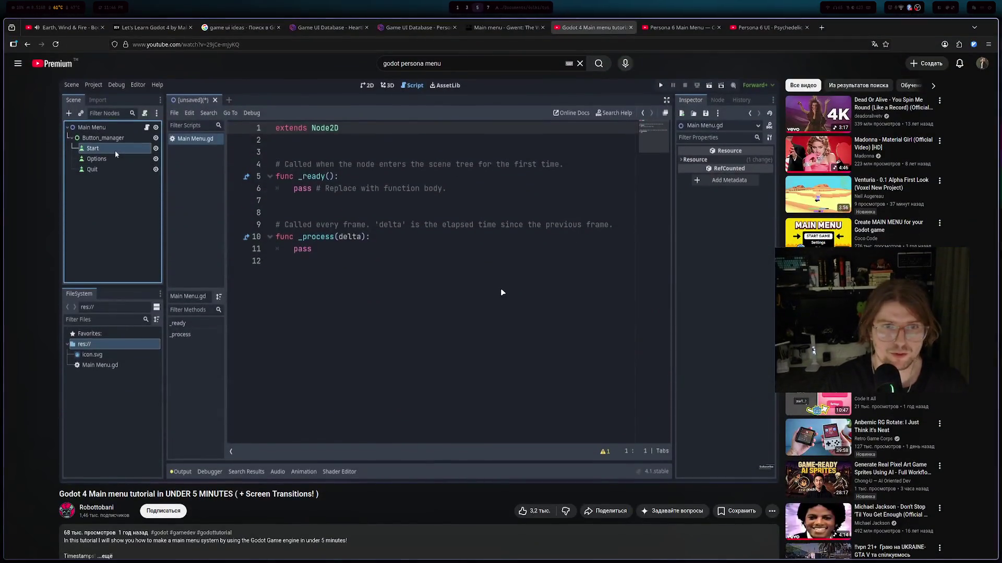
key("super+5")
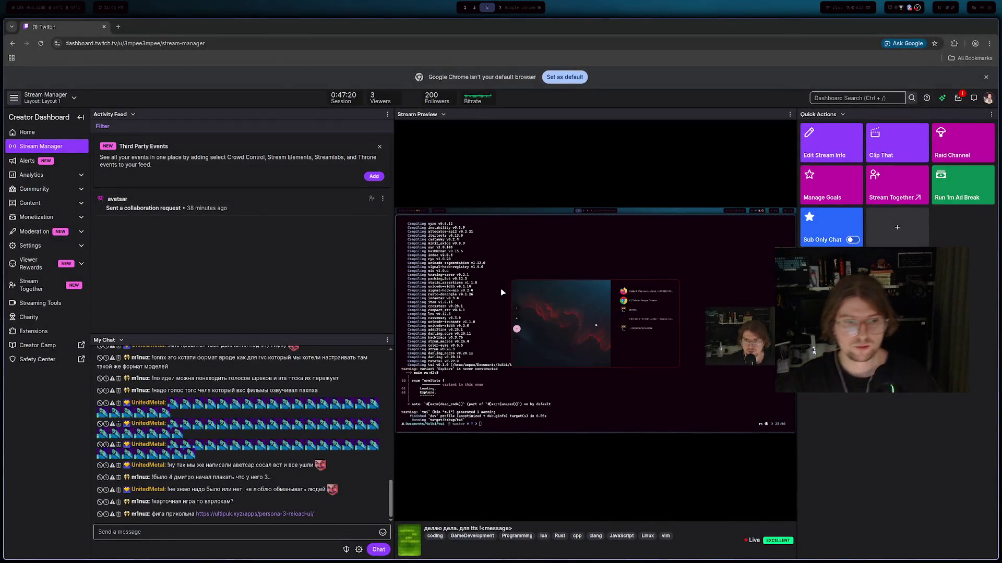
right_click(277, 516)
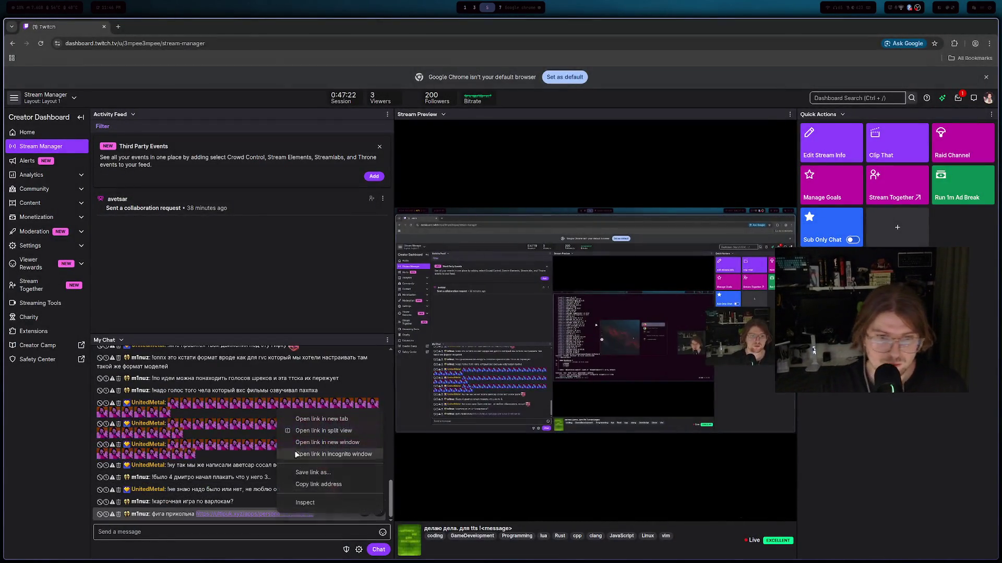
left_click(318, 484)
key("ctrl+t")
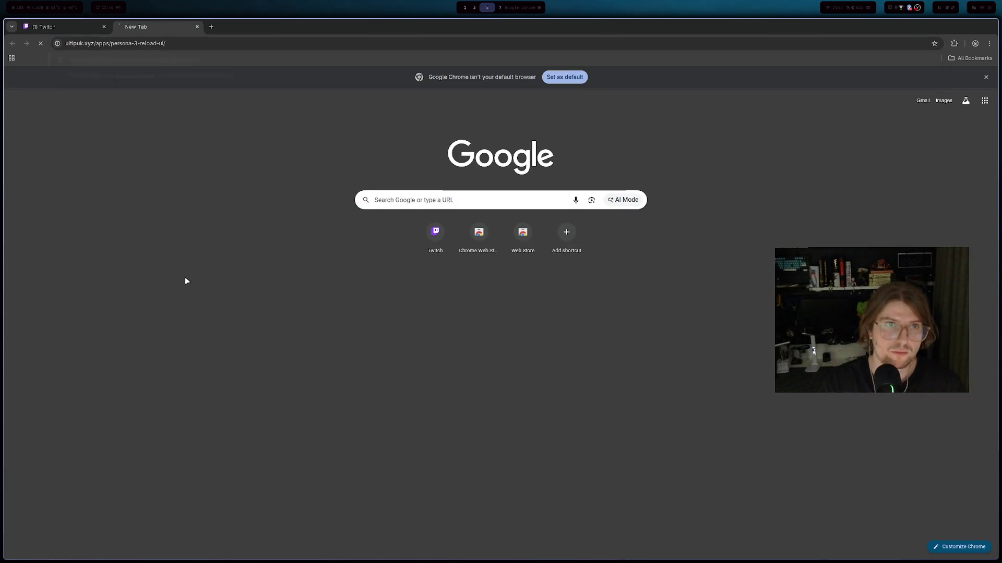
- Load the Persona 3 Reload UI demo from the copied link and bring up its pause menu
key("ctrl+v")
key("Return")
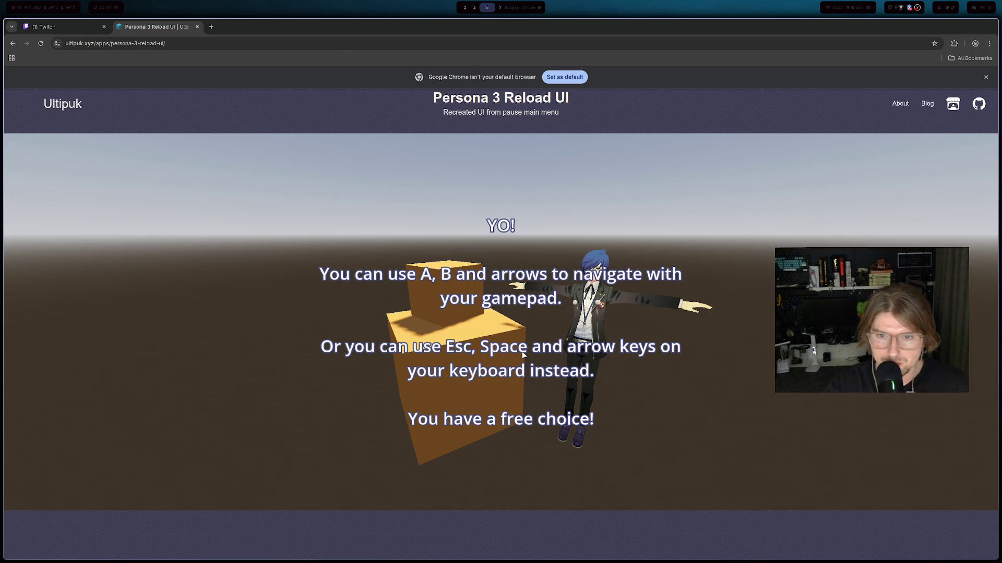
left_click(496, 380)
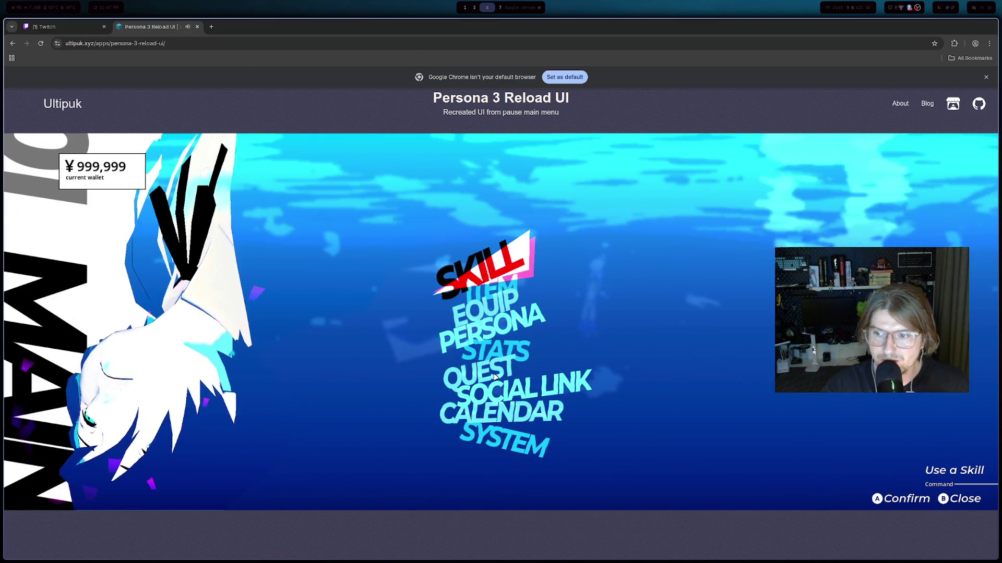
- Cycle through the pause menu entries: SKILL, ITEM, EQUIP, PERSONA, STATS, QUEST, SOCIAL LINK, CALENDAR, SYSTEM
key("Down")
key("Down")
key("Down")
key("Up")
key("Up")
key("Down")
key("Down")
key("Down")
key("Up")
key("Down")
key("Down")
key("Up")
key("Up")
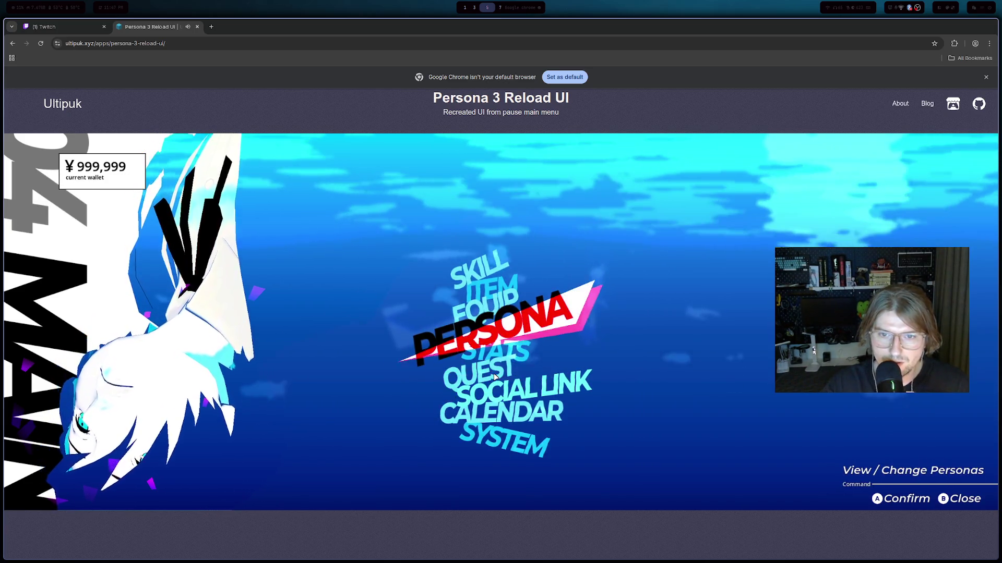
key("Up")
key("Up")
key("Up")
key("Down")
key("Down")
key("Down")
key("Down")
key("Down")
key("Down")
key("Down")
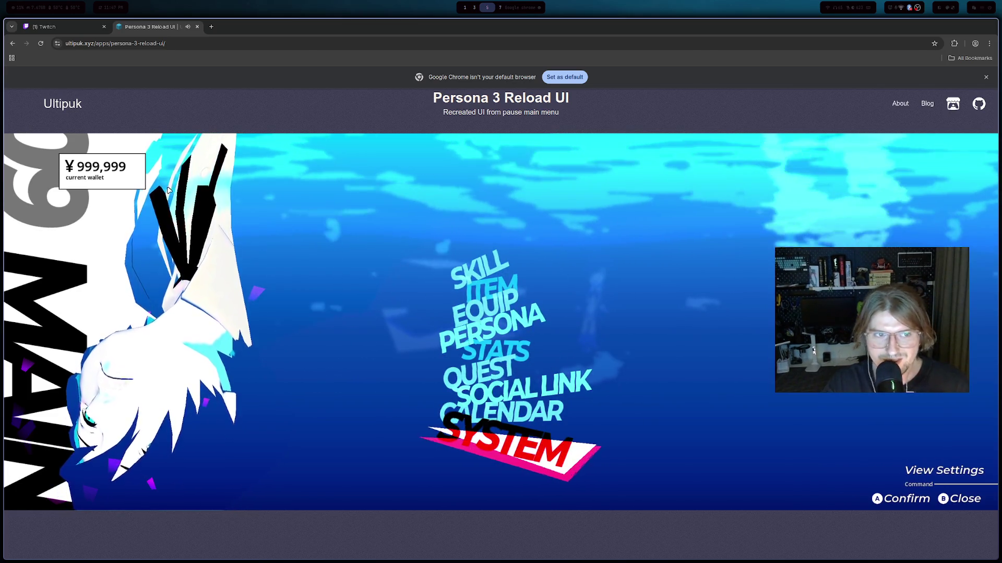
key("Up")
key("Up")
key("Up")
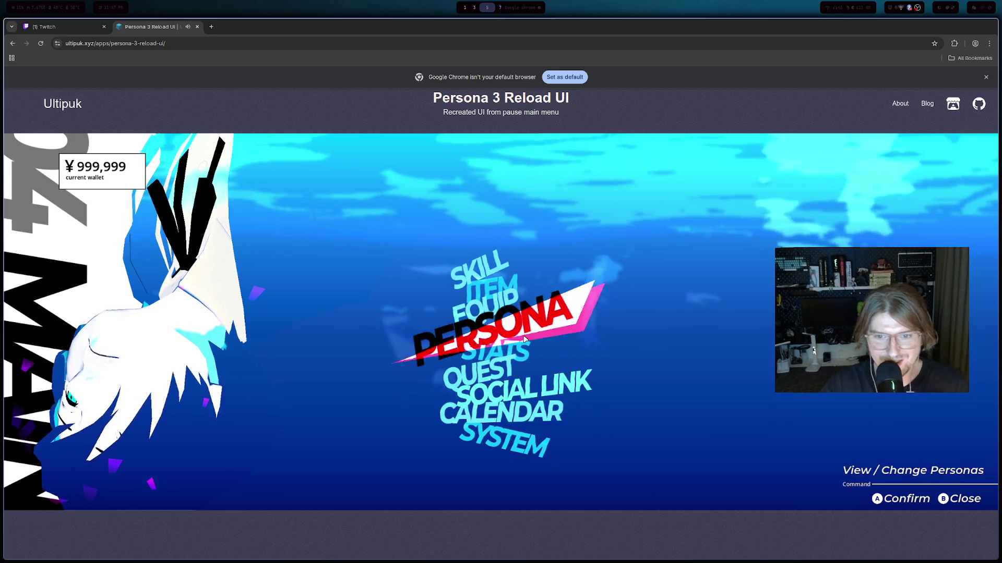
key("Down")
key("Up")
key("Up")
key("Up")
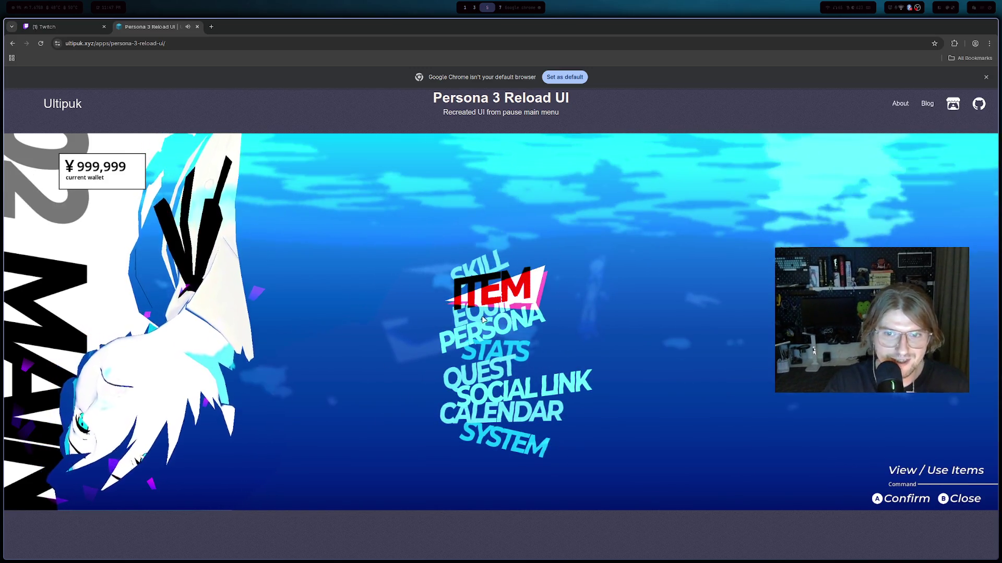
key("Down")
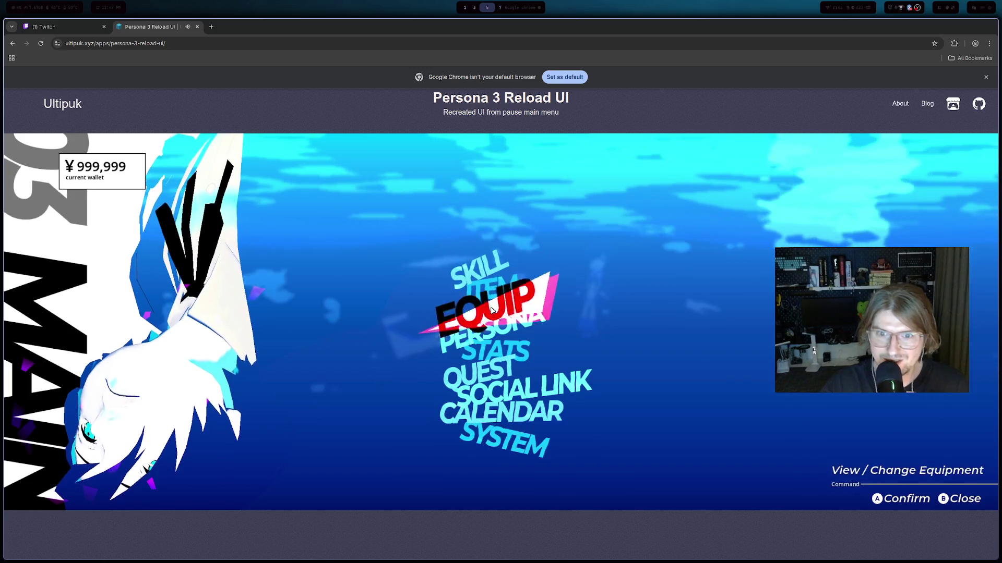
key("Up")
key("Up")
key("Down")
key("Up")
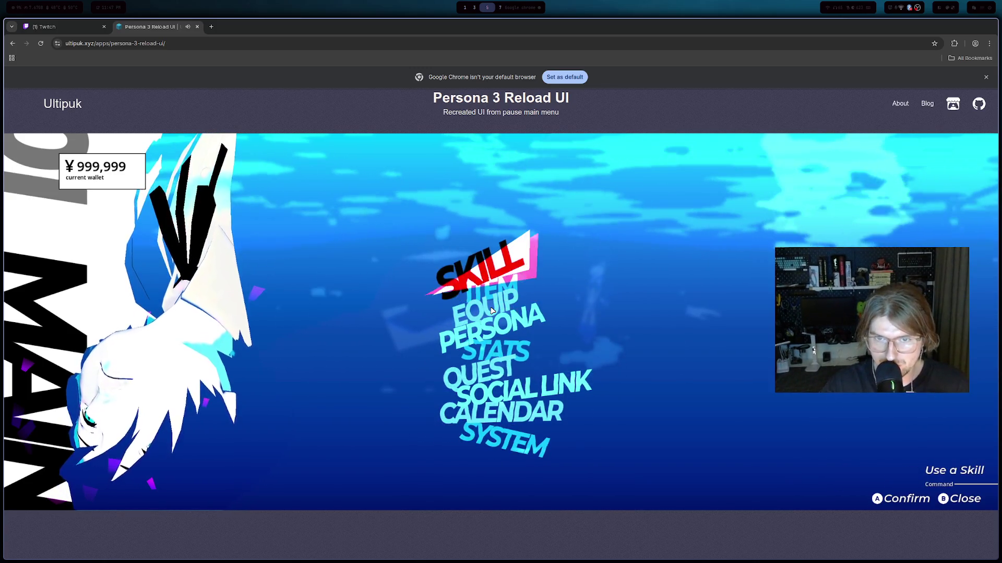
key("Down")
key("Down")
key("Up")
key("Up")
key("Down")
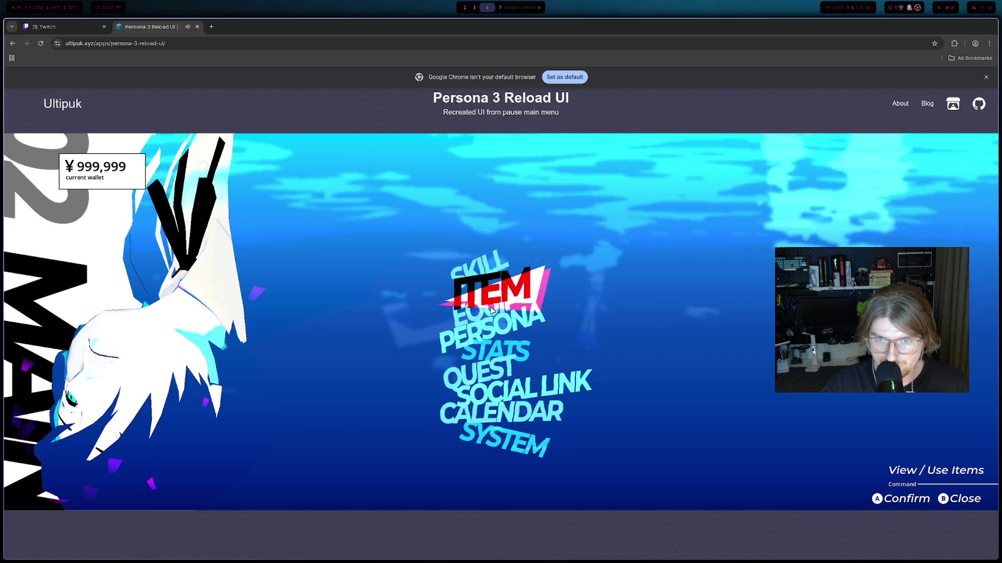
key("Down")
key("Down")
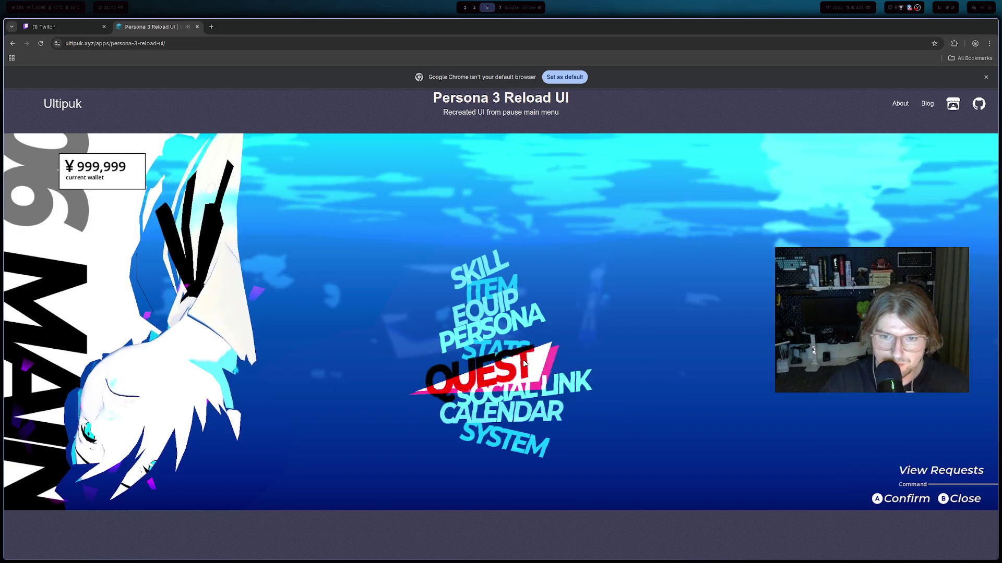
key("Down")
key("Down")
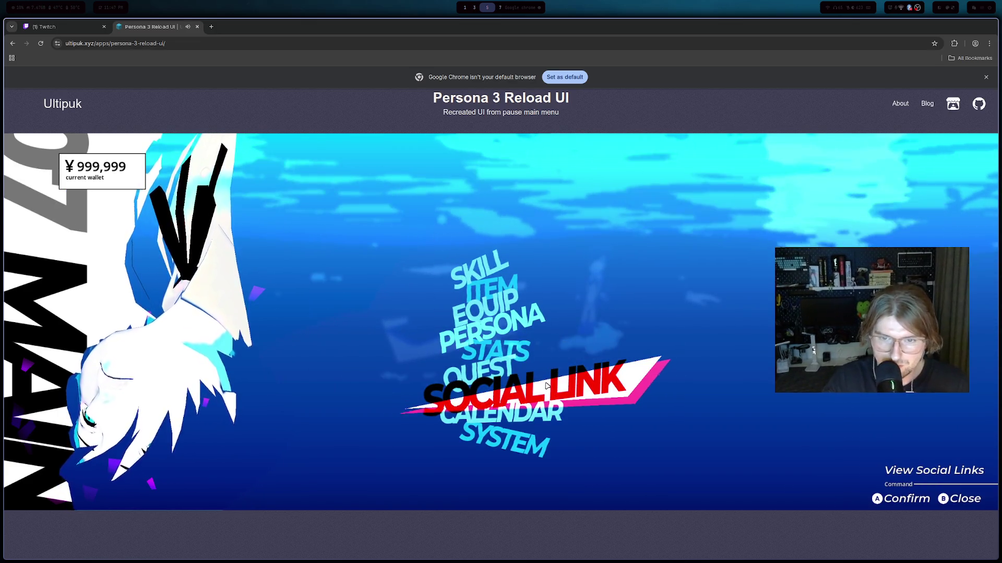
key("Up")
key("Up")
key("Up")
key("Up")
key("Down")
key("Up")
key("Down")
key("Up")
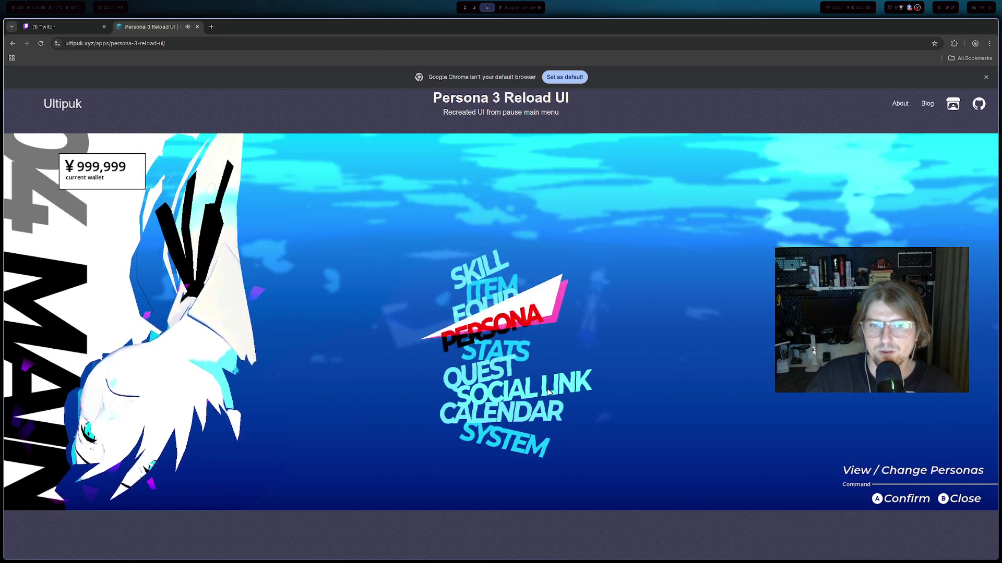
key("Down")
key("Down")
key("Down")
key("Up")
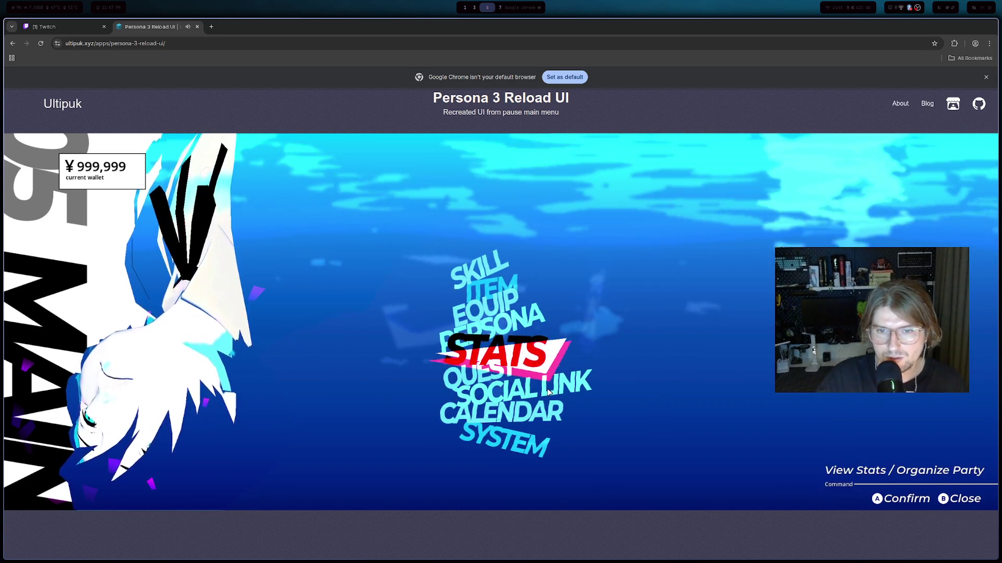
key("Down")
key("Up")
key("Down")
key("Up")
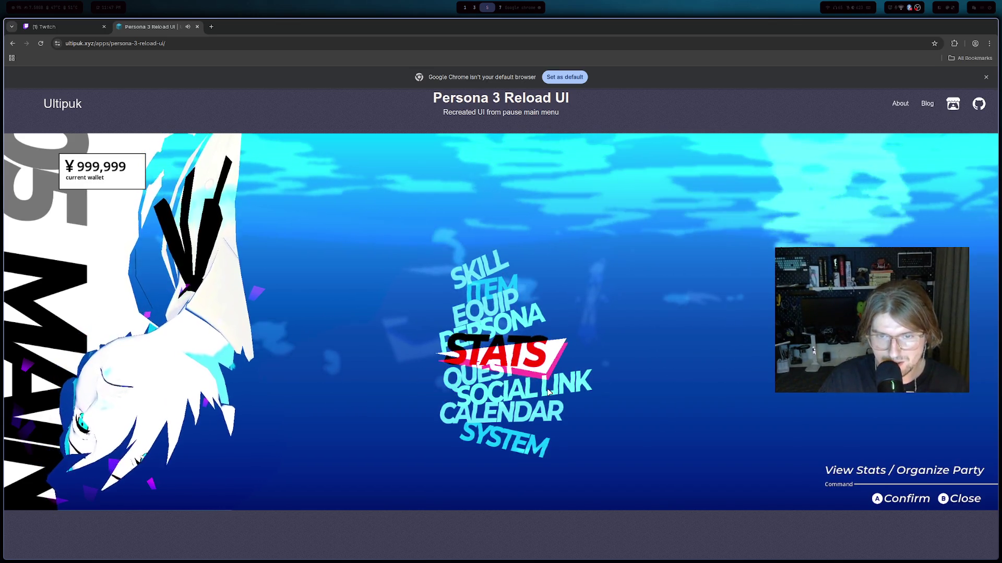
key("Down")
key("Down")
key("Down")
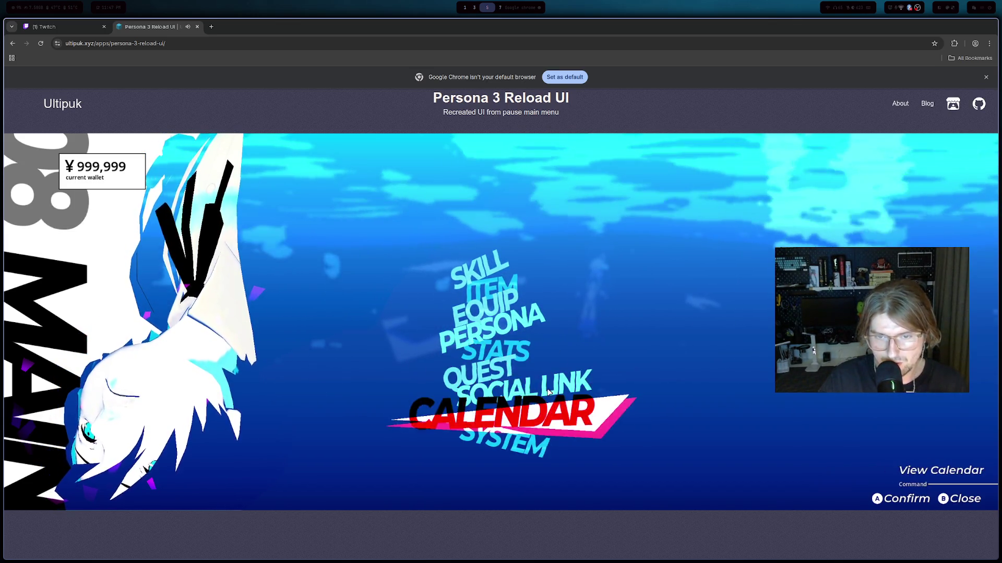
key("Up")
key("Up")
key("Up")
key("Up")
key("Up")
key("Down")
key("Down")
- Close the pause menu, returning to the 'YO!' instruction scene
key("Return")
key("Escape")
key("Escape")
key("Escape")
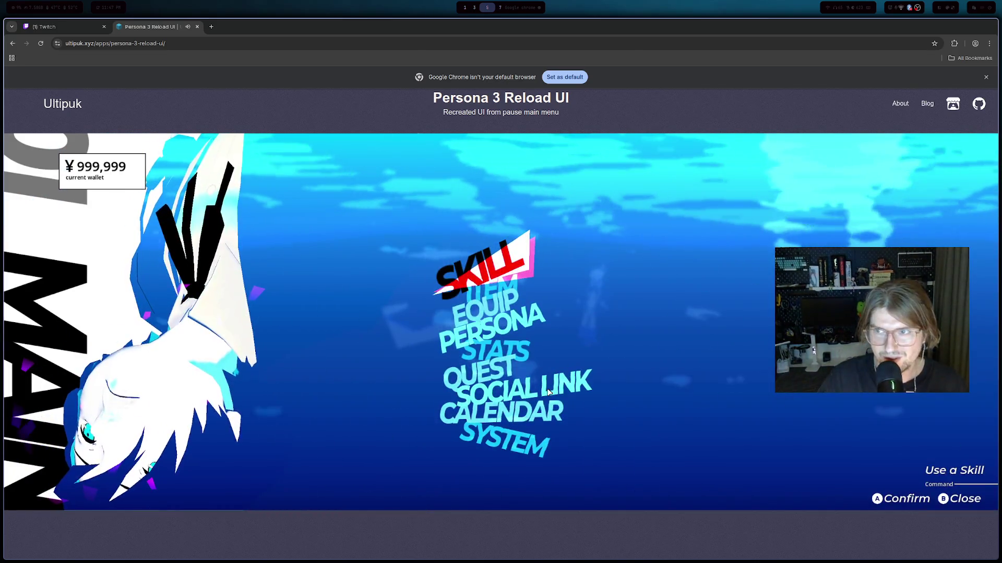
key("Escape")
key("Escape")
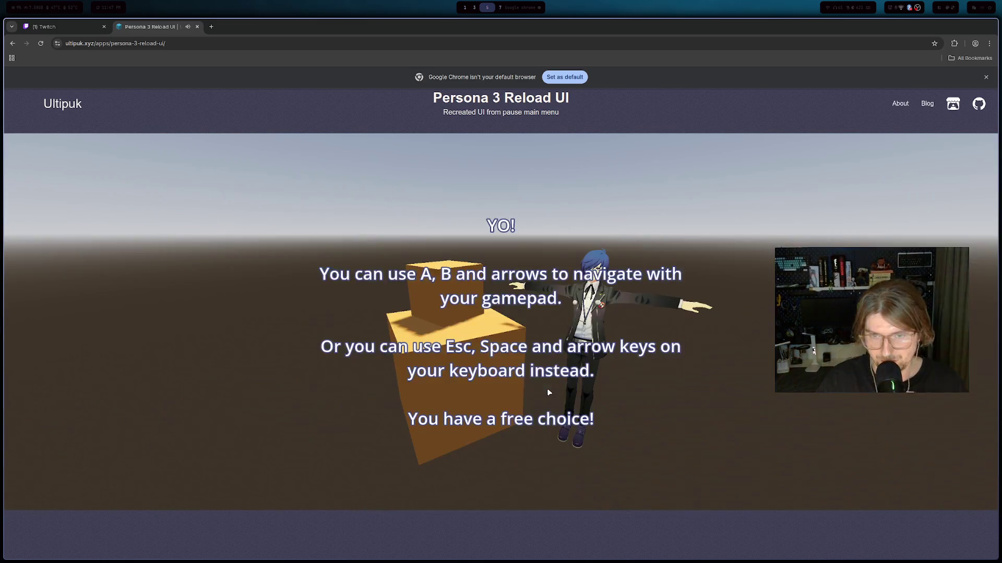
- Reopen the Persona 3 Reload pause menu and move the highlight to QUEST (View Requests)
key("Down")
key("Down")
key("Down")
key("Up")
key("Down")
key("Up")
key("Up")
key("Up")
key("Down")
key("Down")
key("Down")
key("Down")
key("Escape")
key("Escape")
key("Down")
key("Down")
key("Down")
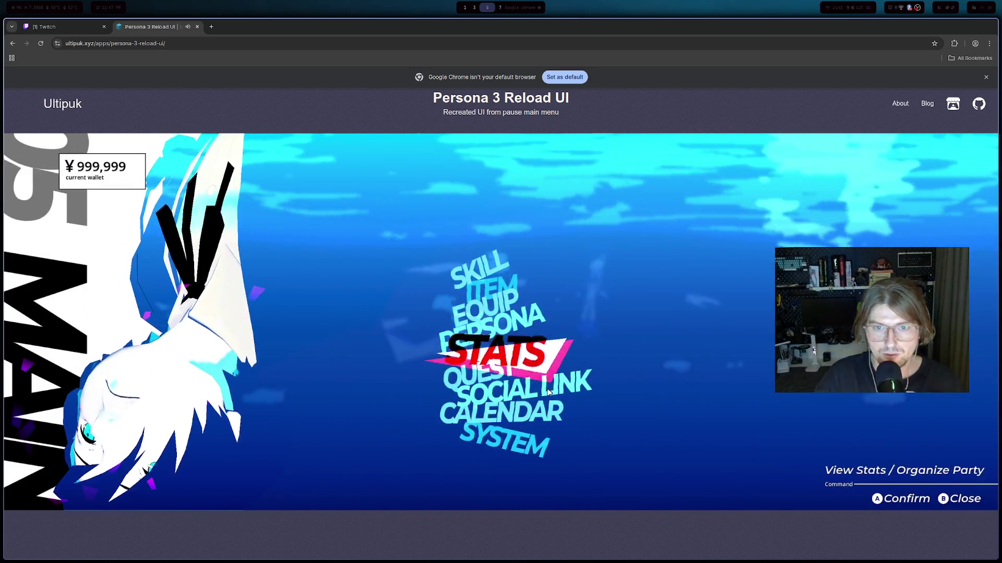
key("Up")
key("Up")
key("Up")
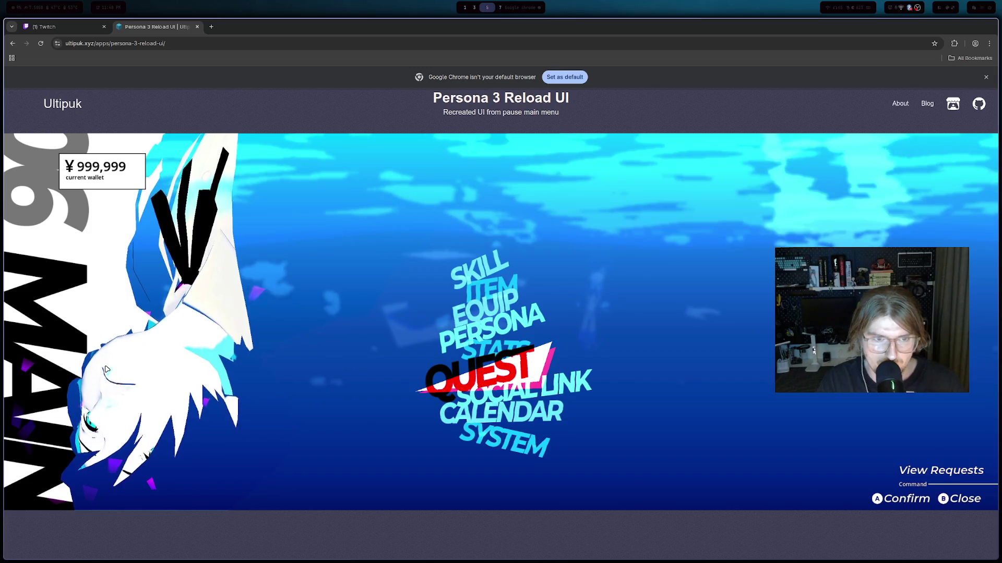
- Close the Persona 3 Reload UI demo tab and switch to the Persona 6 Main Menu video
left_click(196, 27)
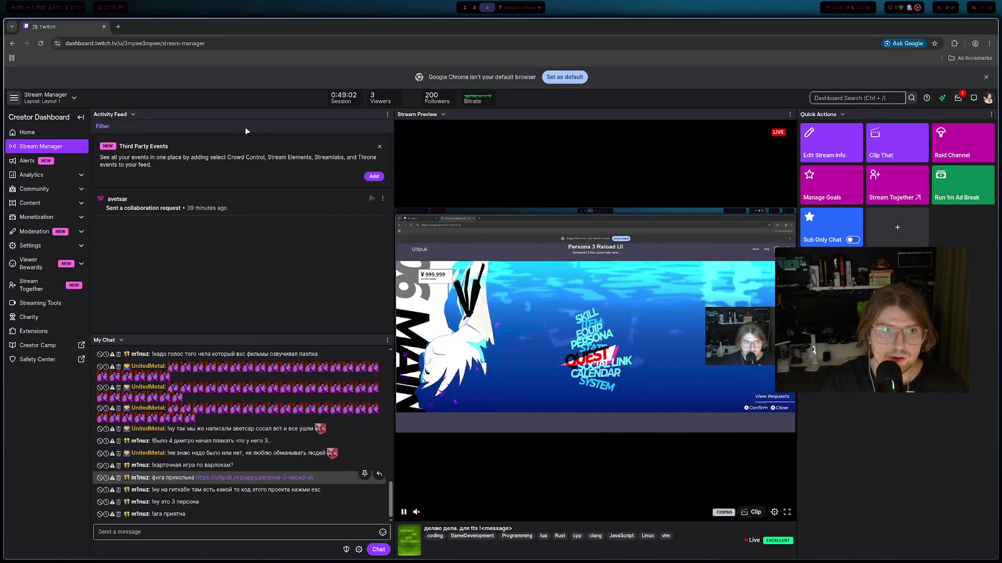
key("alt+Tab")
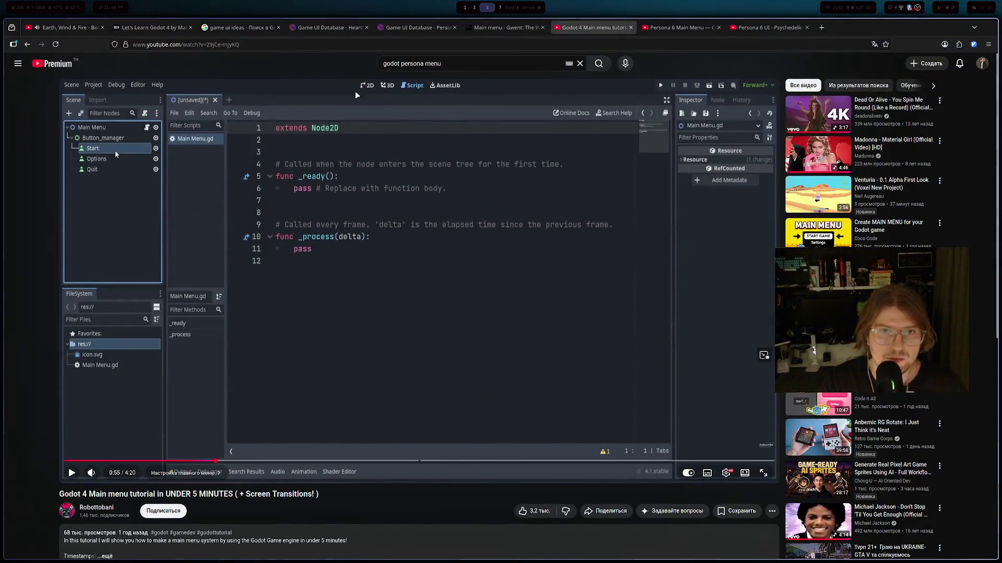
left_click(681, 28)
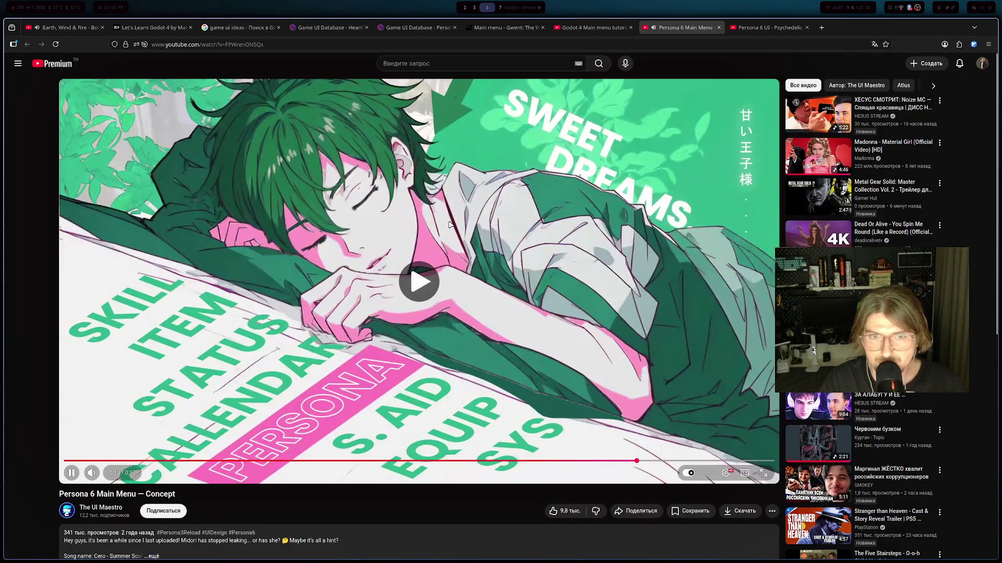
- Scrub the Persona 6 menu video around 0:11–0:13 and pause on the Sweet Dreams menu frame
left_click(365, 245)
left_click(398, 228)
left_click(601, 461)
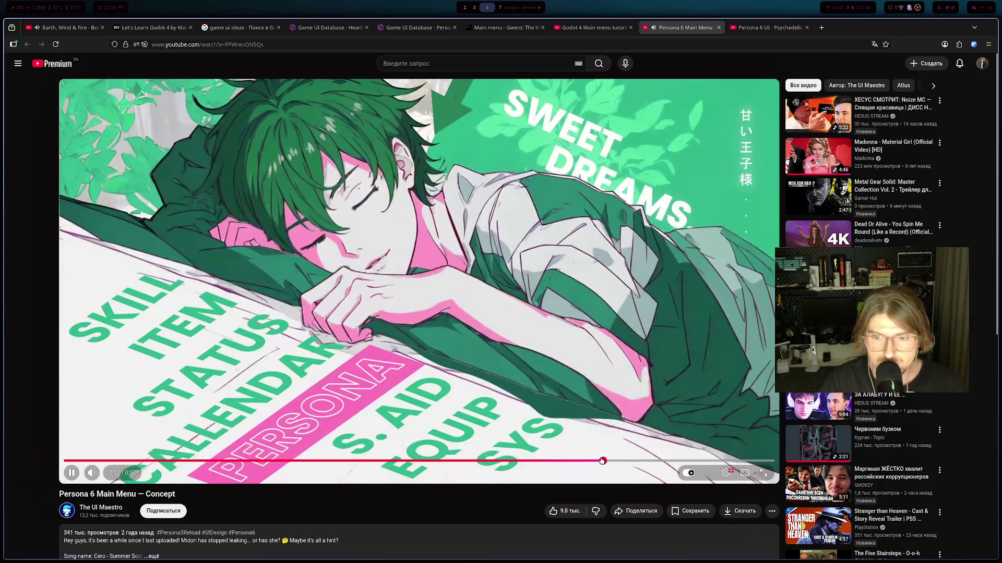
left_click(471, 360)
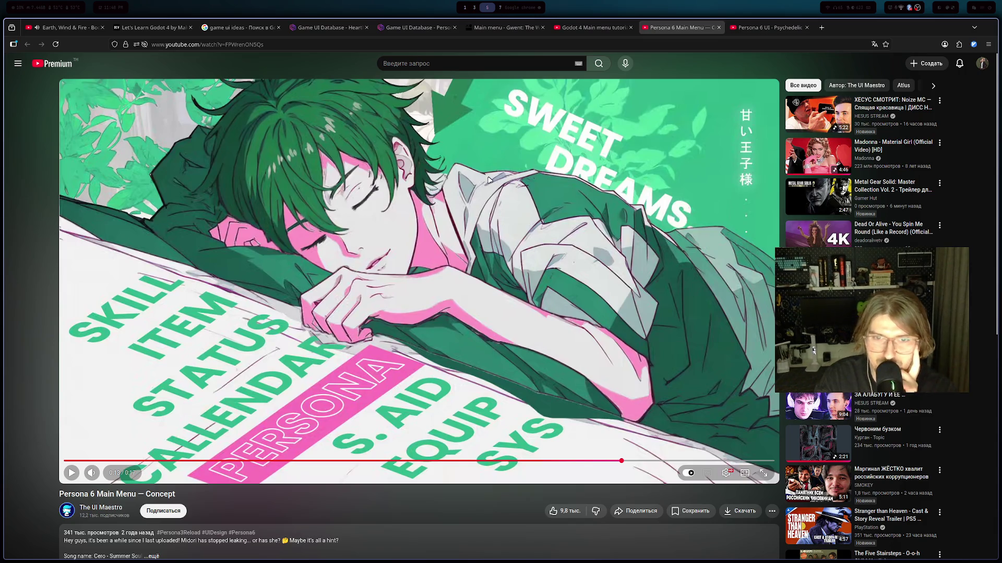
left_click(489, 225)
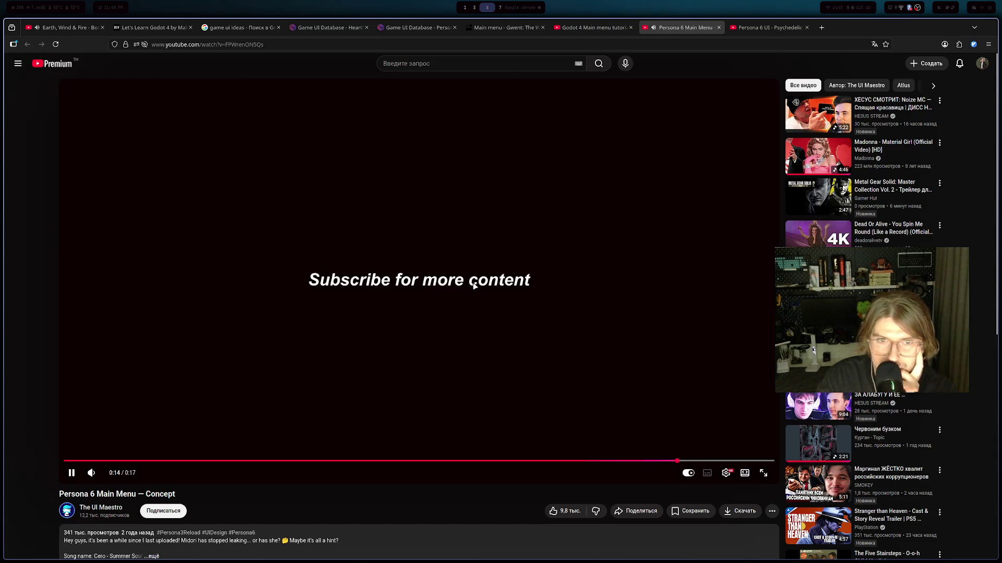
left_click(456, 298)
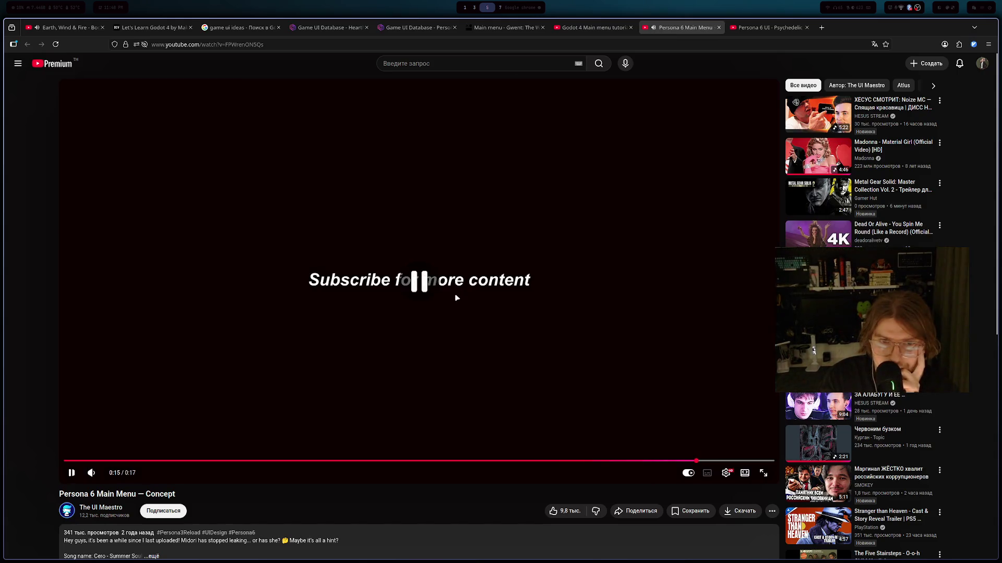
left_click(549, 461)
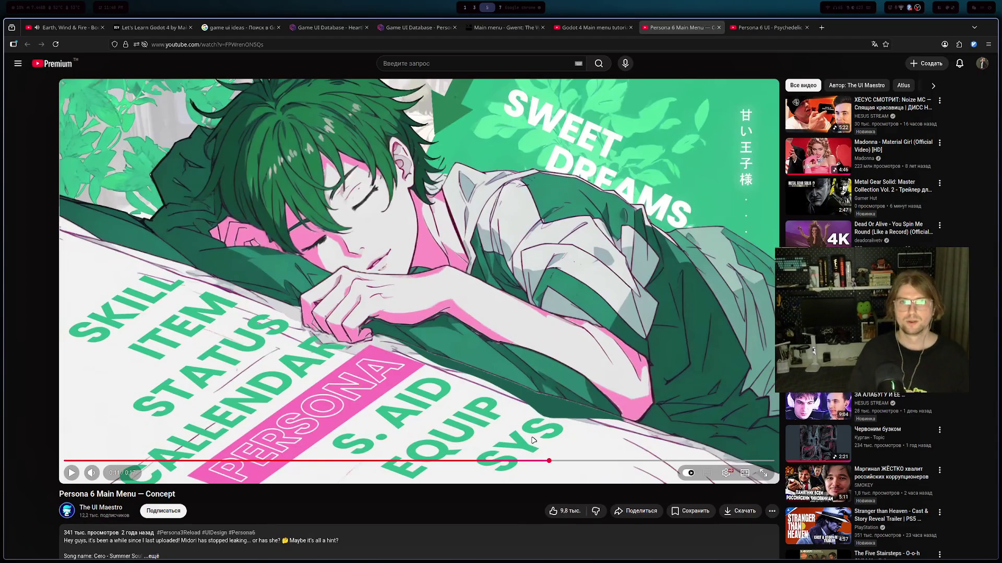
left_click(570, 257)
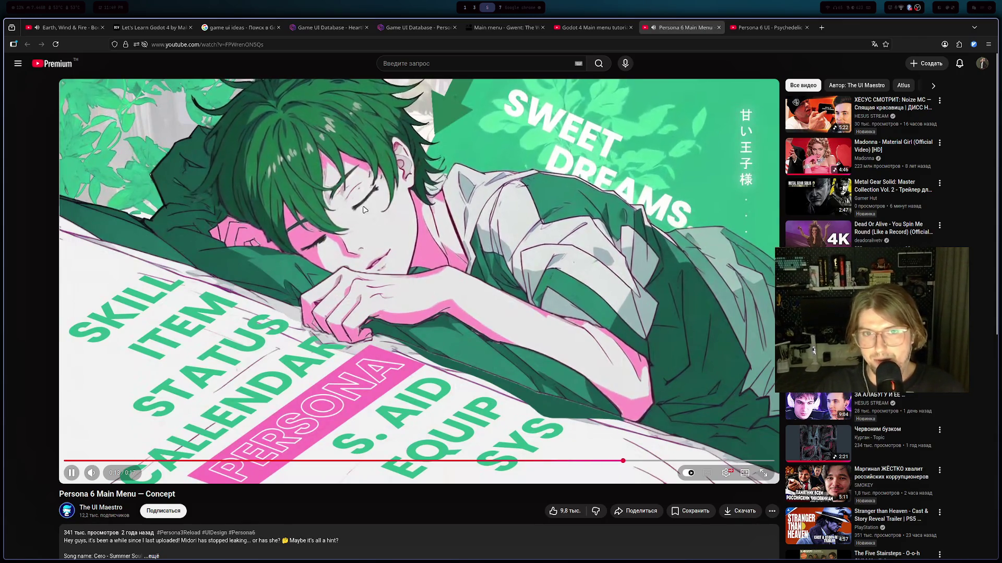
left_click(492, 230)
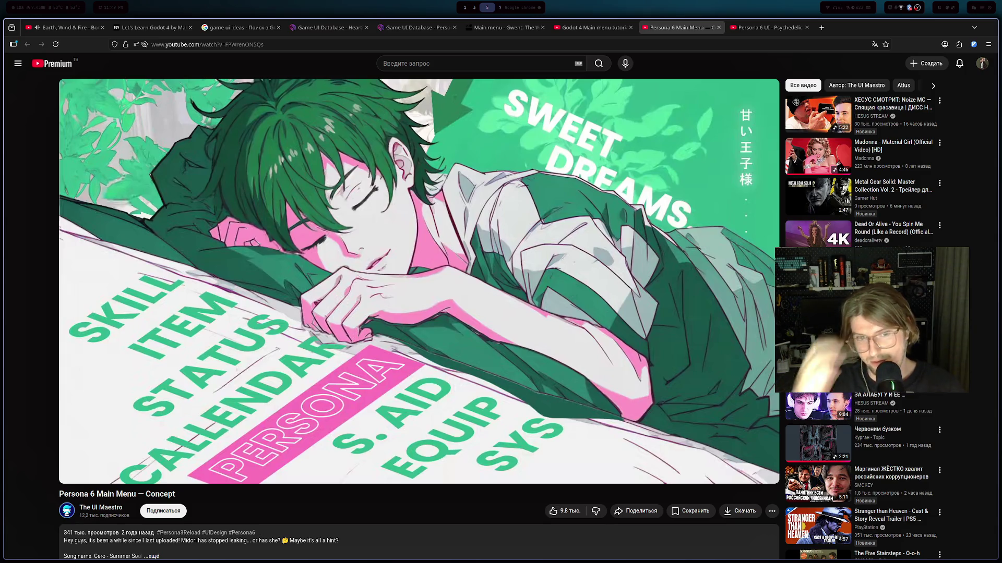
- Switch away from Twitch and YouTube to the terminal workspace with the cargo build output
key("alt+Tab")
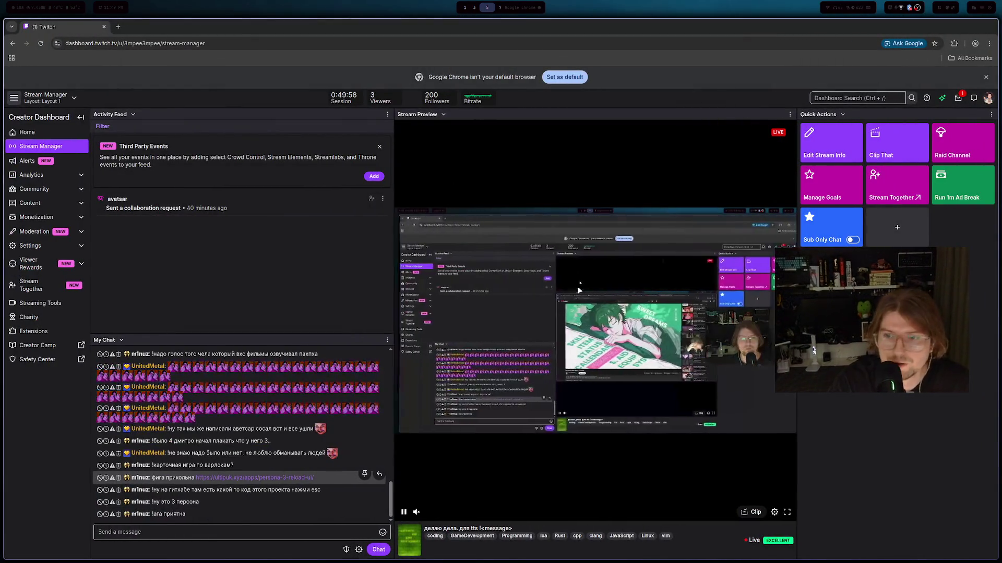
key("alt+Tab")
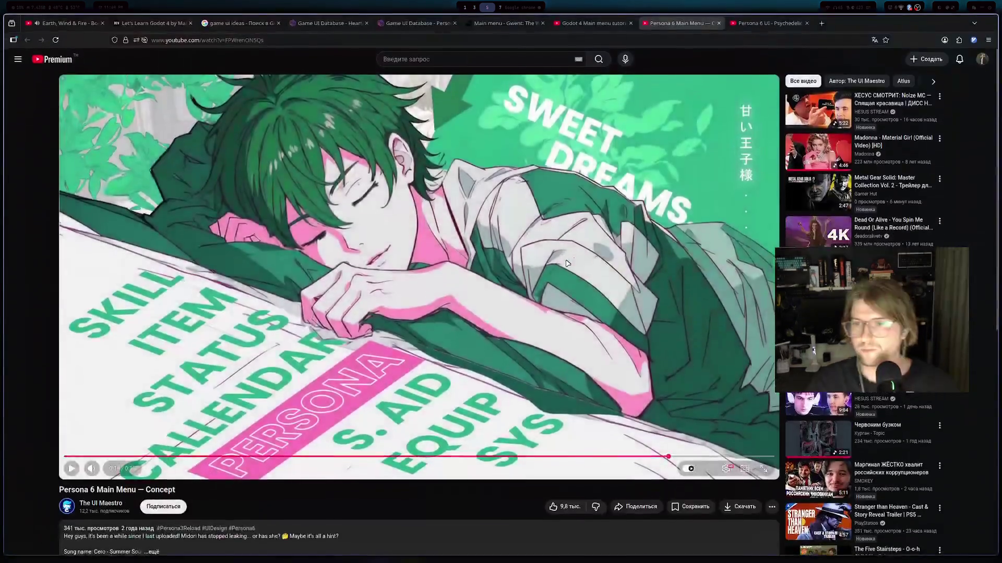
key("super+1")
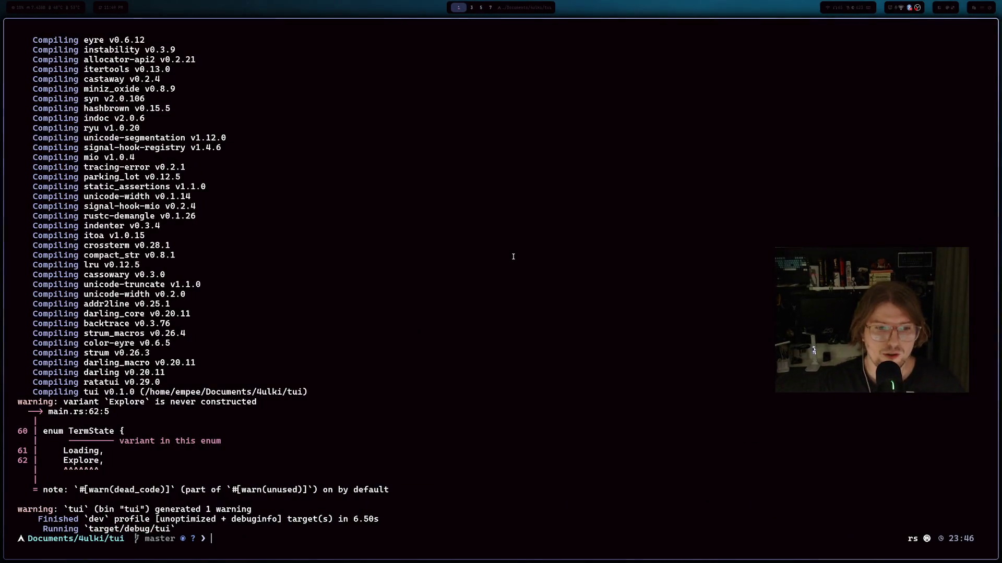
- Launch Godot from the terminal with 'godot' and open the test project
type("godo")
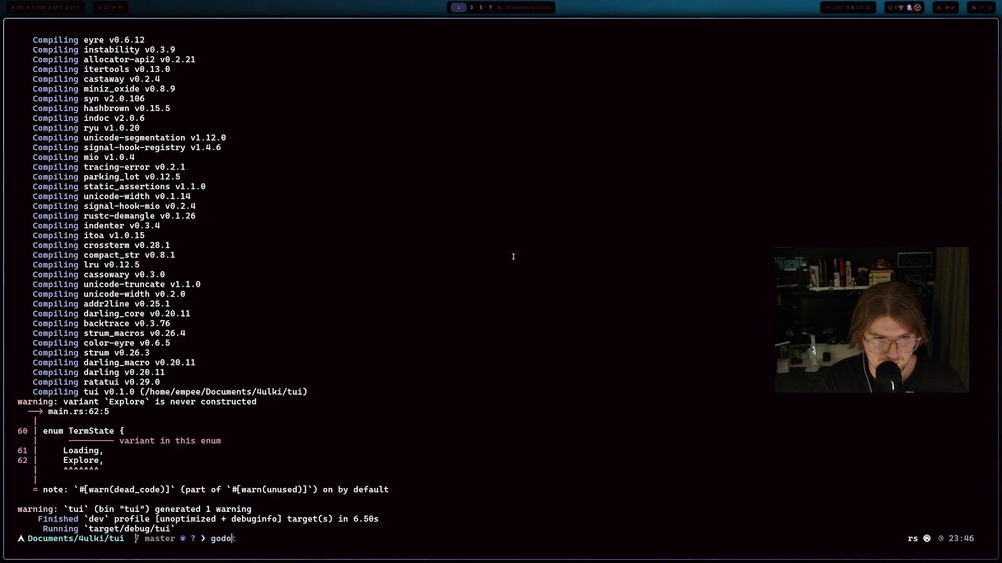
type("t")
key("Return")
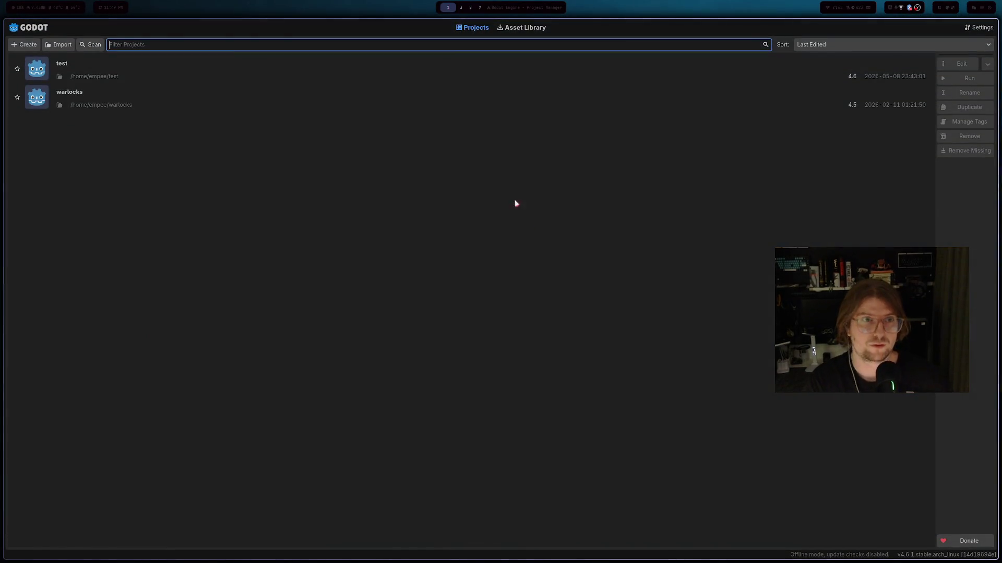
double_click(81, 73)
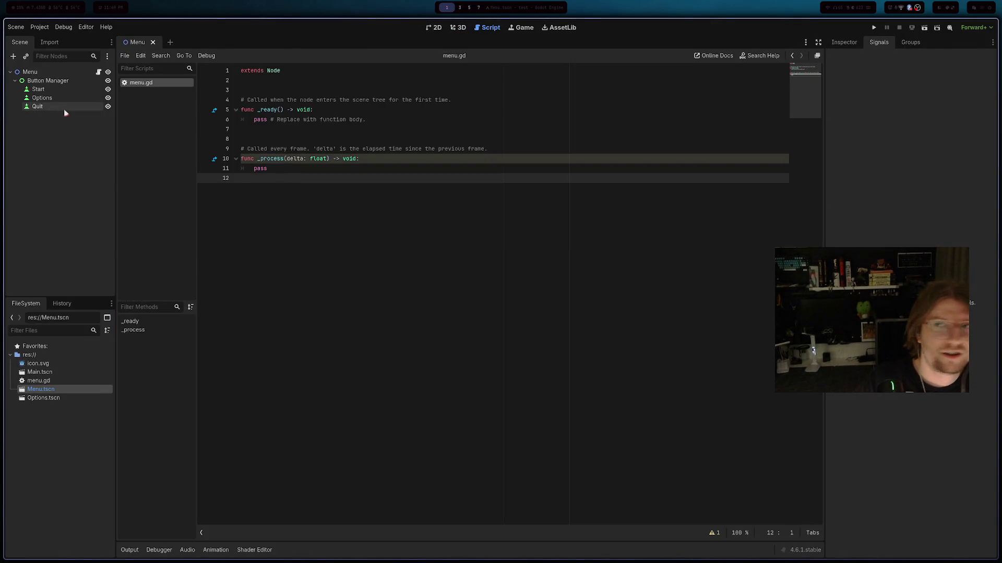
- Connect the Start, Options and Quit pressed() signals to _on_start_pressed, _on_options_pressed and _on_quit_pressed
left_click(41, 89)
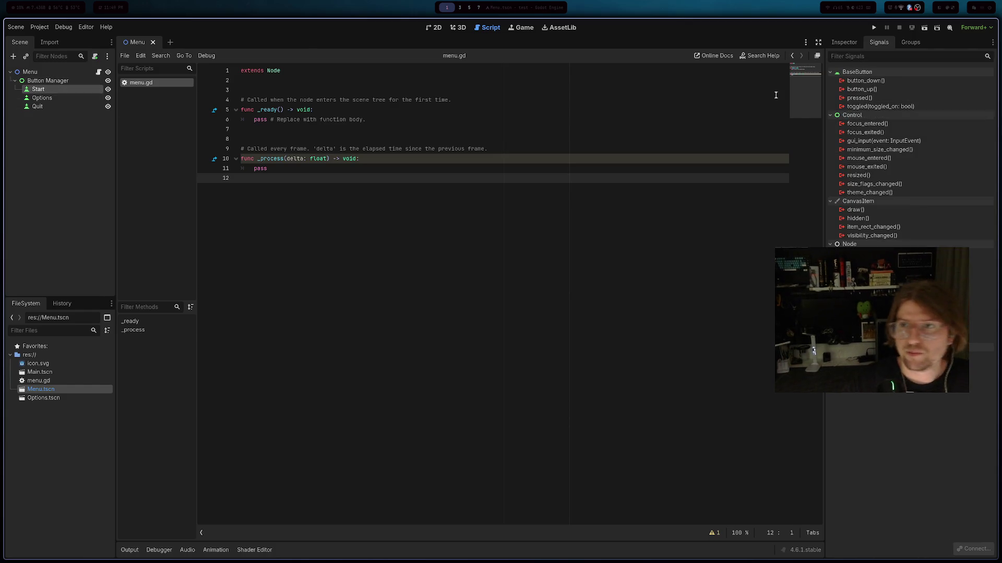
double_click(861, 99)
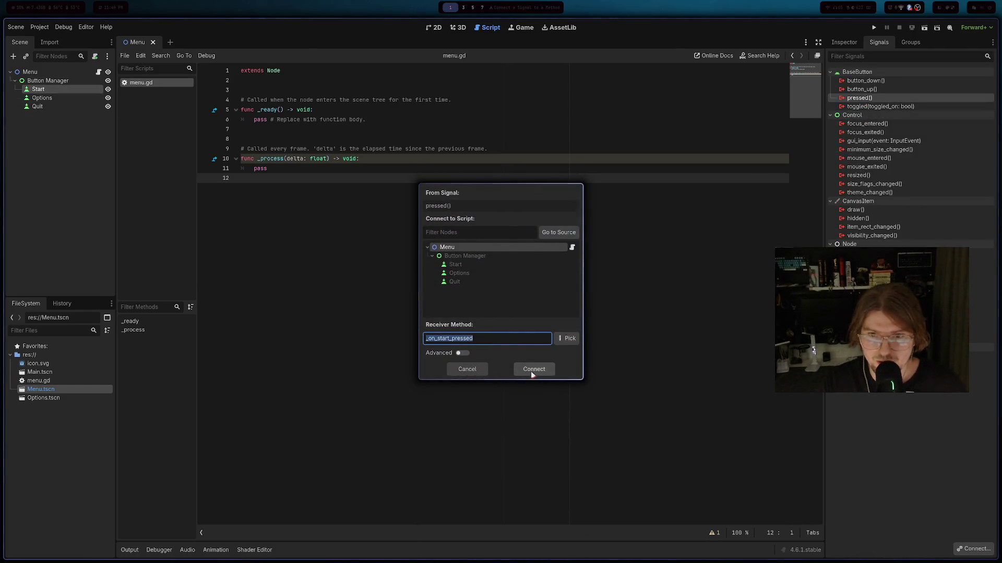
left_click(533, 354)
left_click(324, 197)
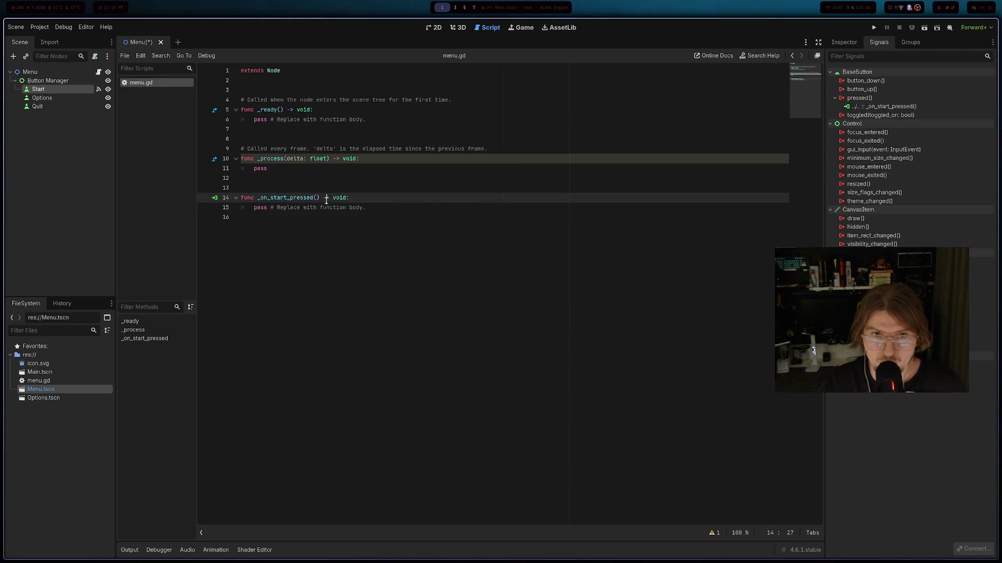
left_click(245, 228)
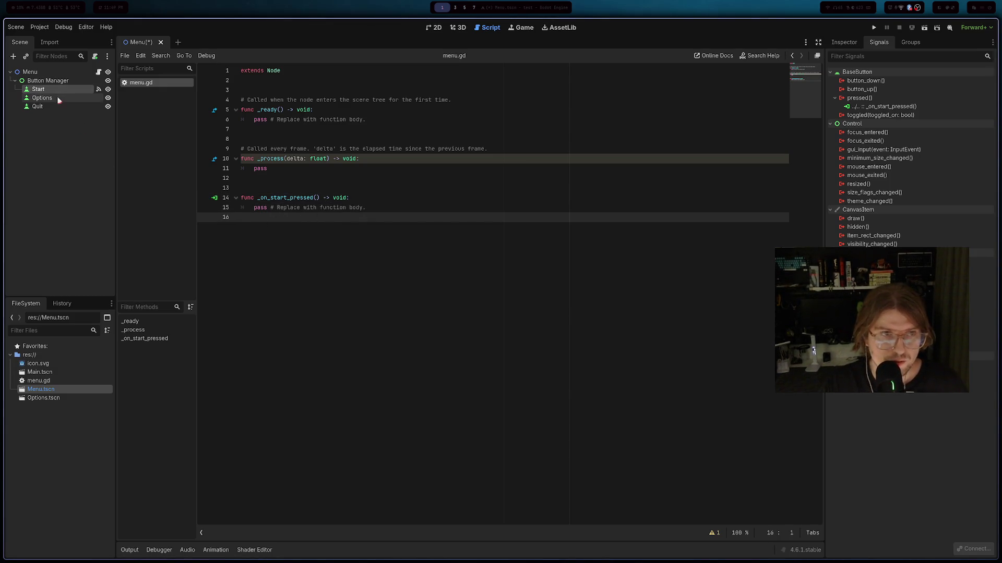
left_click(42, 98)
double_click(860, 99)
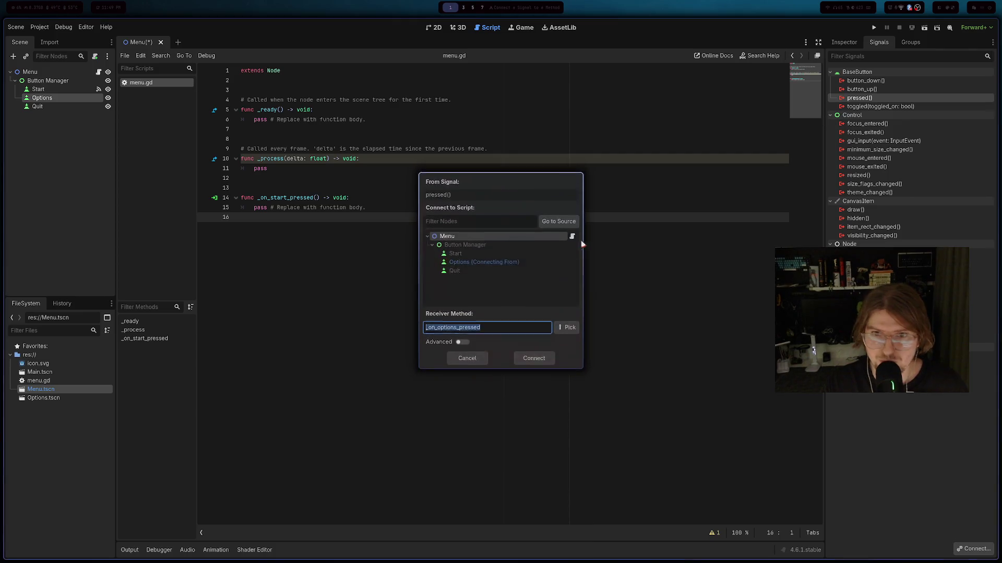
left_click(534, 355)
left_click(58, 106)
double_click(859, 99)
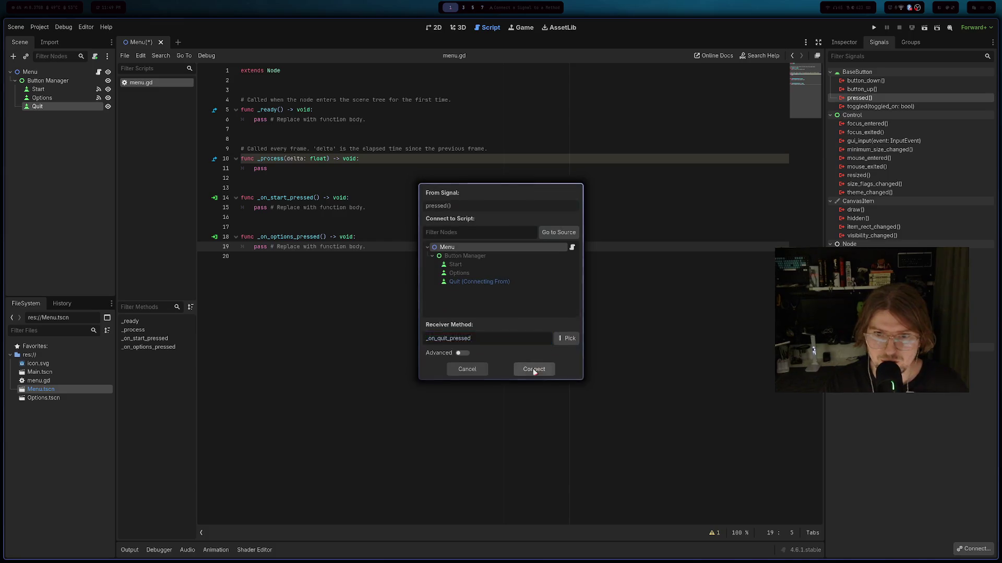
left_click(534, 354)
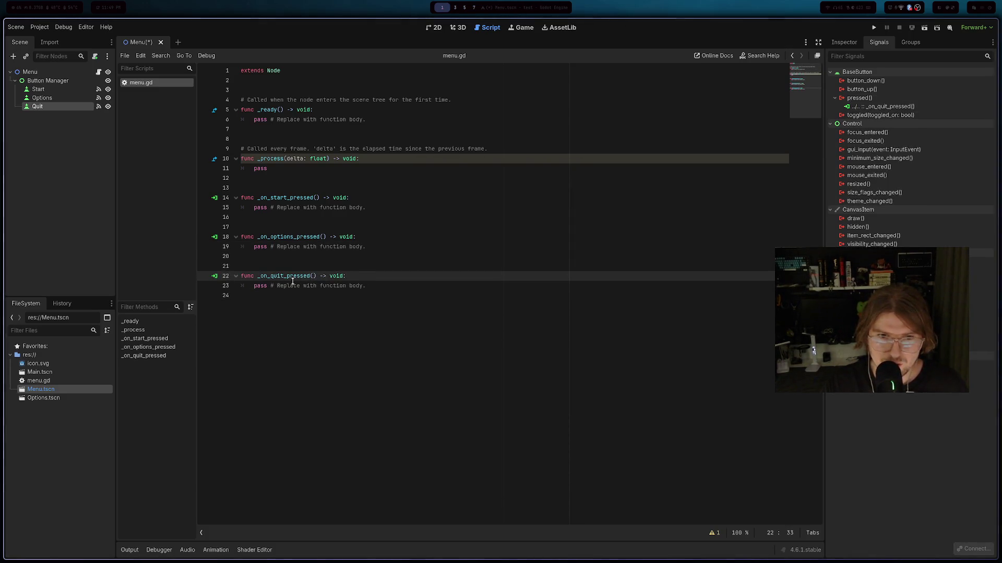
- Replace the pass line in _on_quit_pressed with an autocompleted get_tree() call
left_click_drag(369, 288, 249, 286)
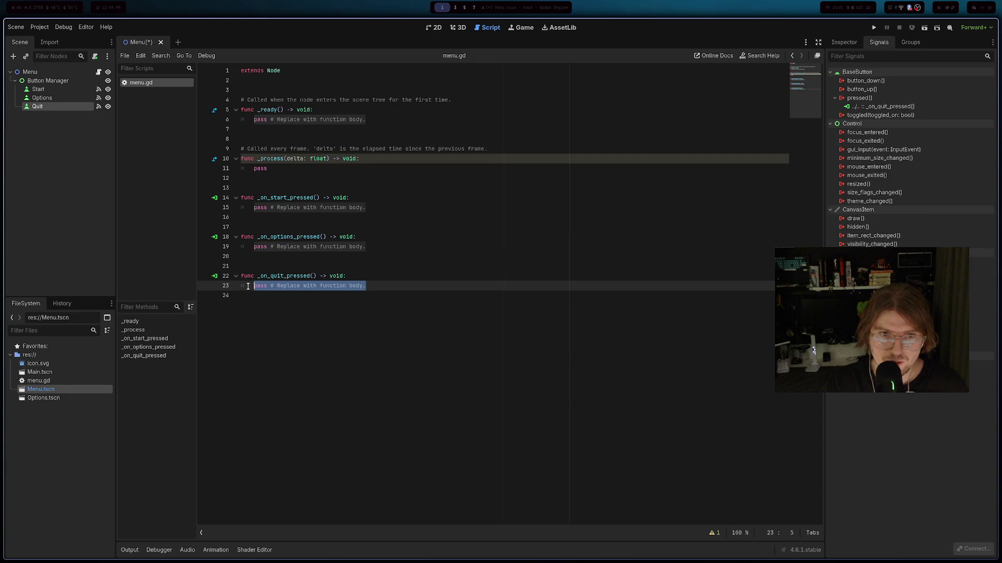
type("dsa")
key("BackSpace")
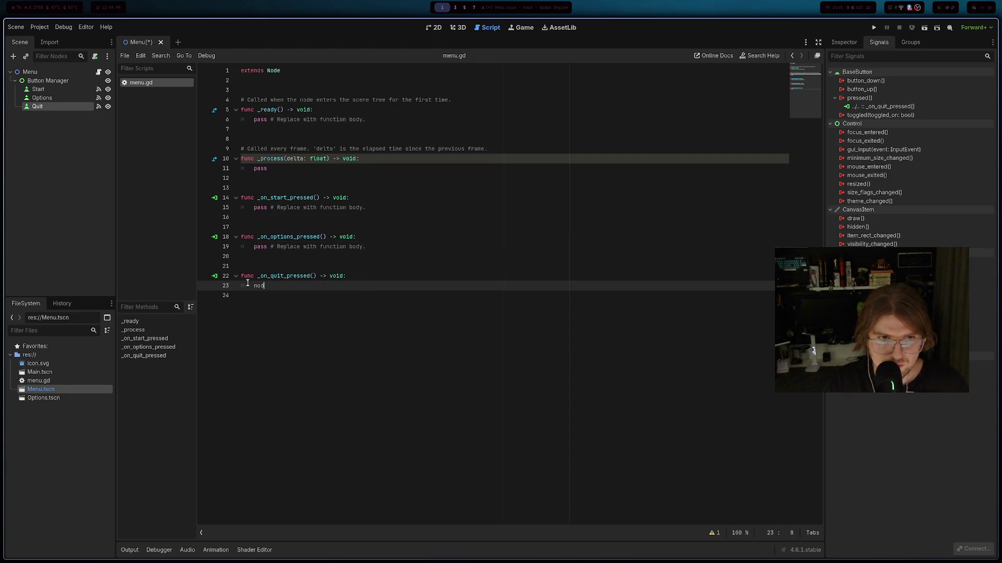
key("BackSpace")
key("BackSpace")
key("BackSpace")
type("tre")
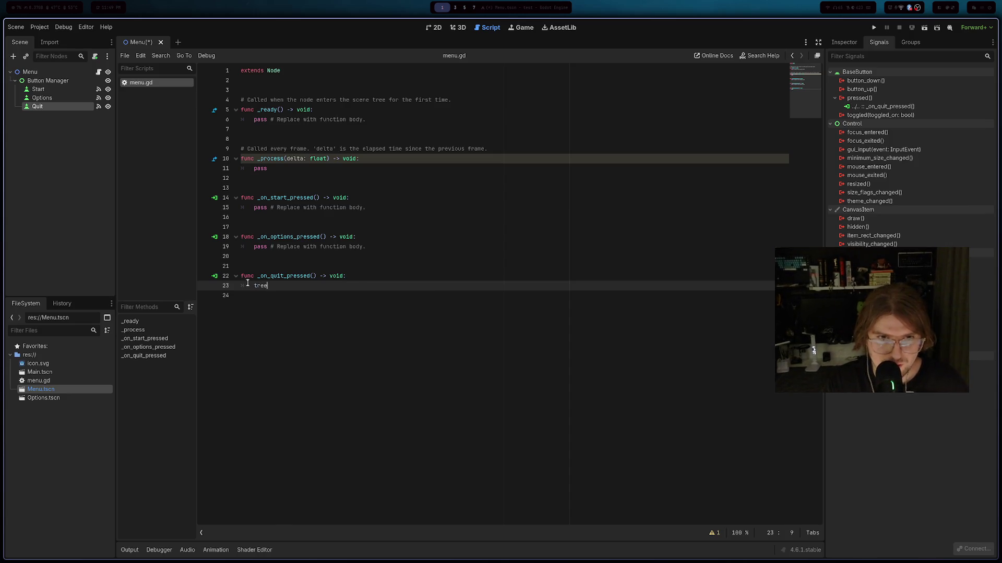
key("BackSpace")
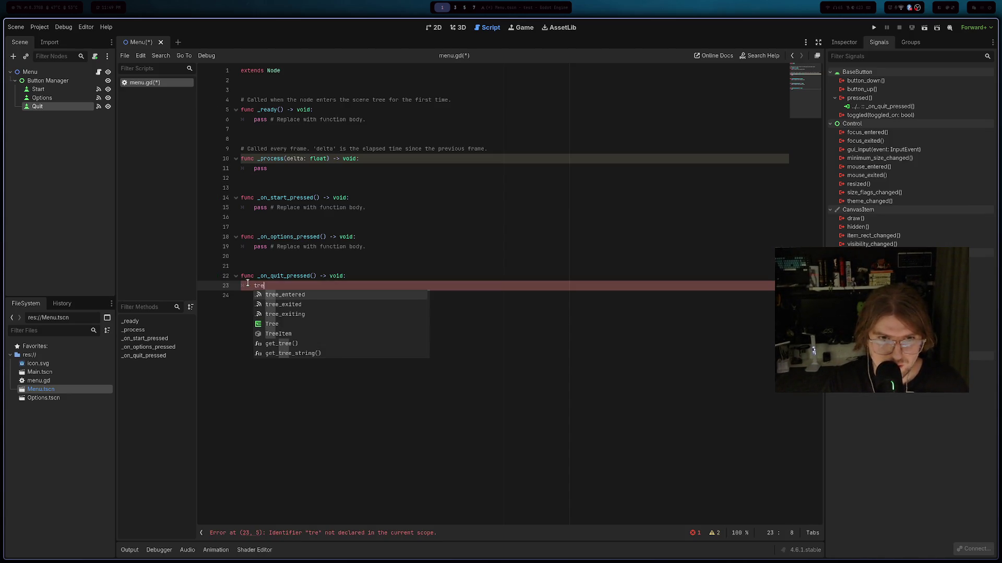
key("BackSpace")
key("BackSpace")
key("BackSpace")
type("dst_")
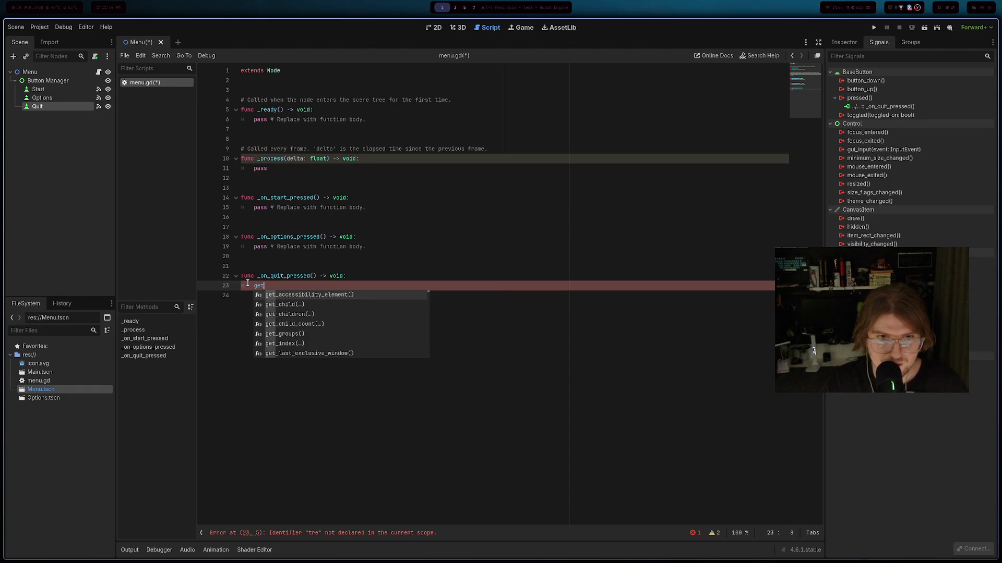
type("tree")
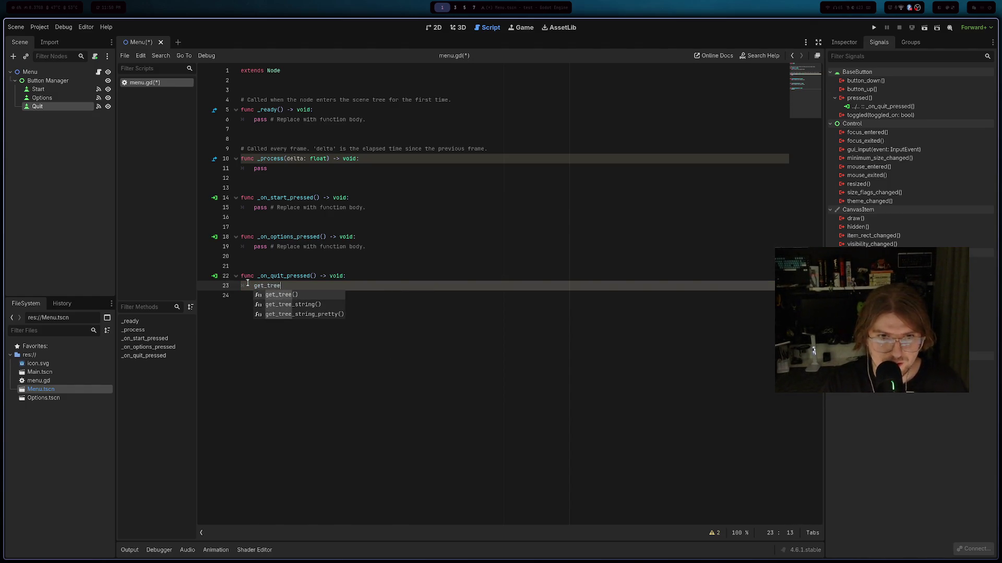
key("Return")
- Complete the line as get_tree().quit() and save menu.gd
key("BackSpace")
key("BackSpace")
key("BackSpace")
type("quit")
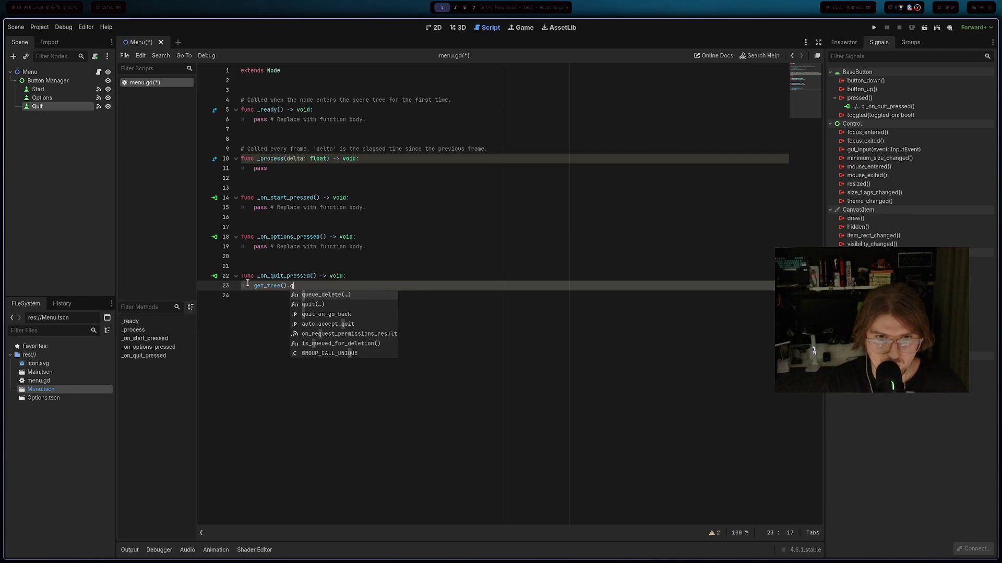
key("Return")
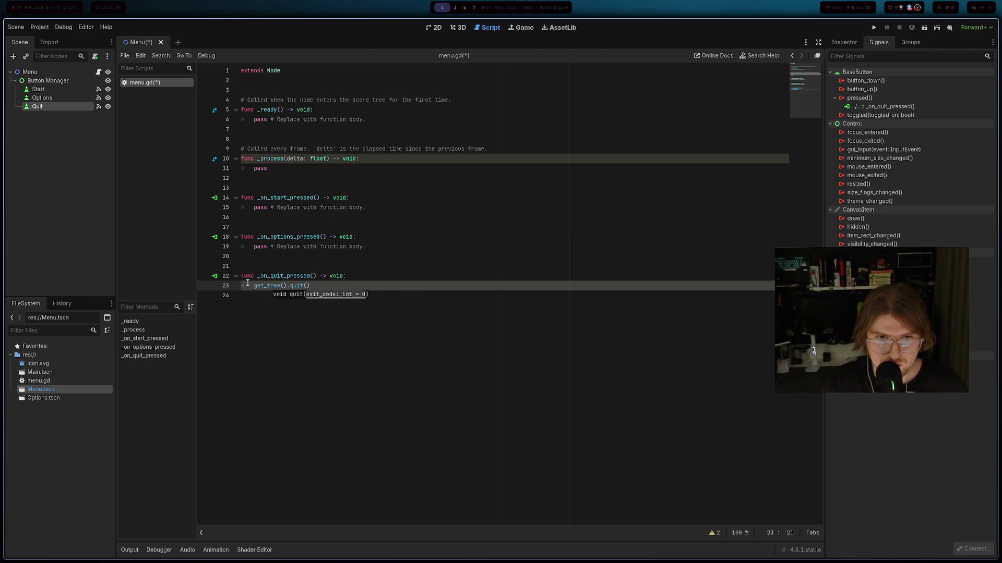
type(");")
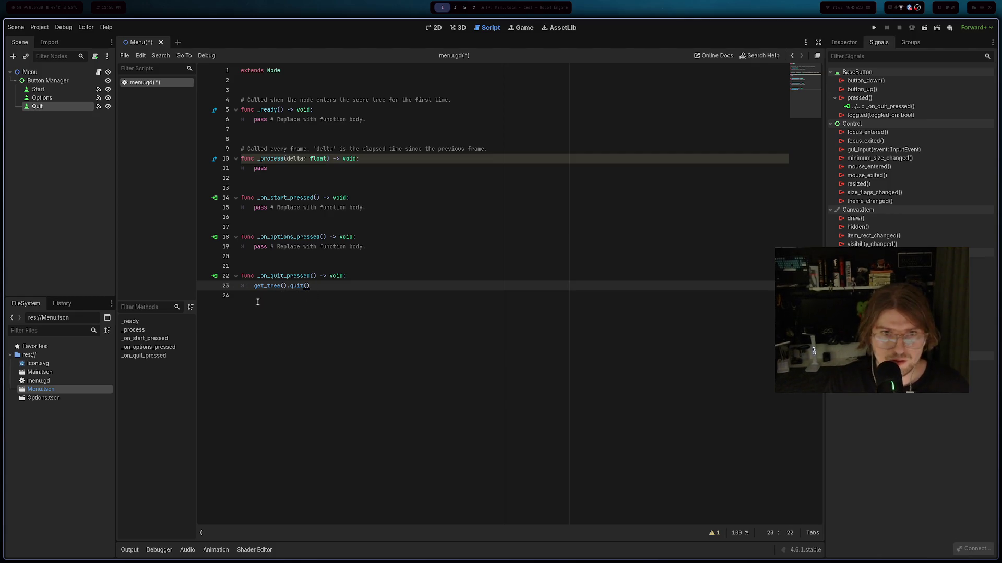
key("Down")
key("ctrl+s")
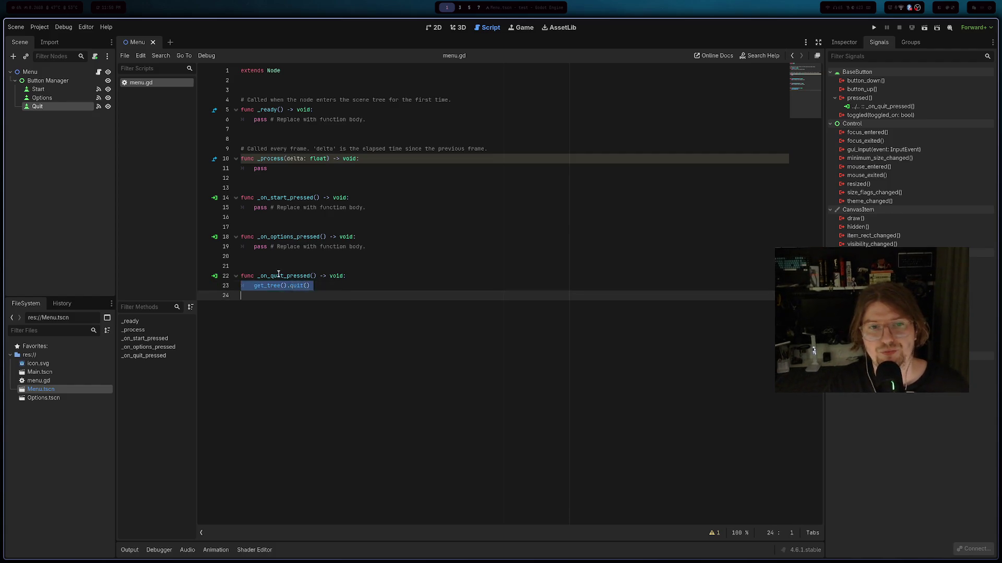
- Make _on_start_pressed call get_tree().change_scene_to_file with the Main.tscn path
double_click(288, 207)
left_click_drag(365, 207, 251, 212)
type("s")
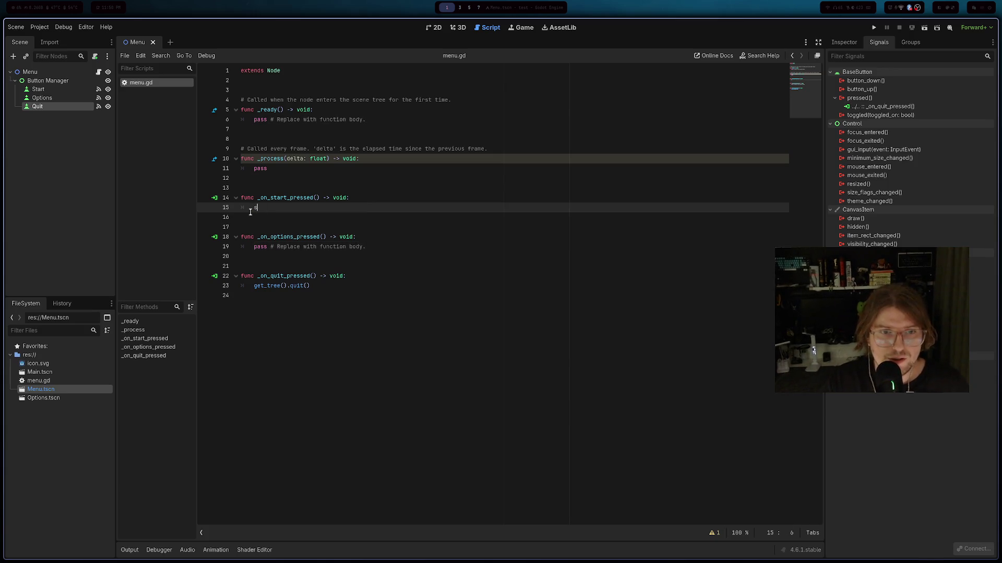
type("are")
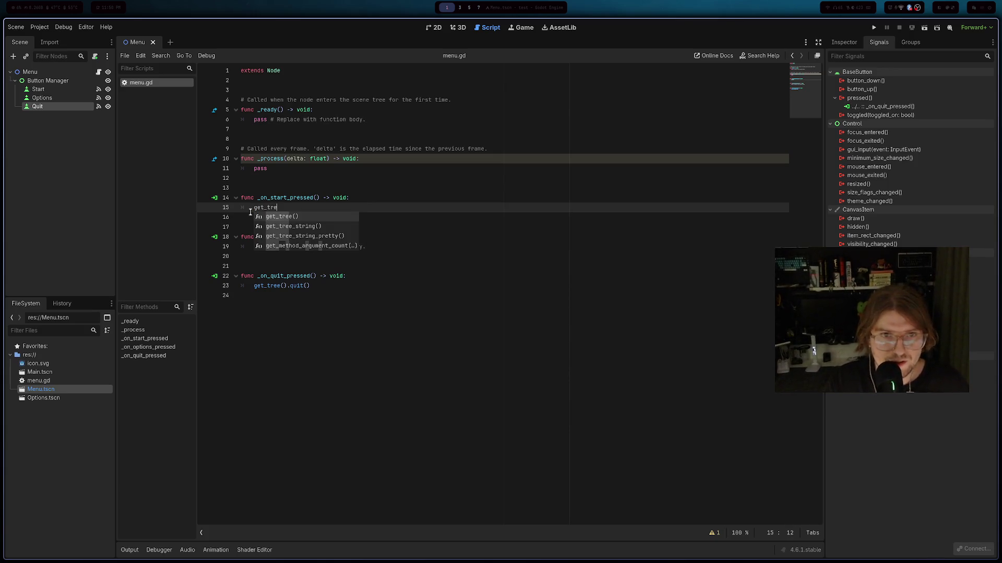
key("Return")
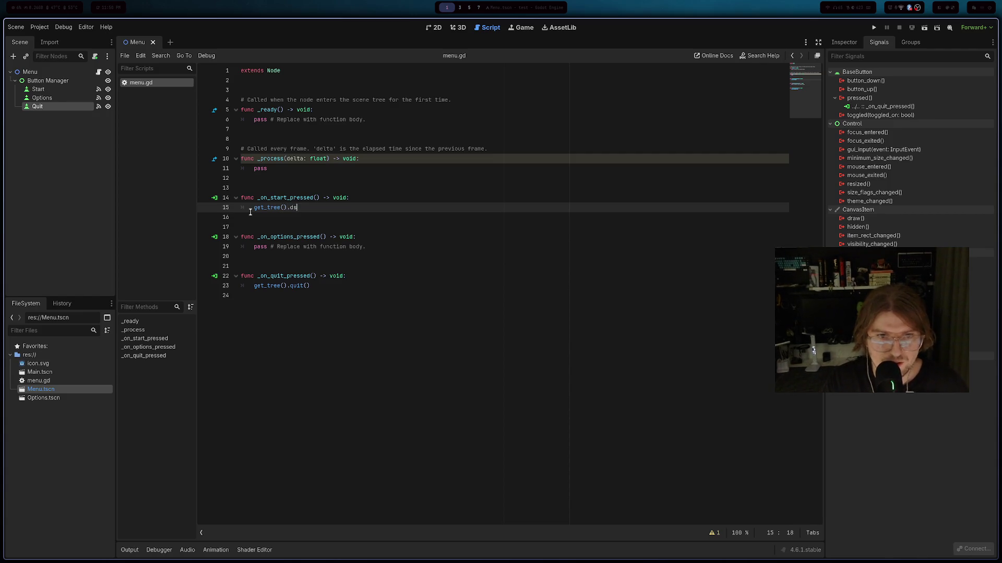
key("BackSpace")
key("BackSpace")
type("chang")
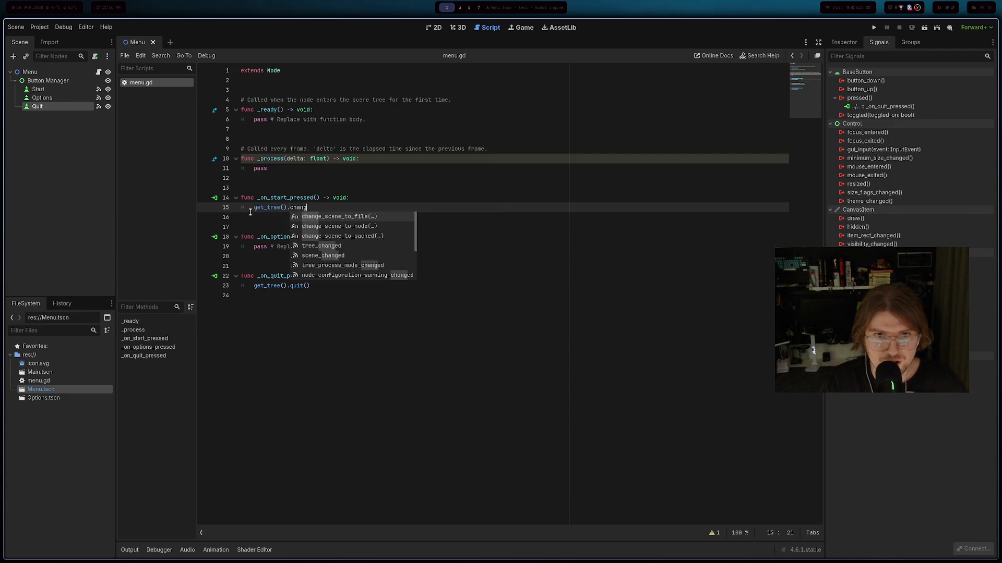
key("Return")
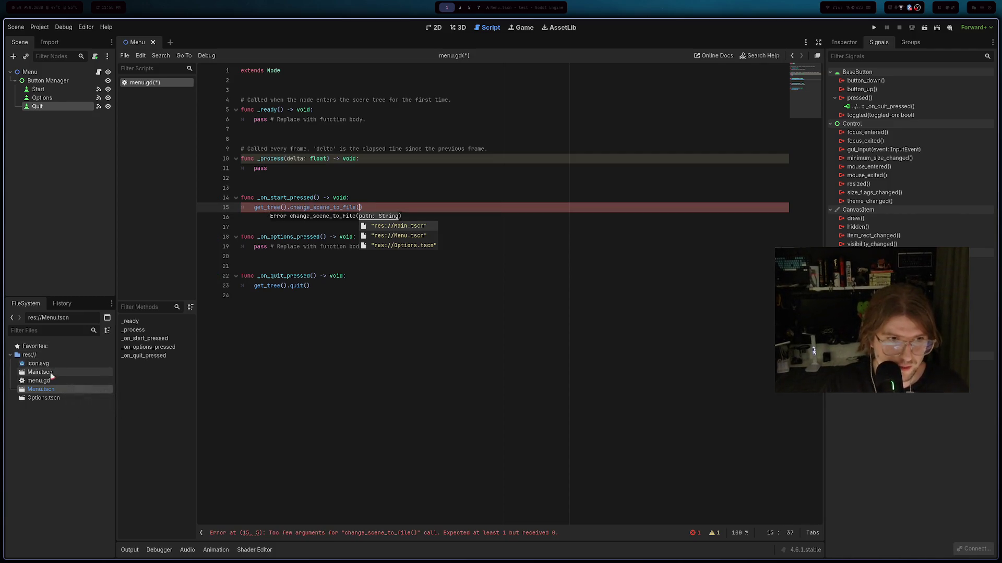
mouse_move(58, 371)
left_mouse_down()
mouse_move(369, 213)
mouse_move(359, 206)
left_mouse_up()
- Copy the scene-change line into _on_options_pressed, point it at Options.tscn, fix the quotes and save
left_click_drag(443, 209, 277, 209)
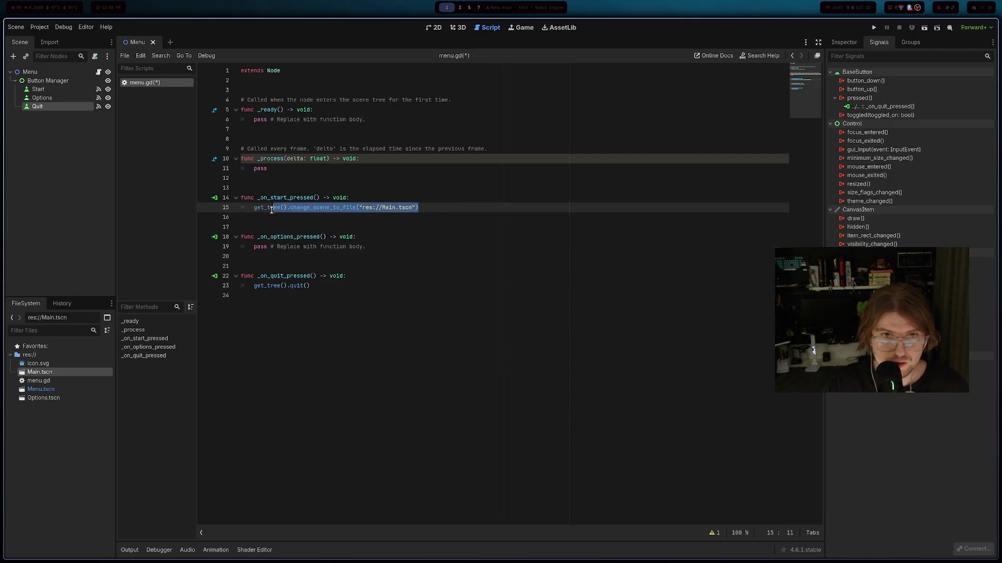
left_click_drag(376, 246, 254, 246)
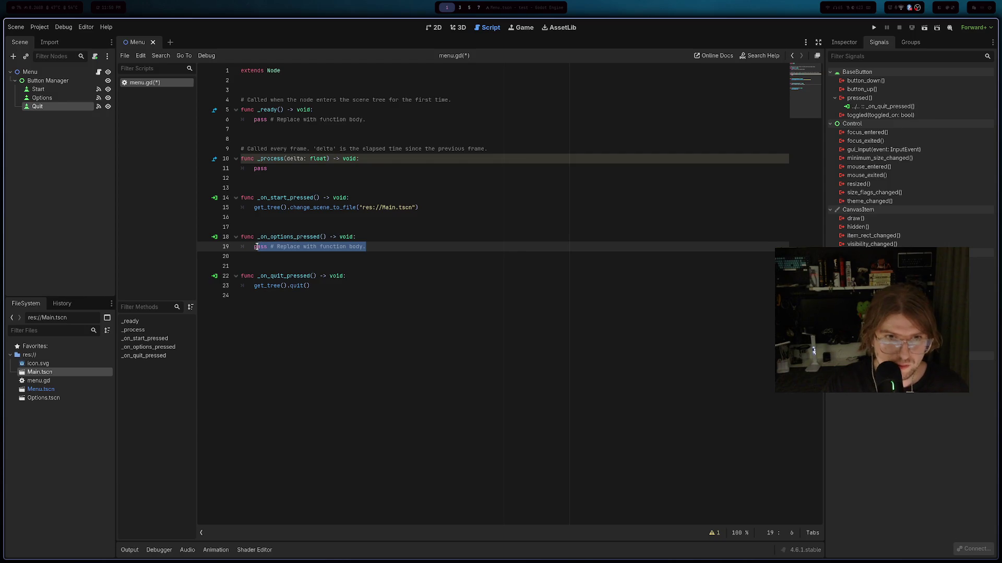
type("get_tree().change_scene_to_file(\"res://Main.tscn\")")
mouse_move(47, 398)
left_mouse_down()
mouse_move(384, 268)
mouse_move(393, 245)
mouse_move(476, 247)
left_mouse_up()
key("BackSpace")
mouse_move(45, 399)
left_mouse_down()
mouse_move(409, 256)
mouse_move(364, 249)
left_mouse_up()
left_click(376, 313)
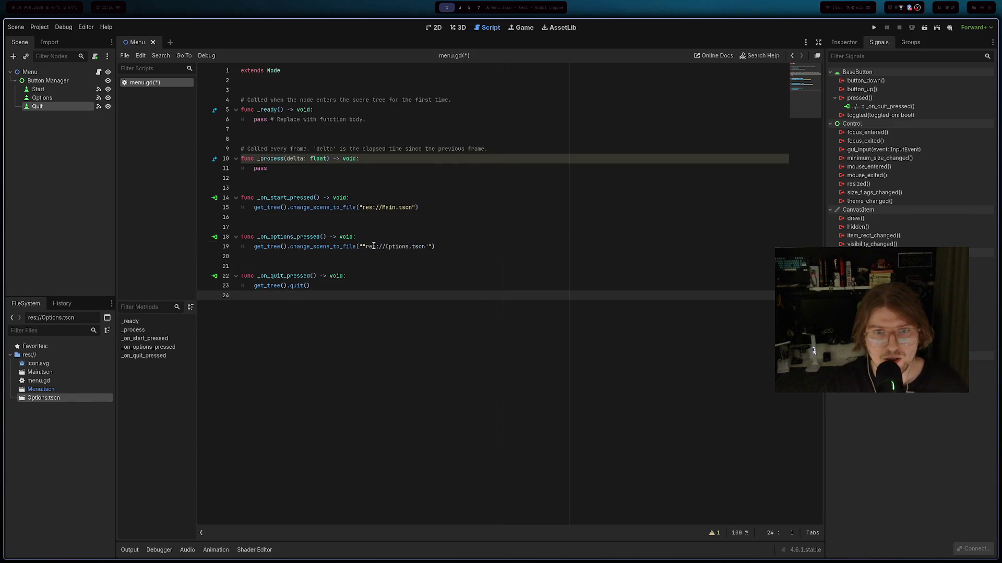
left_click(395, 246)
key("BackSpace")
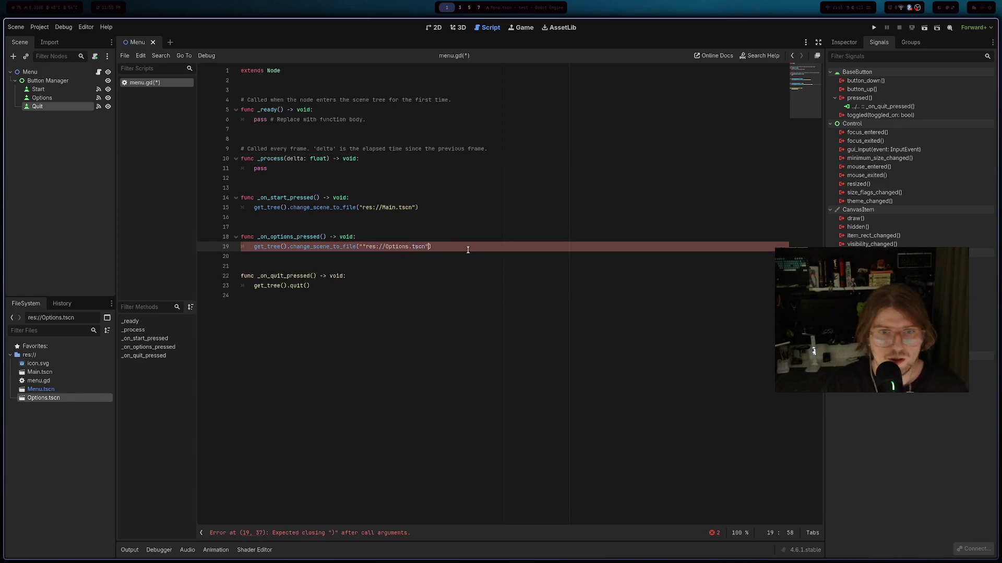
type(")")
key("BackSpace")
key("ctrl+s")
key("Down")
key("Down")
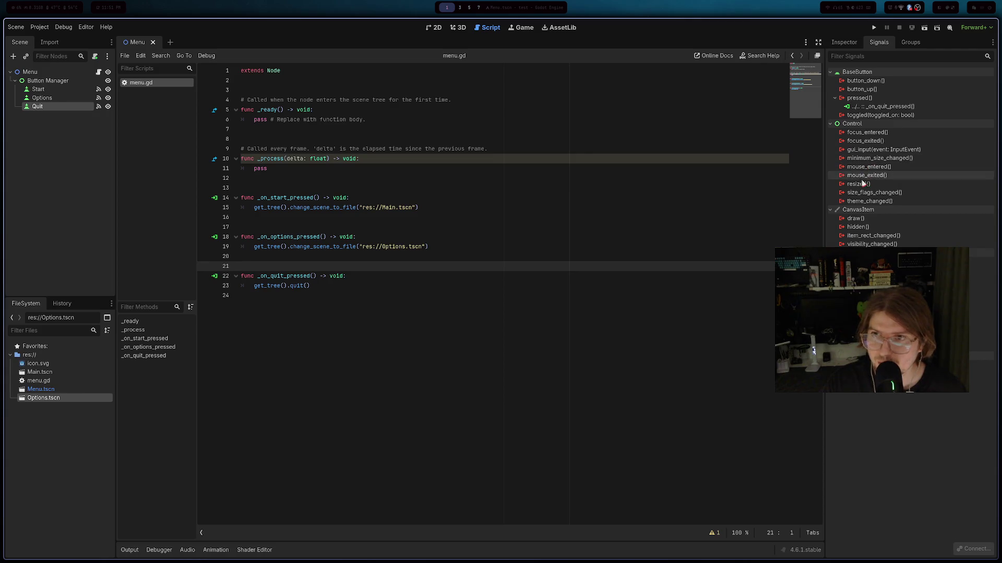
- Glance at the Persona 6 reference video, then select Menu.tscn in the FileSystem dock
key("super+s")
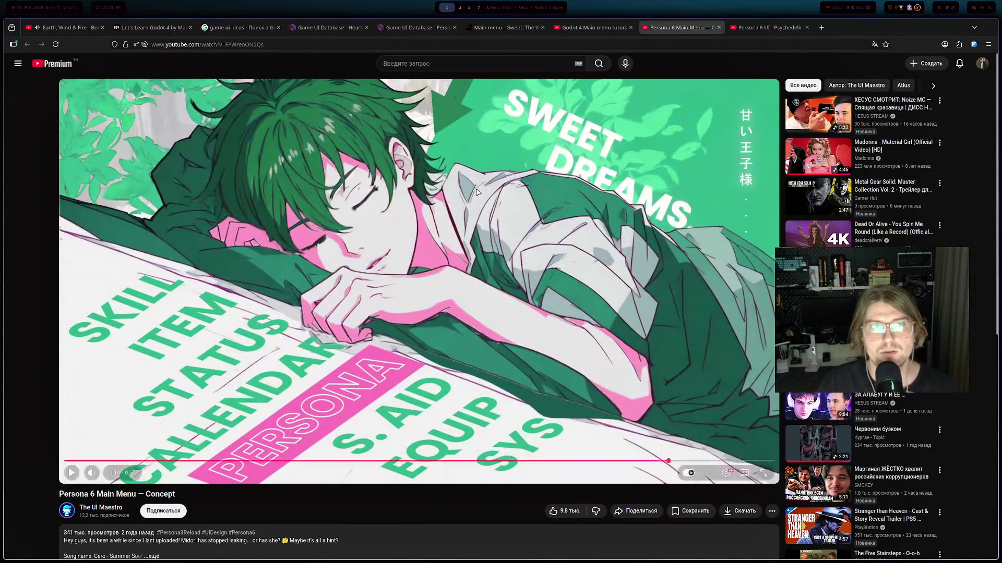
key("super+s")
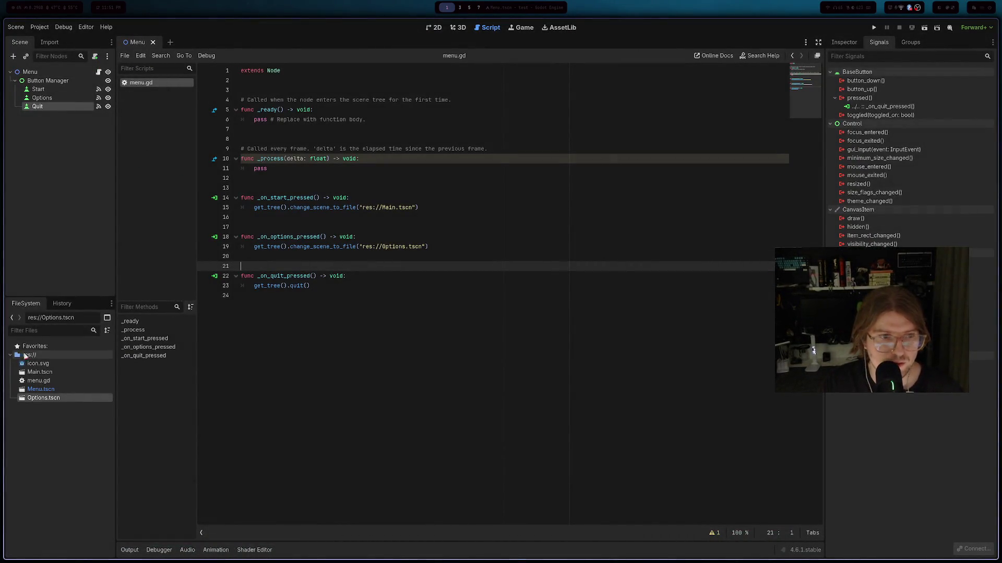
mouse_move(41, 390)
left_mouse_down()
mouse_move(261, 100)
mouse_move(203, 48)
mouse_move(58, 389)
left_mouse_up()
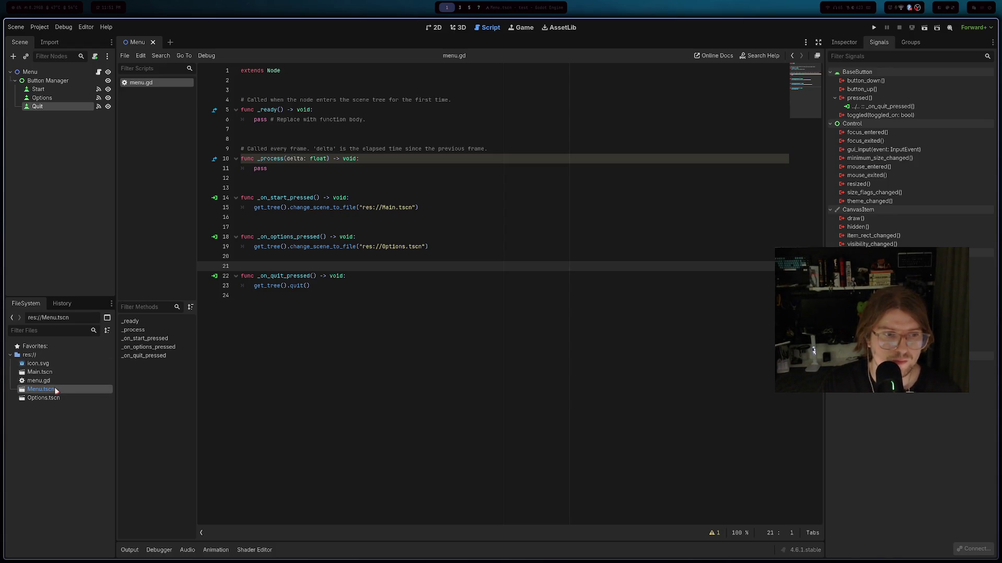
- Run the Menu scene in the 2D workspace and confirm Quit closes the game
key("ctrl+F1")
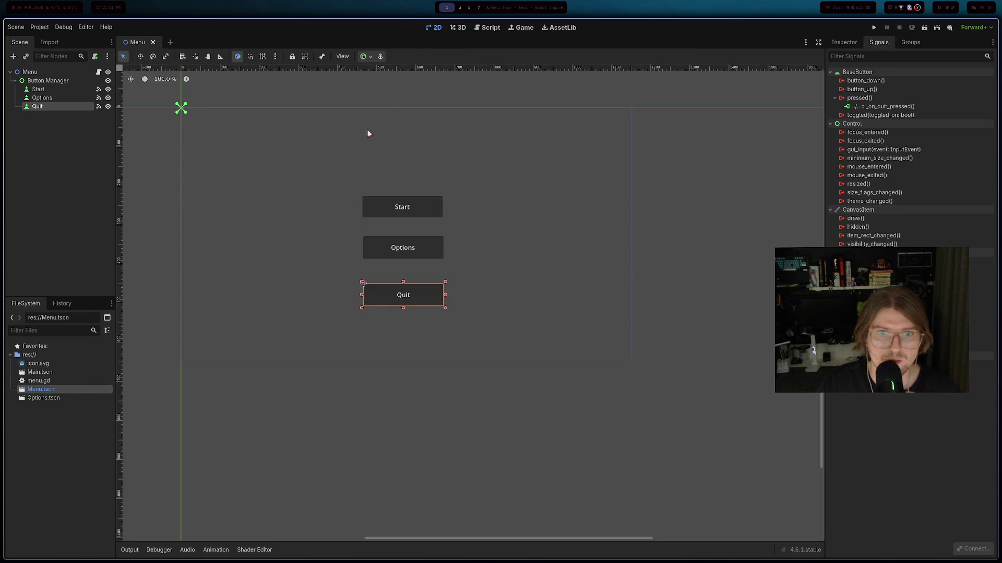
scroll(358, 151, "up", 4)
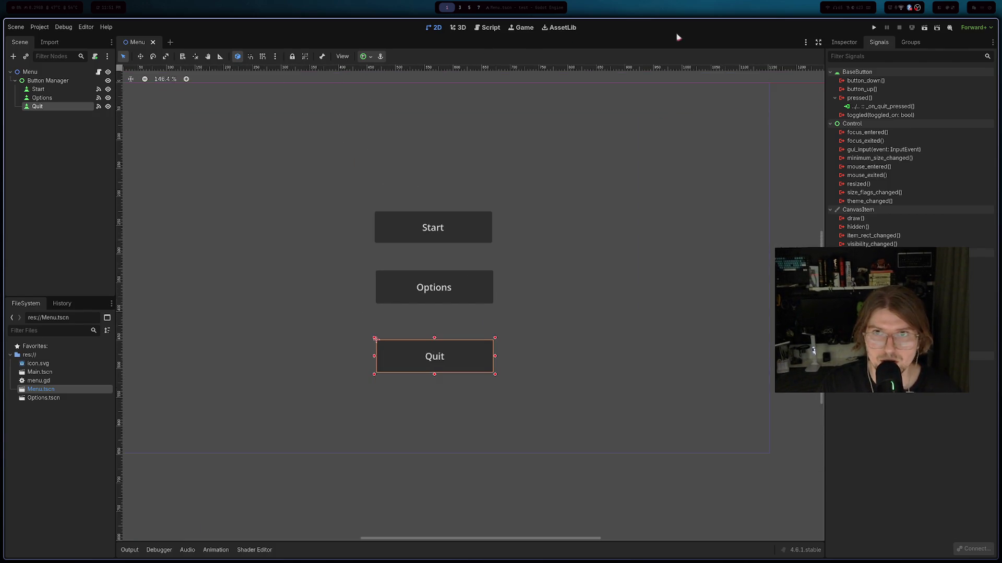
left_click(874, 29)
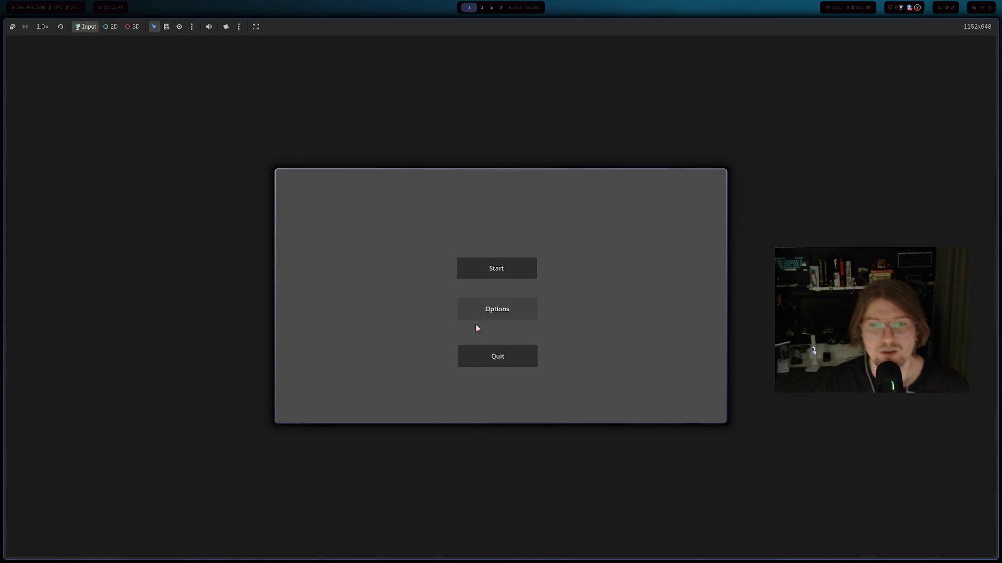
left_click(488, 356)
- Rerun the game to confirm Start switches to the empty grey scene, then open Main.tscn
left_click(874, 27)
left_click(493, 286)
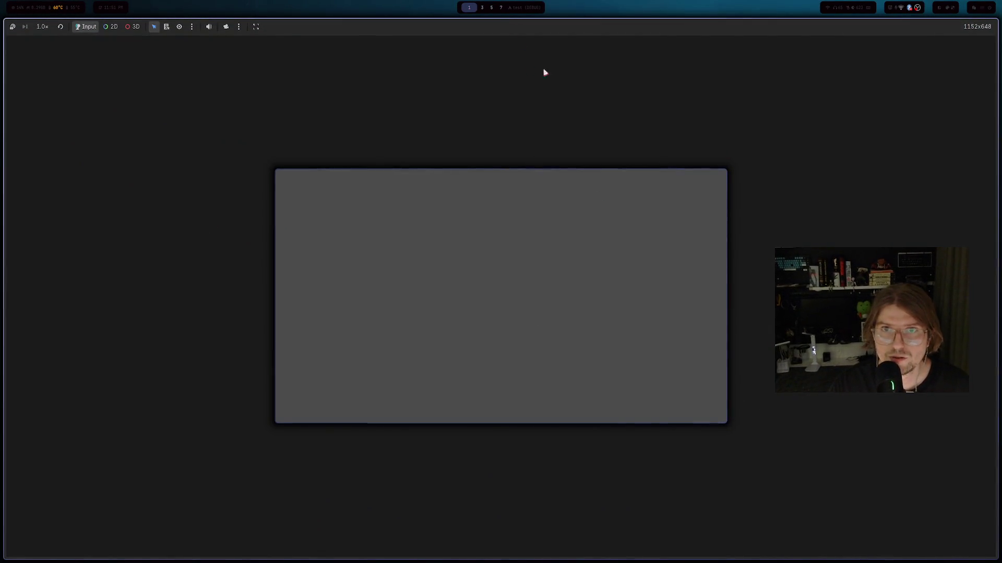
key("super+q")
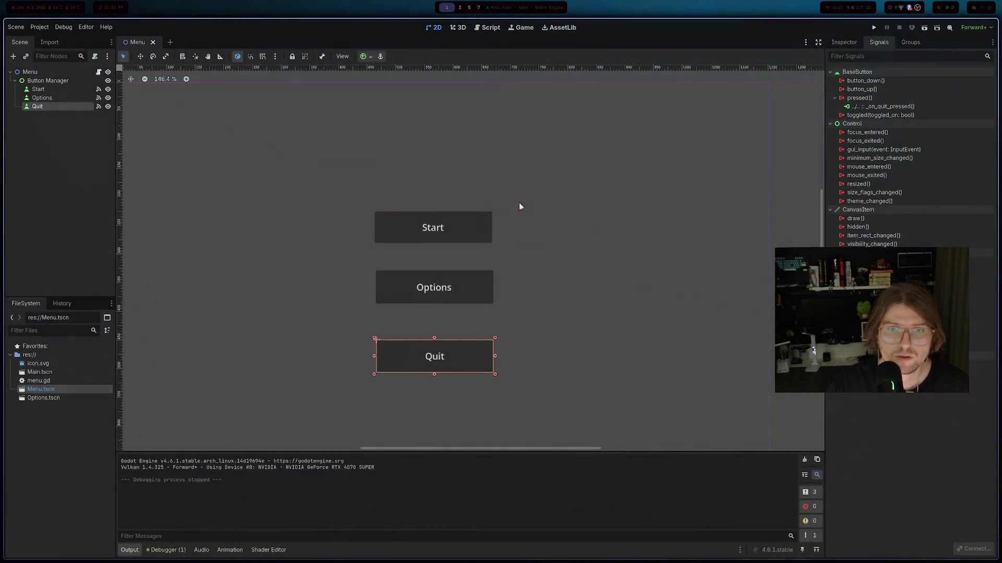
key("F5")
left_click(482, 264)
key("super+q")
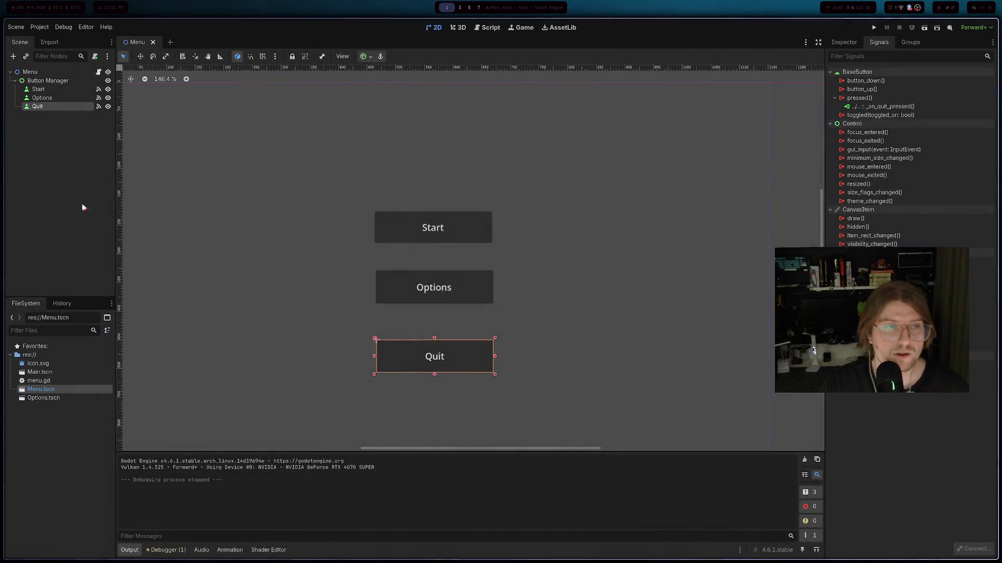
double_click(53, 372)
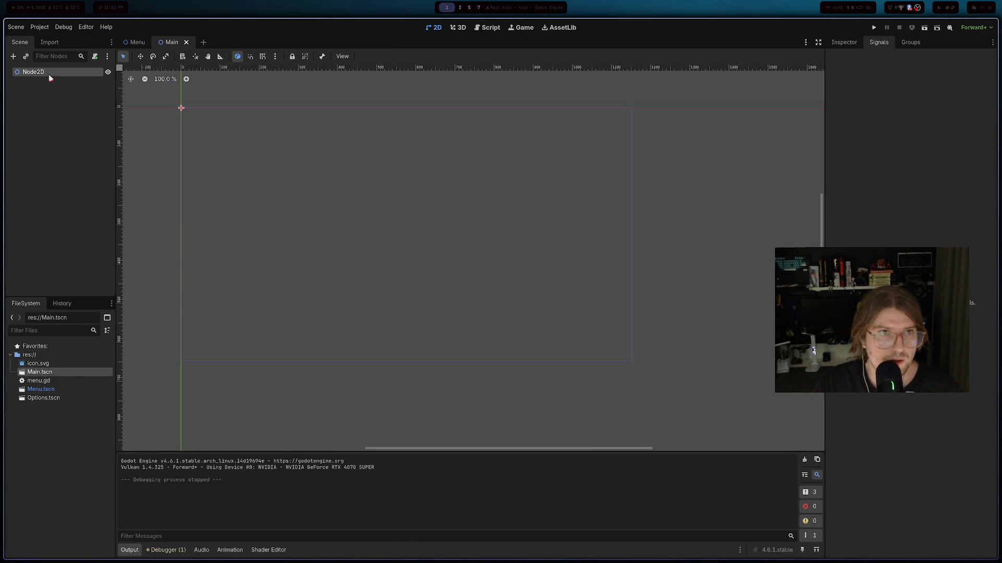
- Add a BoxContainer child under Node2D in Main and stretch it to 1147×648
right_click(48, 74)
left_click(68, 82)
type("box")
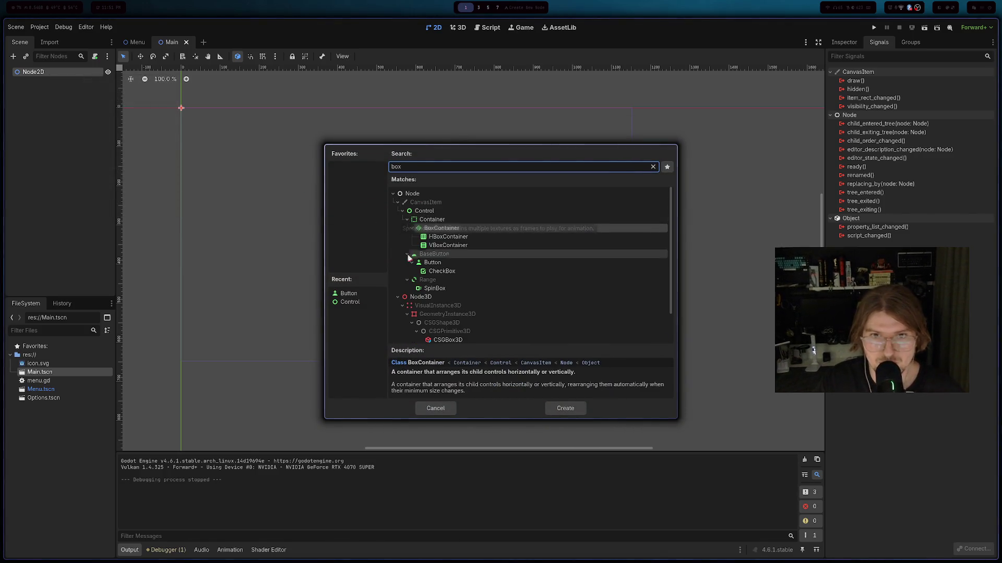
scroll(436, 313, "down", 2)
scroll(435, 315, "up", 2)
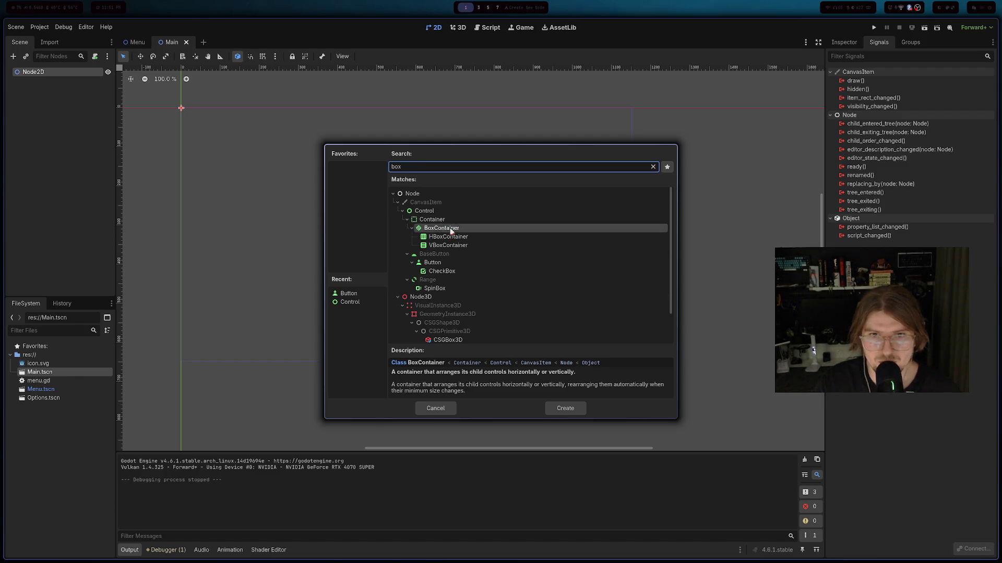
double_click(447, 230)
mouse_move(199, 126)
left_mouse_down()
mouse_move(648, 375)
mouse_move(629, 448)
mouse_move(605, 338)
mouse_move(632, 361)
left_mouse_up()
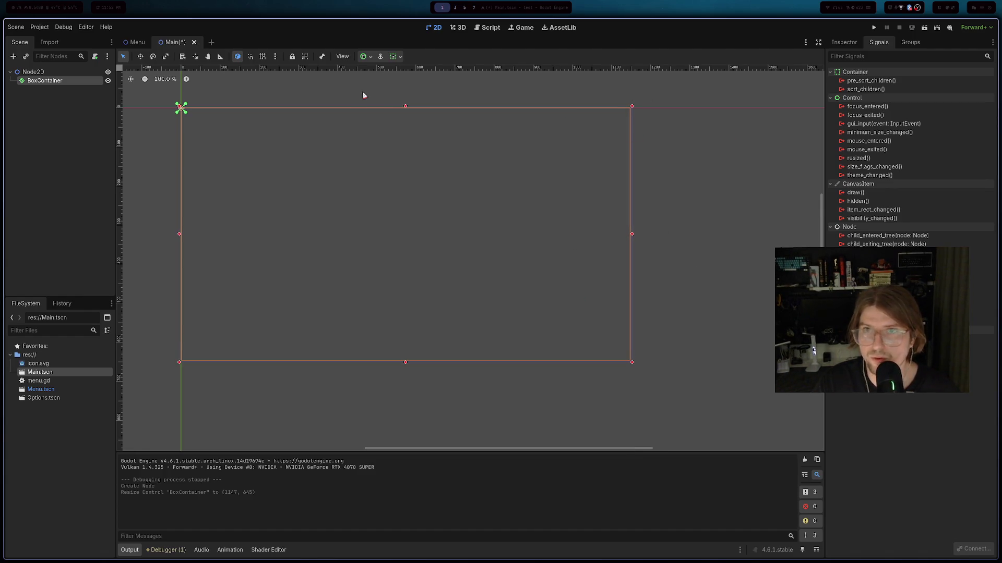
left_click(844, 42)
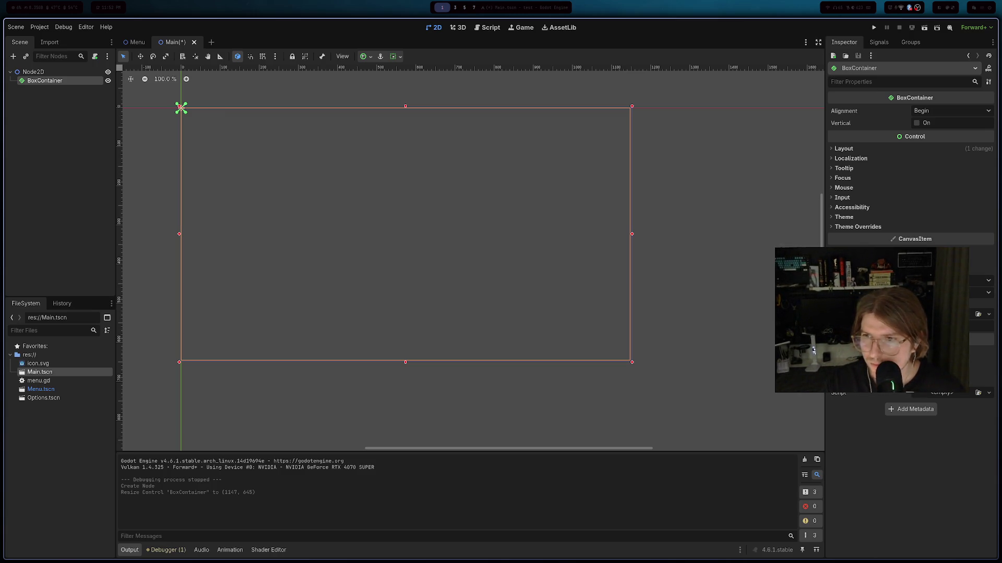
left_click(989, 314)
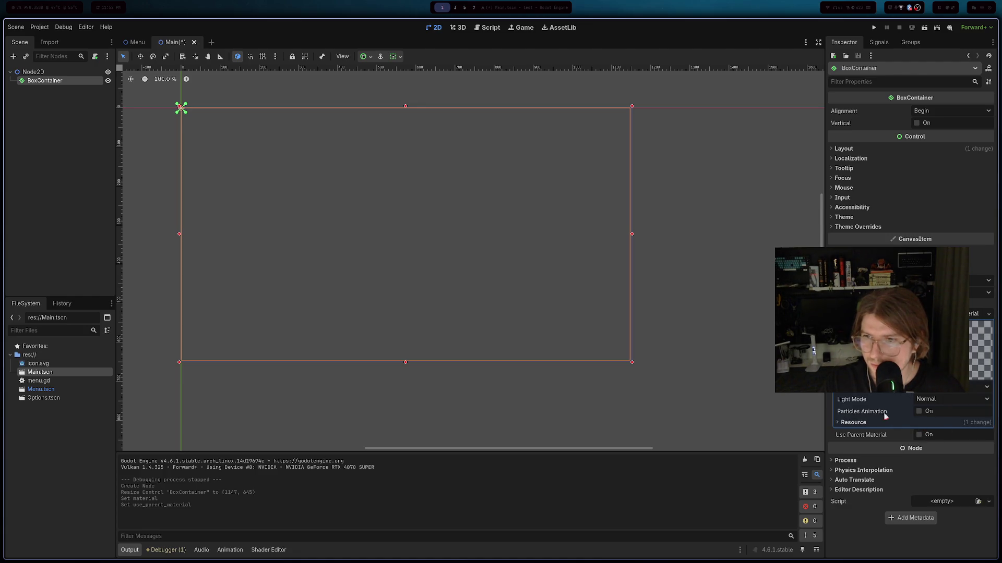
left_click(853, 423)
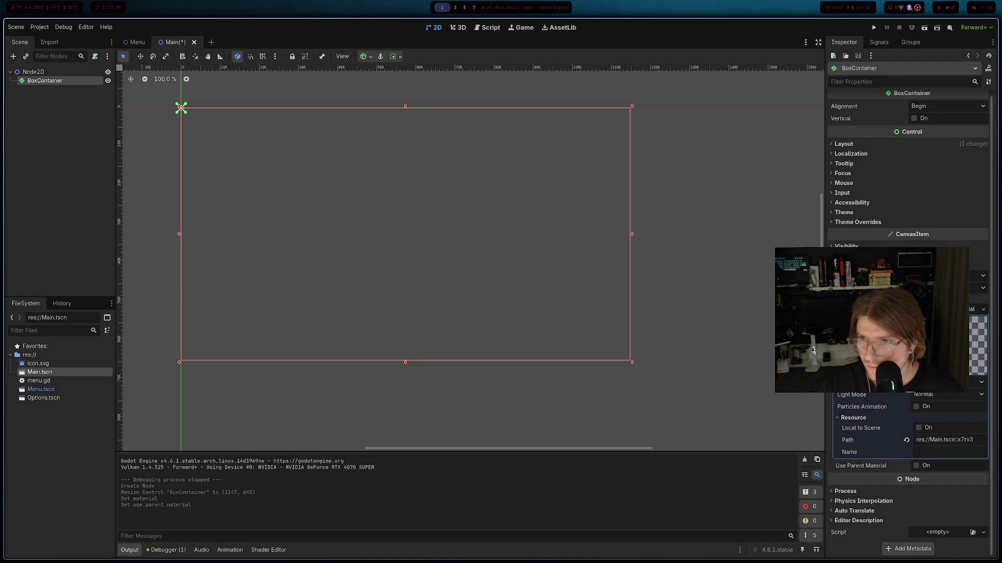
left_click(939, 355)
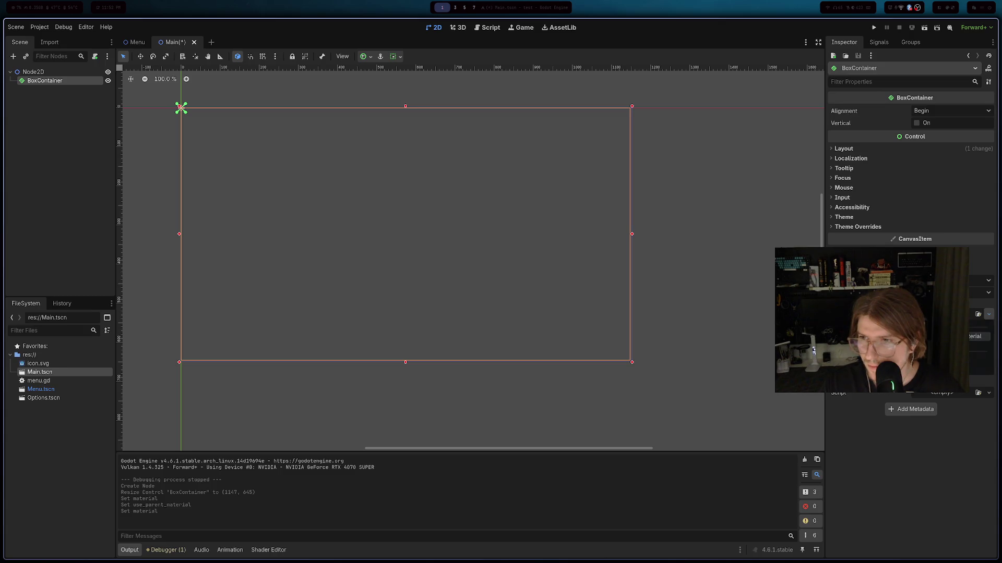
key("ctrl+z")
left_click(949, 386)
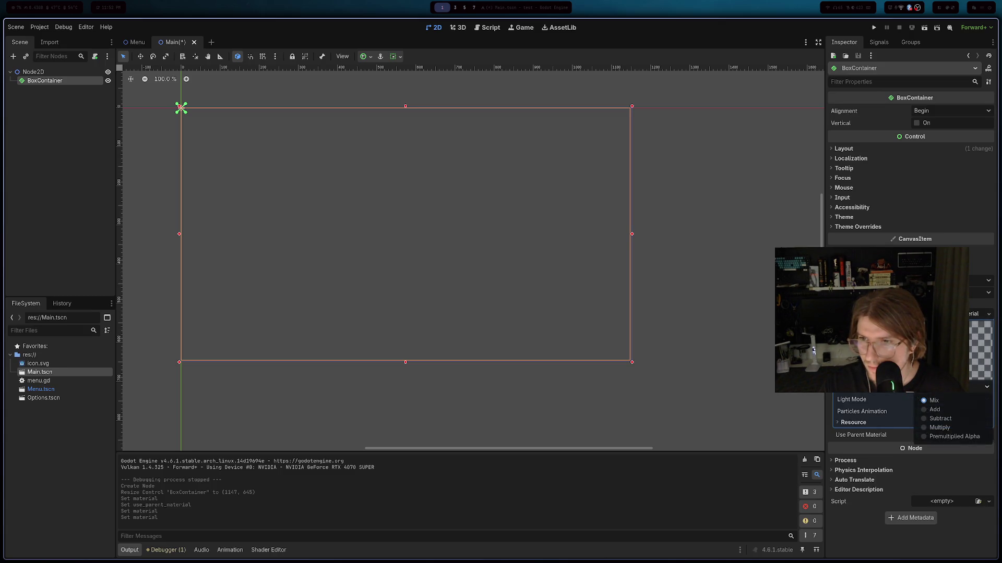
left_click(932, 400)
left_click(933, 399)
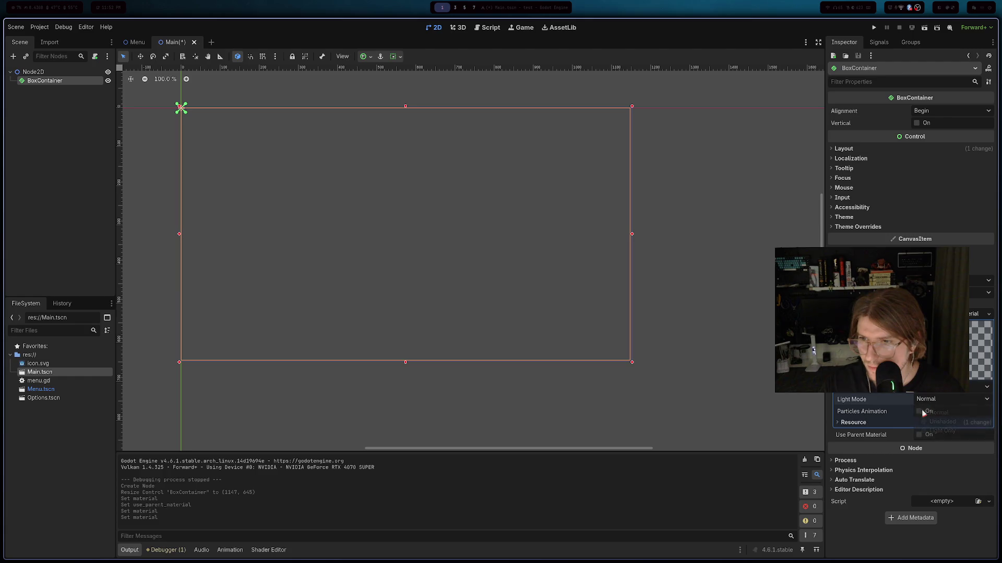
left_click(924, 412)
left_click(926, 412)
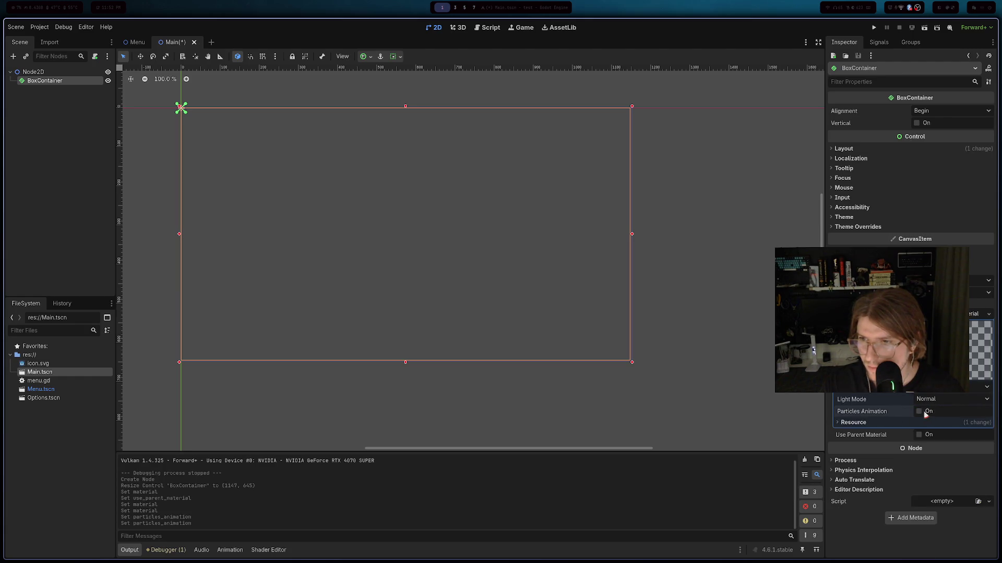
left_click(988, 314)
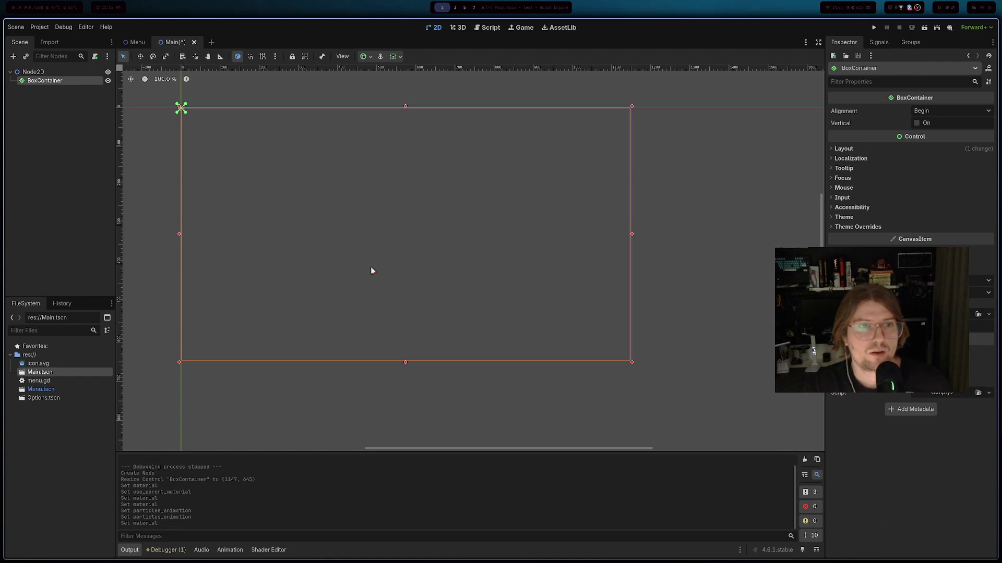
right_click(297, 262)
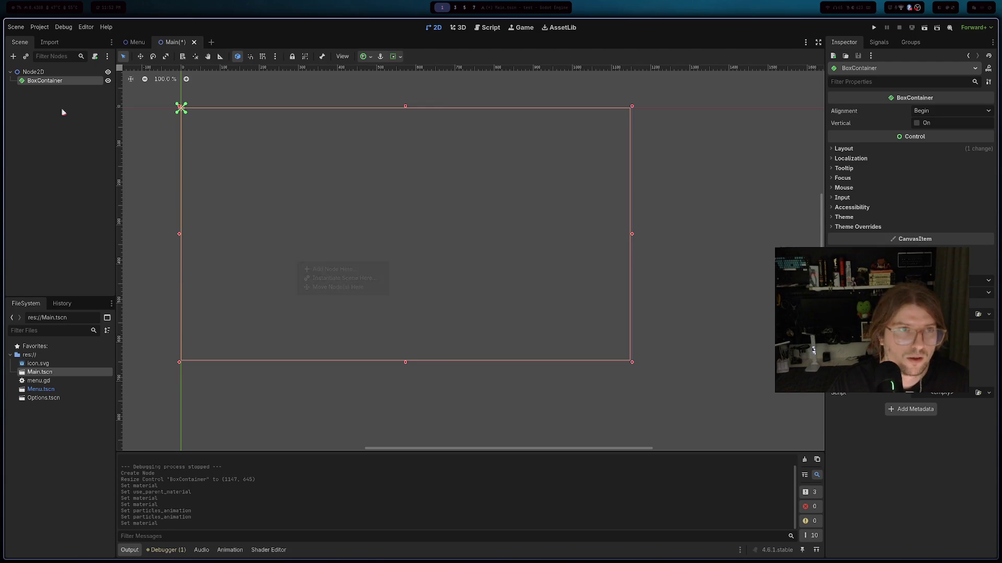
- Delete the BoxContainer from the Main scene
right_click(50, 81)
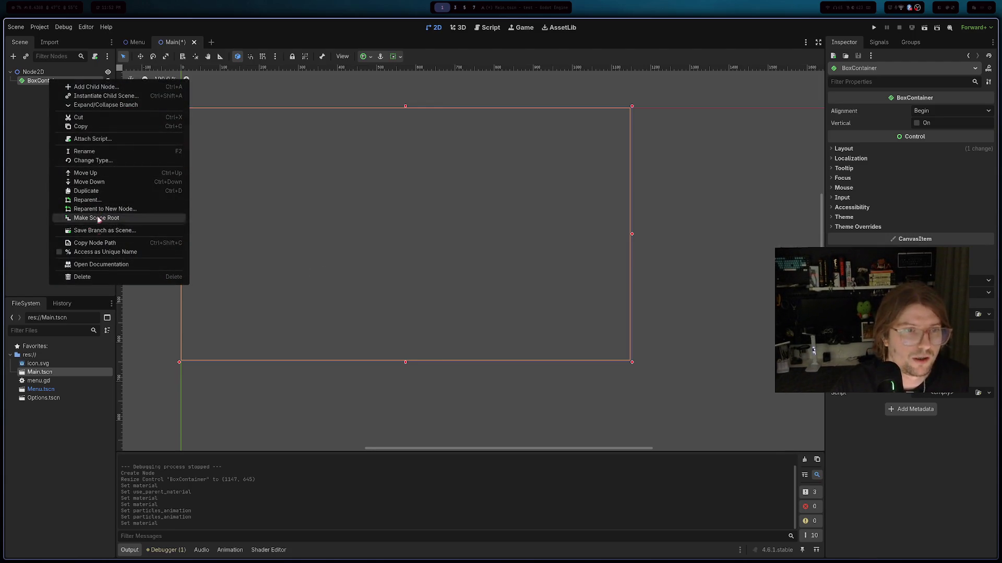
left_click(82, 277)
left_click(525, 288)
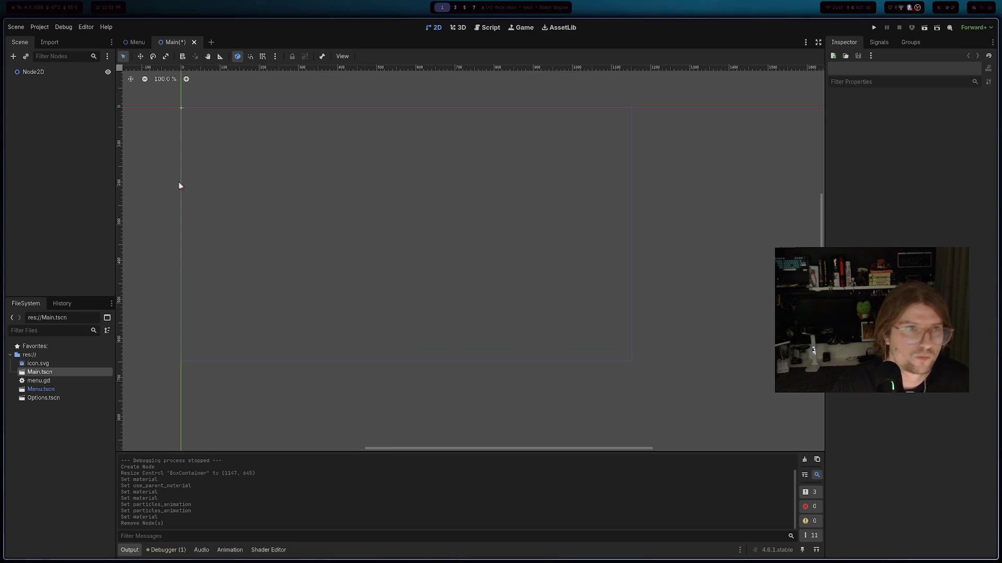
- Add a ColorRect child under Node2D and stretch it to fill the frame (1149×645)
right_click(32, 72)
left_click(67, 80)
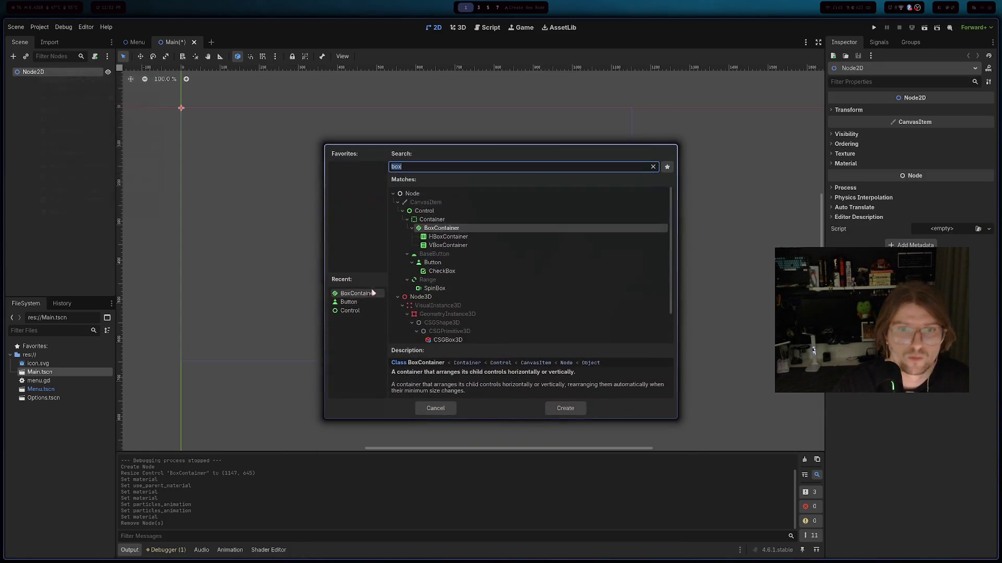
type("box")
key("BackSpace")
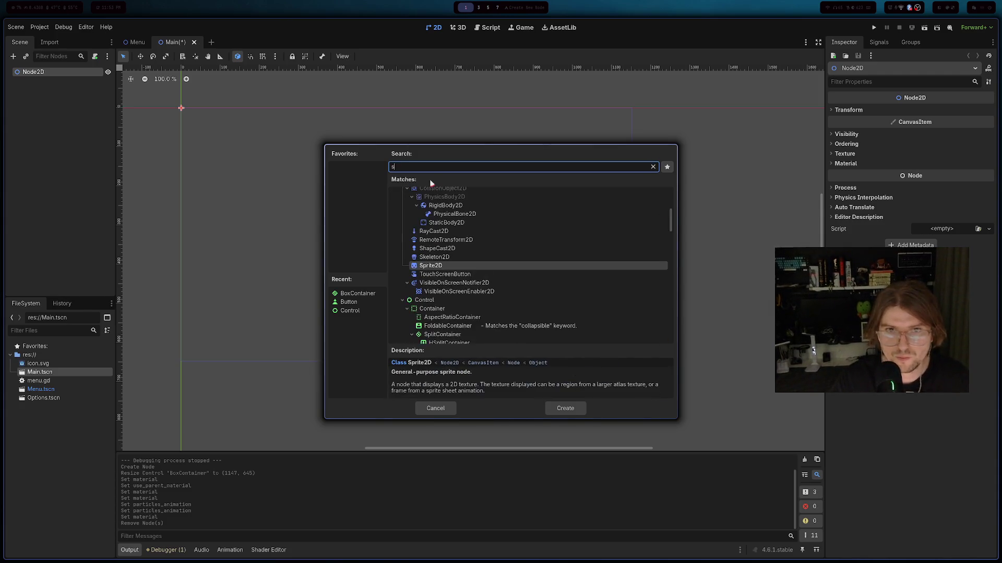
type("x")
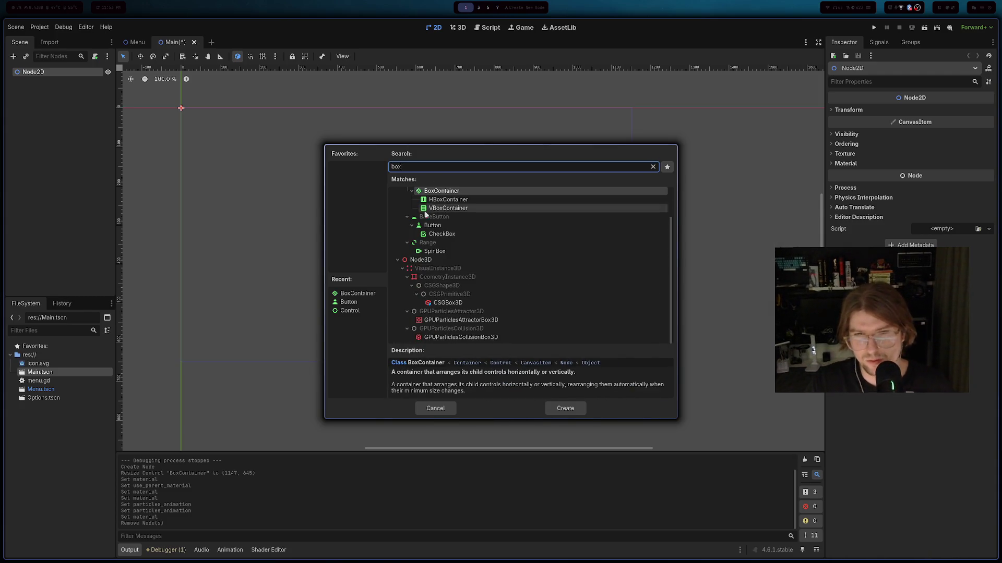
scroll(439, 322, "up", 3)
key("BackSpace")
key("BackSpace")
key("BackSpace")
type("color")
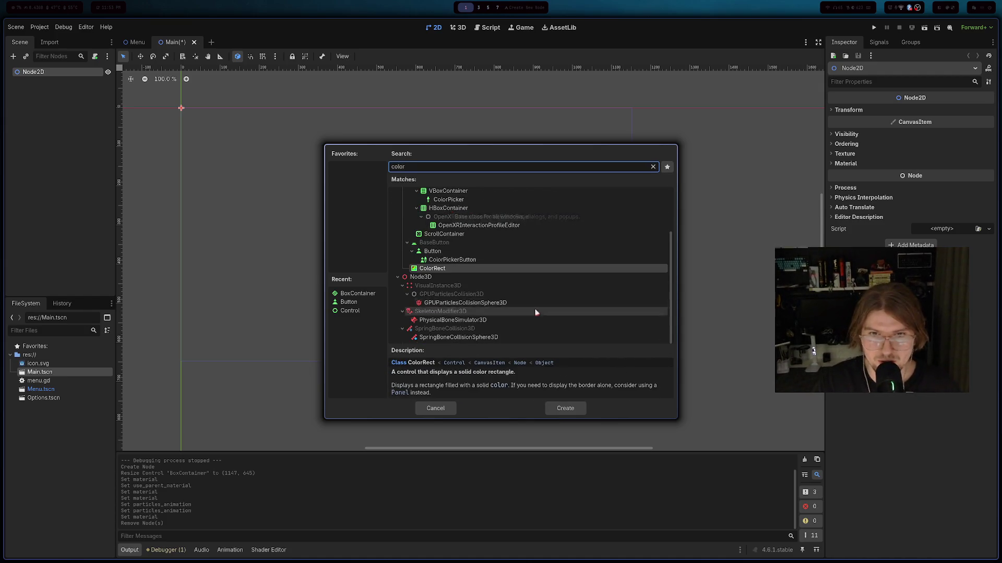
scroll(532, 322, "up", 5)
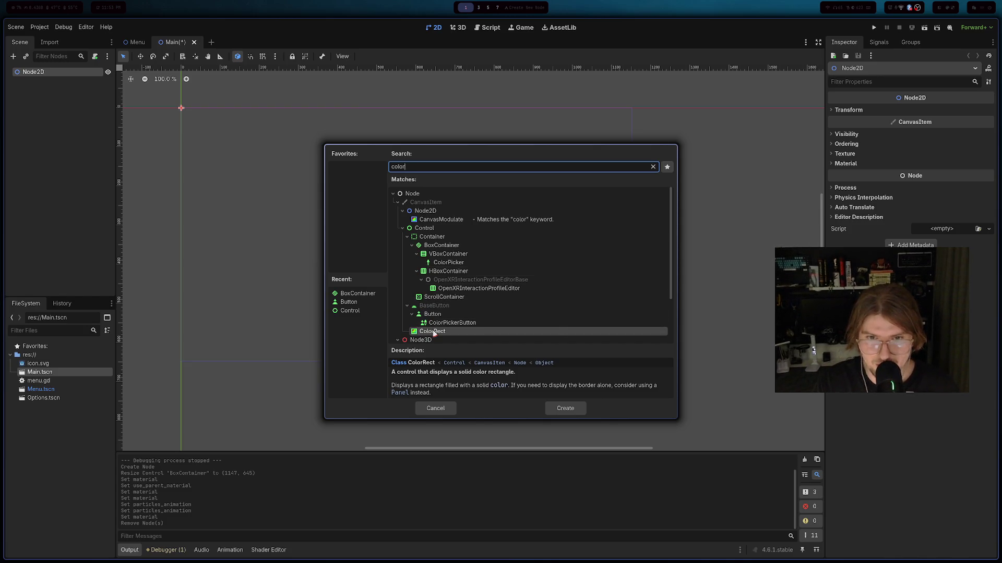
left_click(565, 408)
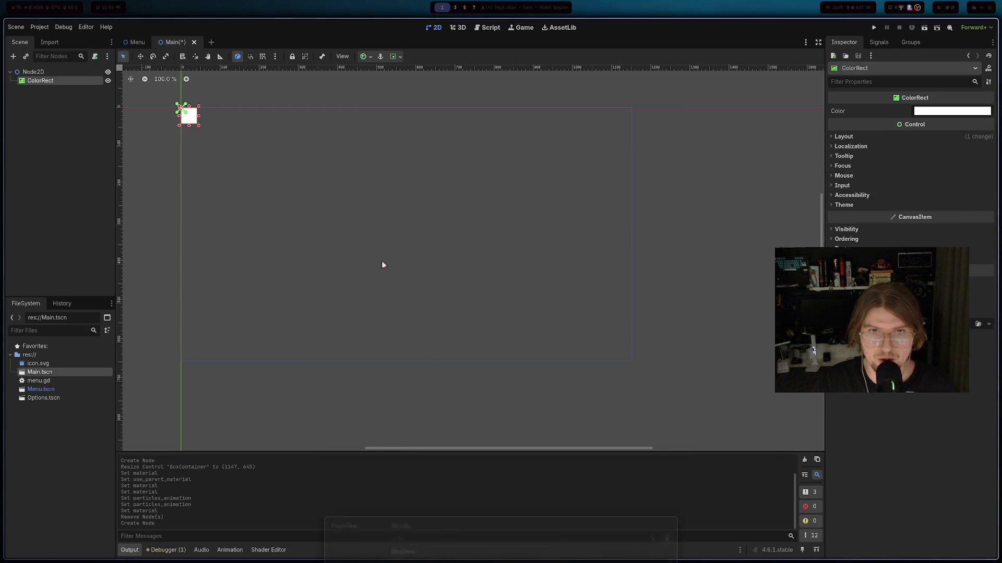
mouse_move(199, 126)
left_mouse_down()
mouse_move(371, 253)
mouse_move(609, 357)
mouse_move(630, 449)
mouse_move(632, 363)
left_mouse_up()
- Check the ColorRect's colour picker and leave the colour white
left_click(922, 114)
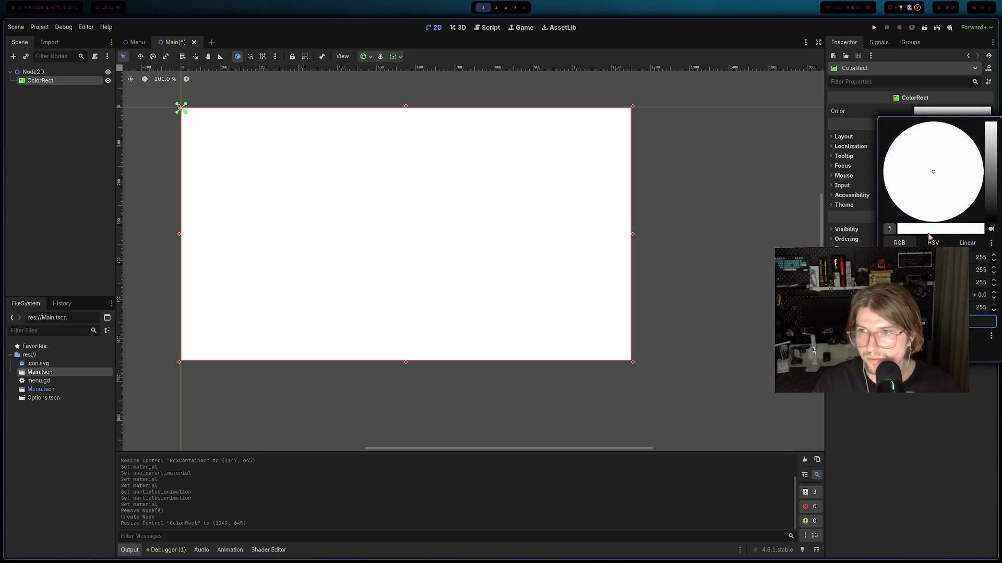
left_click(663, 187)
mouse_move(147, 44)
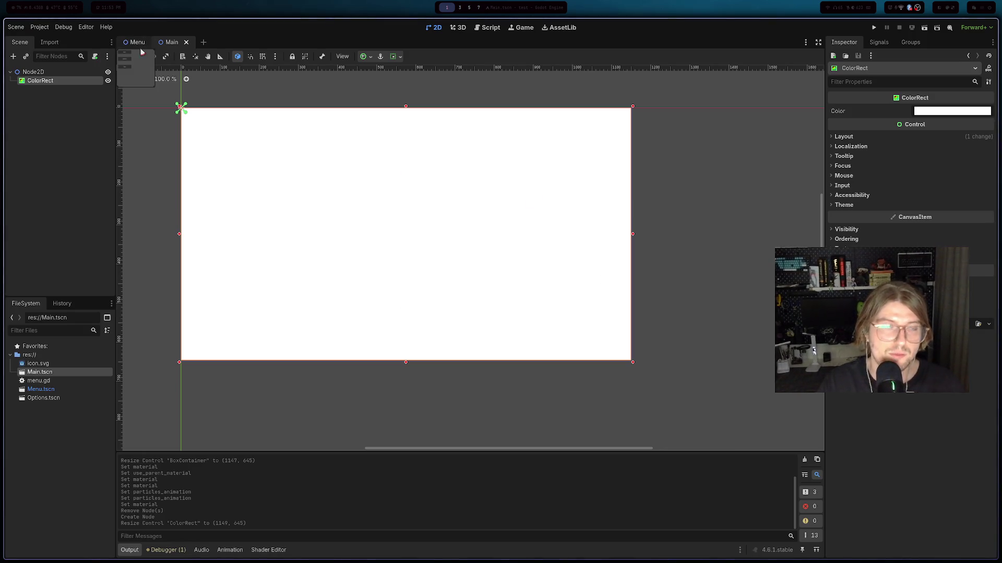
- Open the Options scene and paste the copied ColorRect into it
double_click(60, 399)
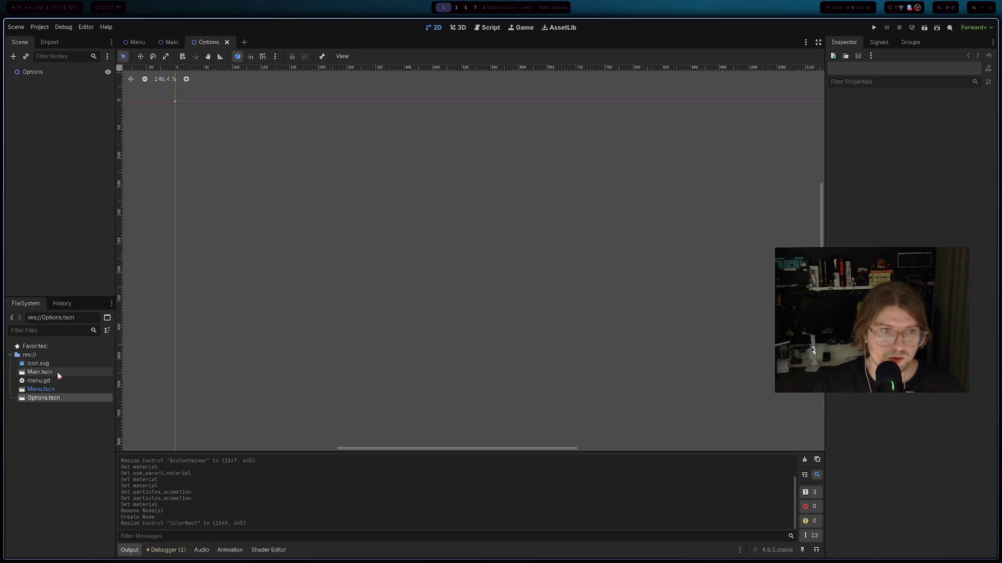
double_click(59, 373)
left_click(46, 398)
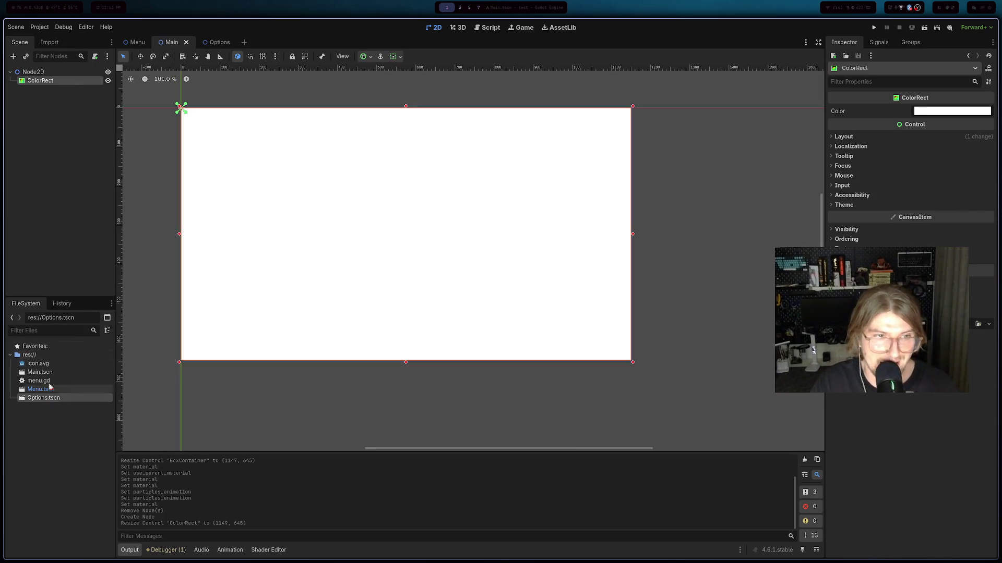
double_click(42, 399)
key("ctrl+v")
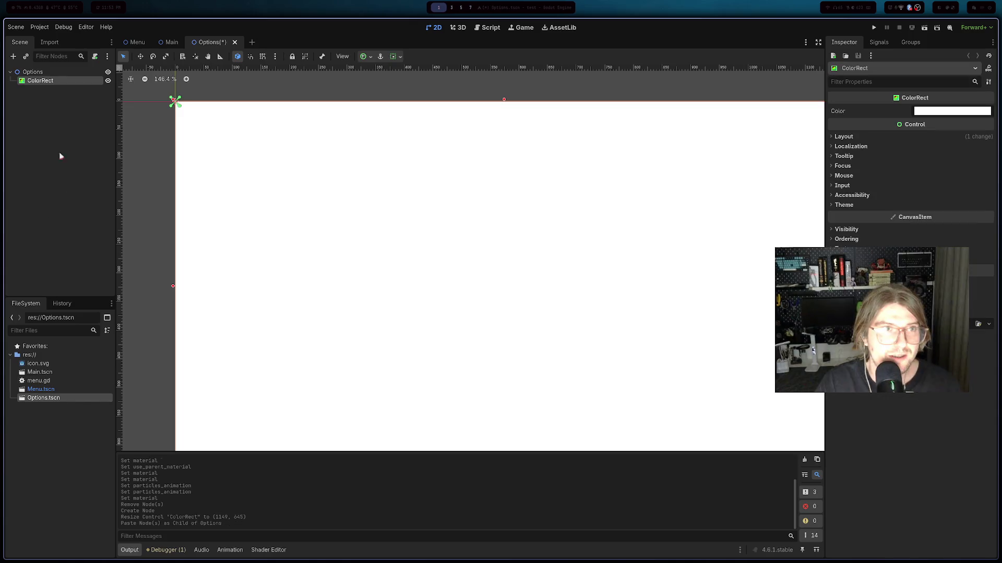
- Set the pasted ColorRect's colour to black and run the project
left_click(941, 109)
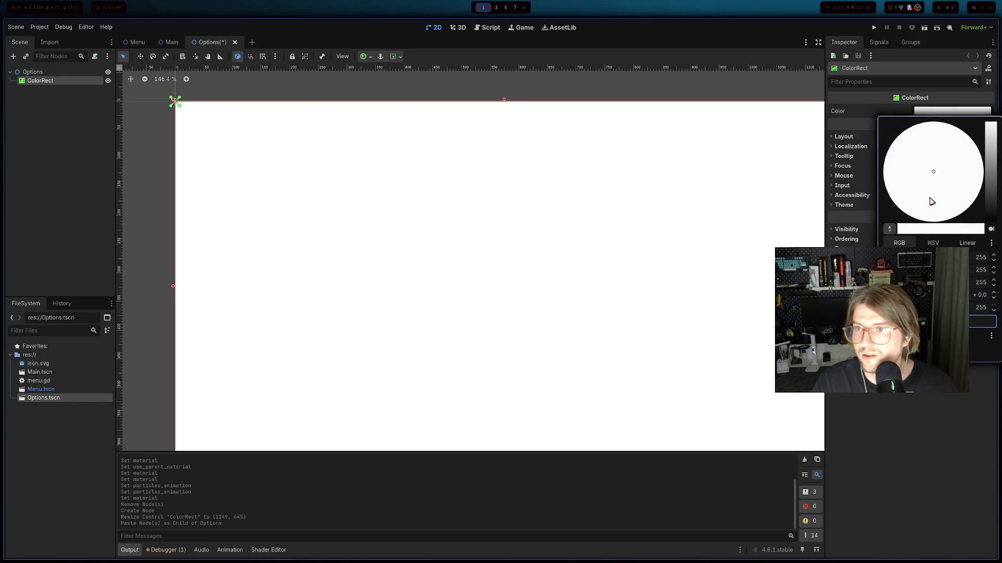
left_click_drag(996, 180, 995, 219)
left_click(917, 429)
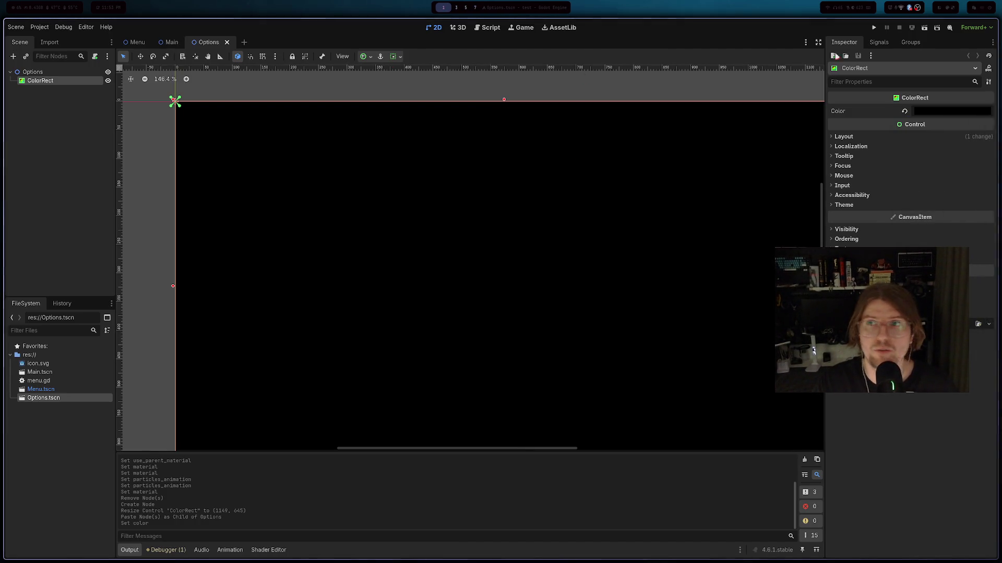
left_click(873, 29)
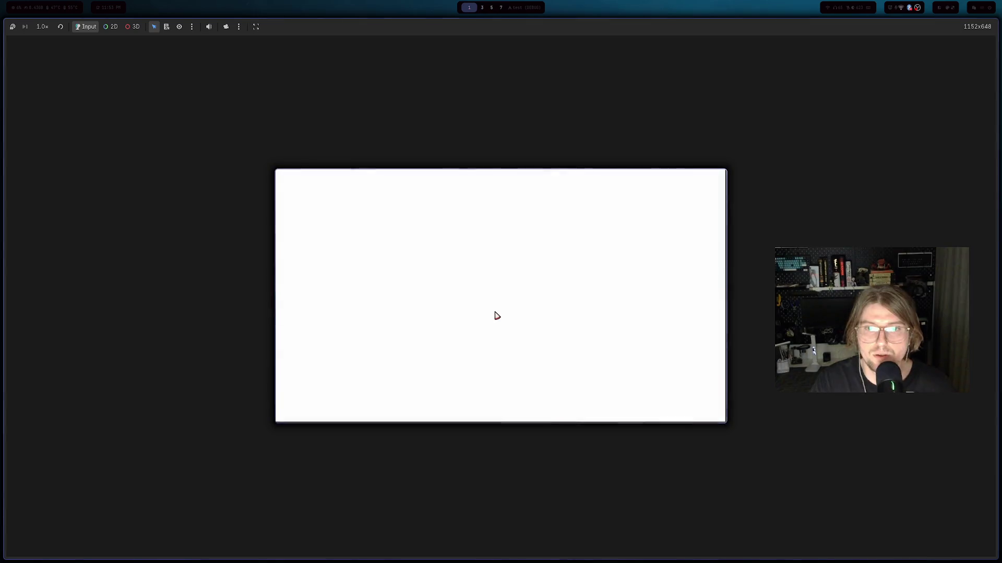
- Rerun the game with F5 and quit it from the Start/Options/Quit menu
key("F5")
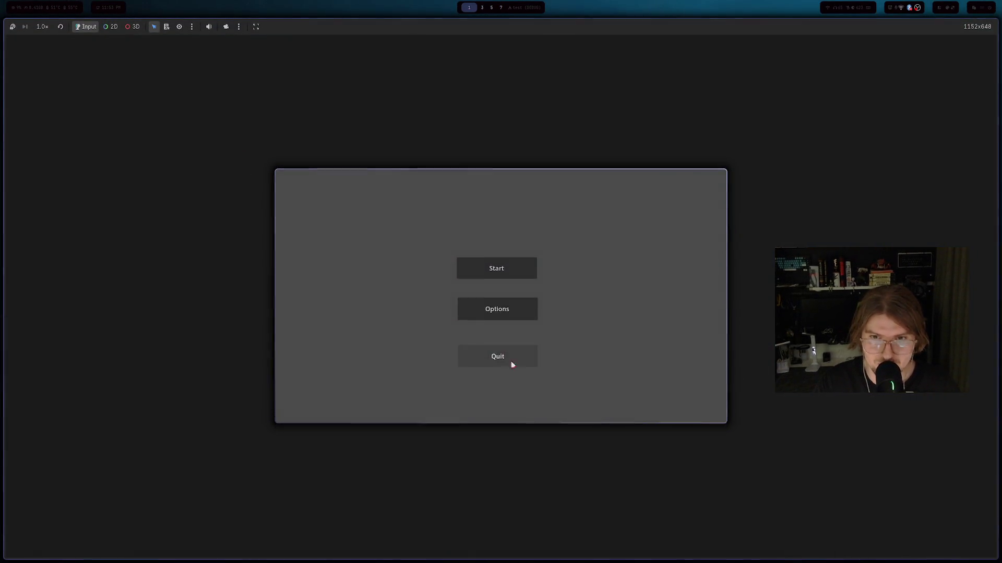
left_click(509, 358)
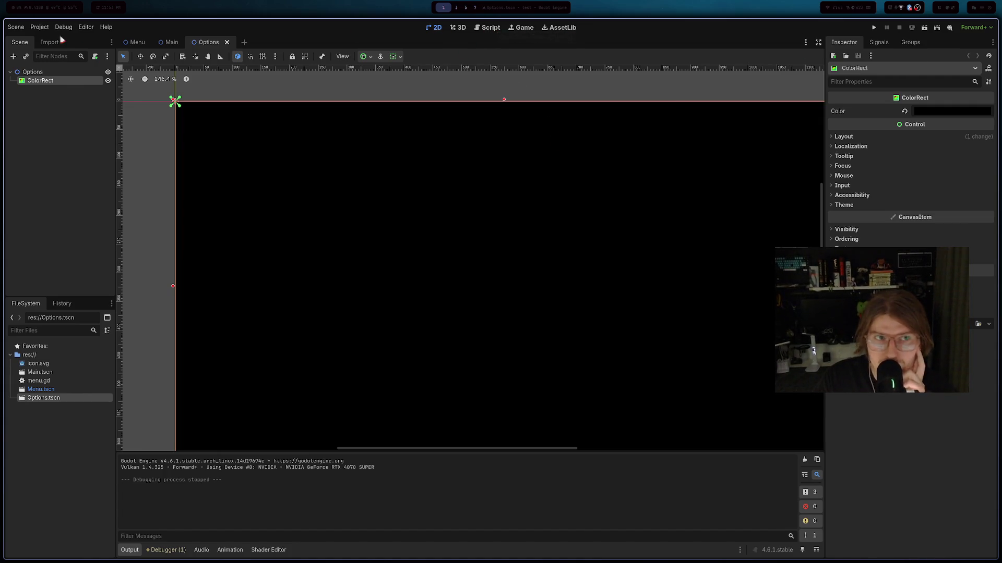
- Browse the Scene and Project menus, opening and then closing the Export dialog
left_click(17, 28)
left_click(39, 28)
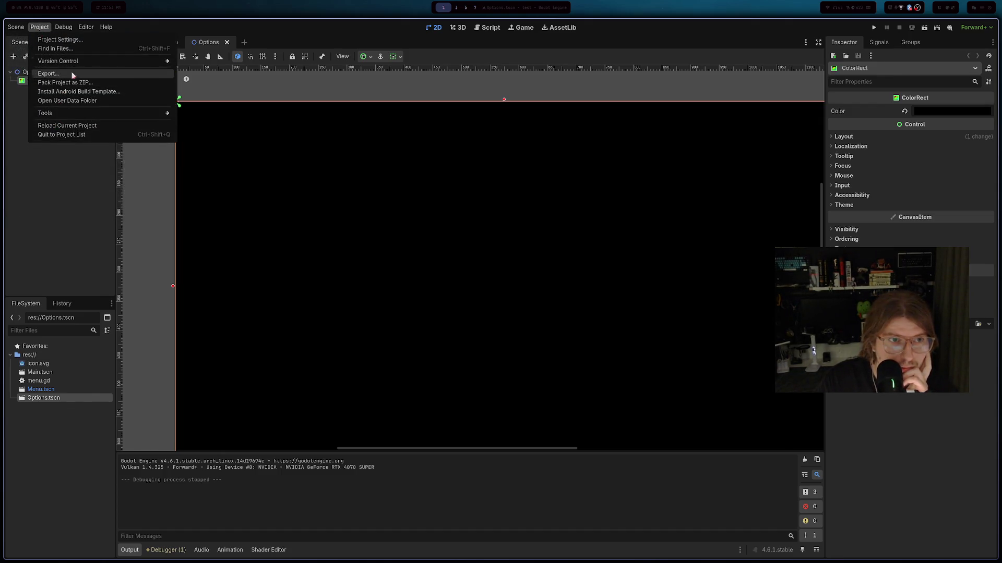
left_click(48, 73)
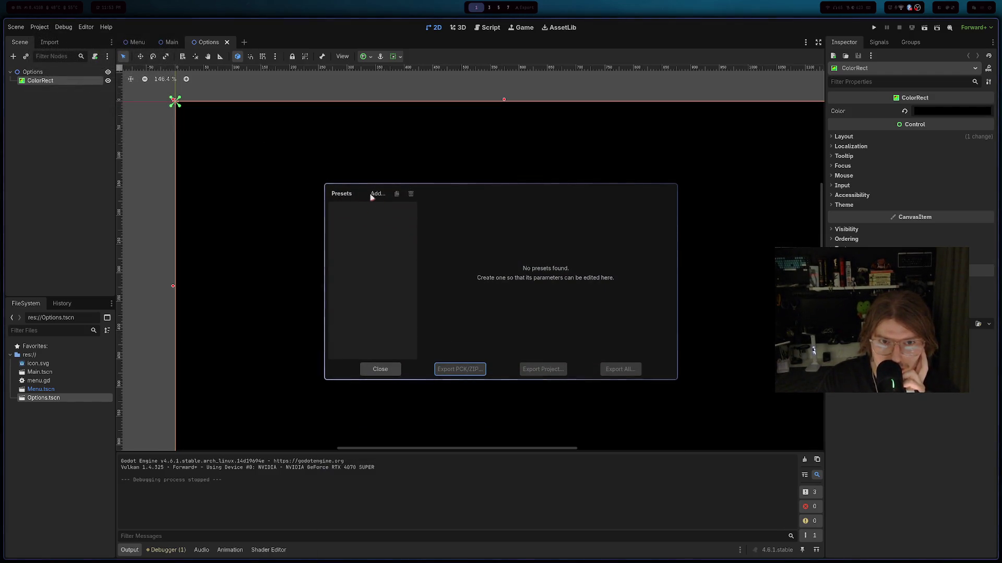
left_click(381, 369)
- Look through the Editor and Debug menus, then switch to the browser
left_click(86, 27)
mouse_move(64, 27)
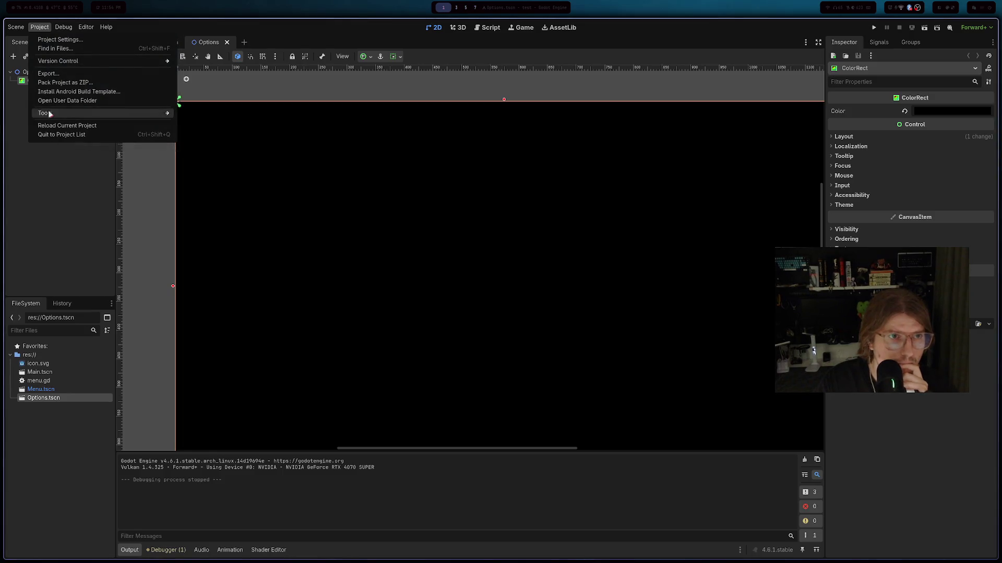
mouse_move(60, 65)
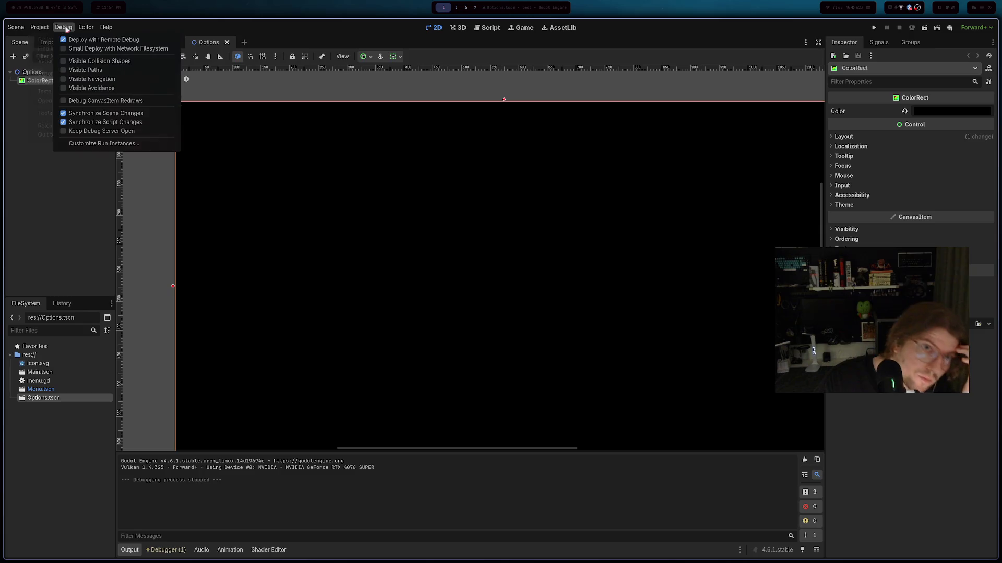
key("Escape")
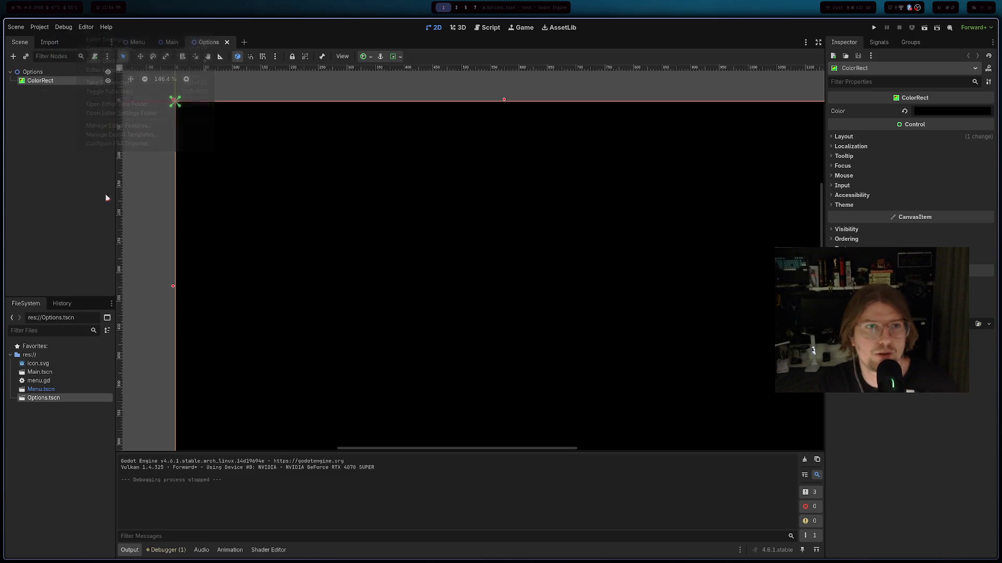
key("alt+Tab")
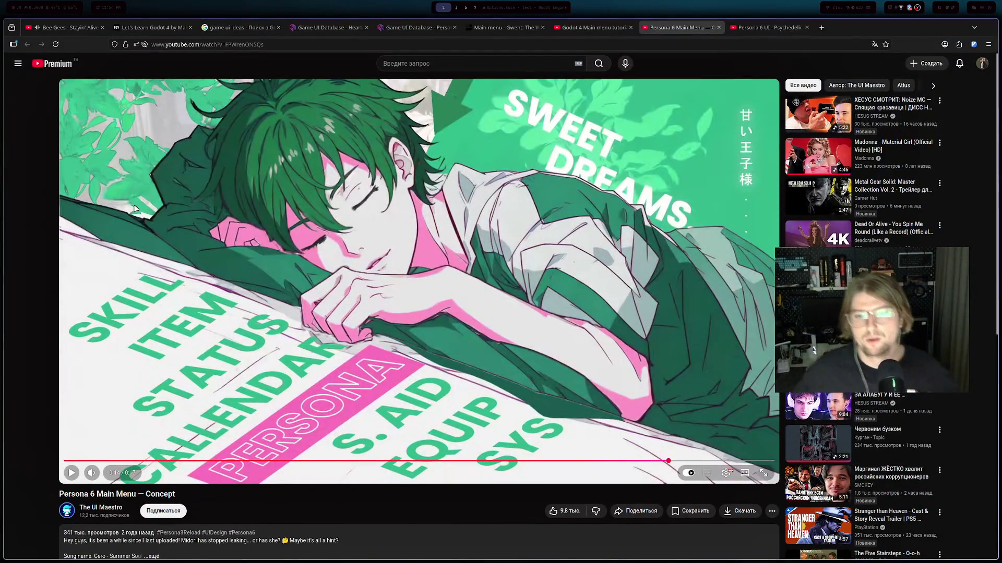
- Play the Godot 4 Main menu tutorial video, seeking to around 2:04 of 4:20
left_click(592, 27)
left_click(459, 314)
key("Right")
key("Right")
key("Right")
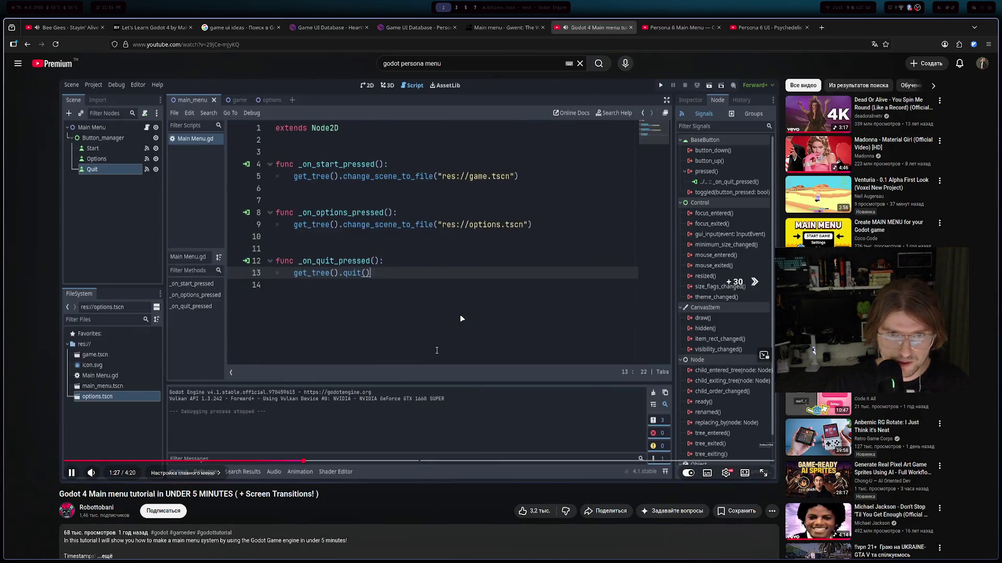
key("Right")
key("Right")
key("Right")
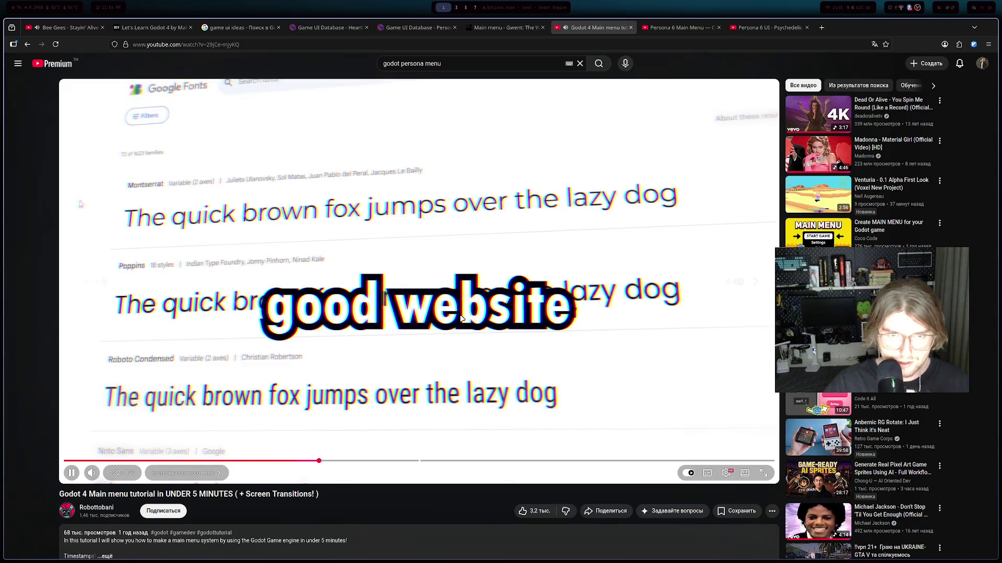
key("Left")
key("Left")
key("Right")
key("Right")
key("Right")
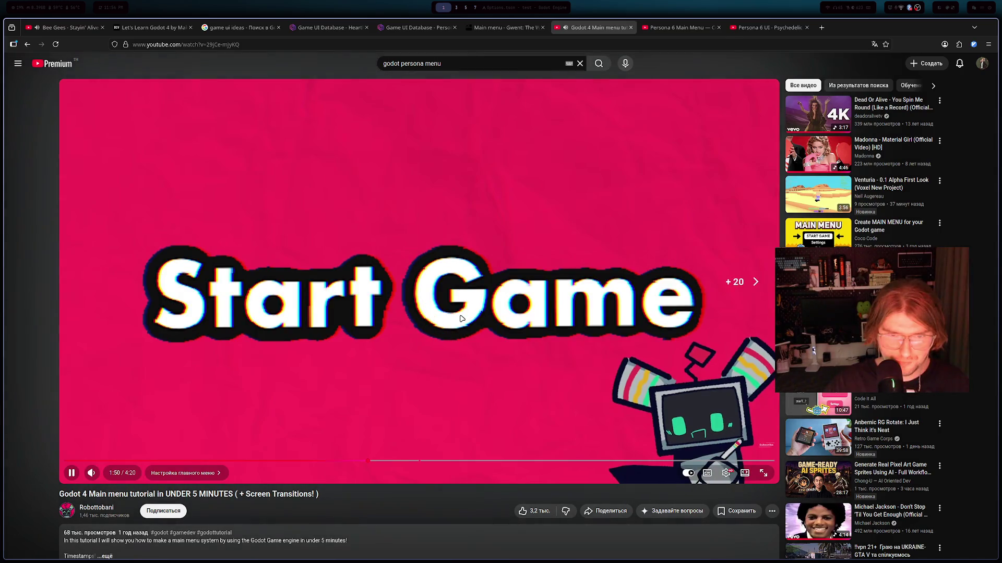
key("Left")
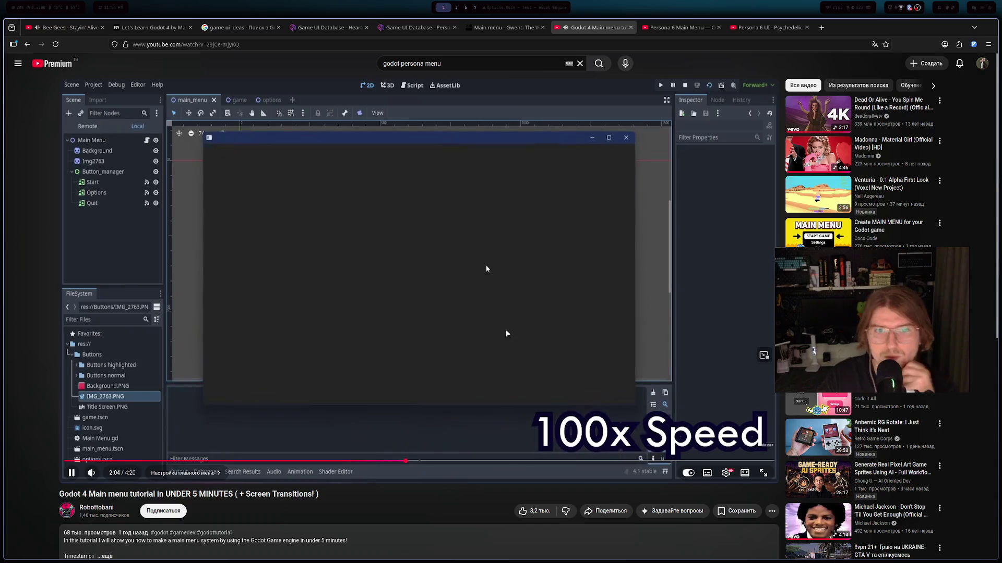
left_click(820, 29)
- Search Google for 'persona like ui background' and scroll through the results
type("perso")
key("BackSpace")
key("BackSpace")
type("like ui ")
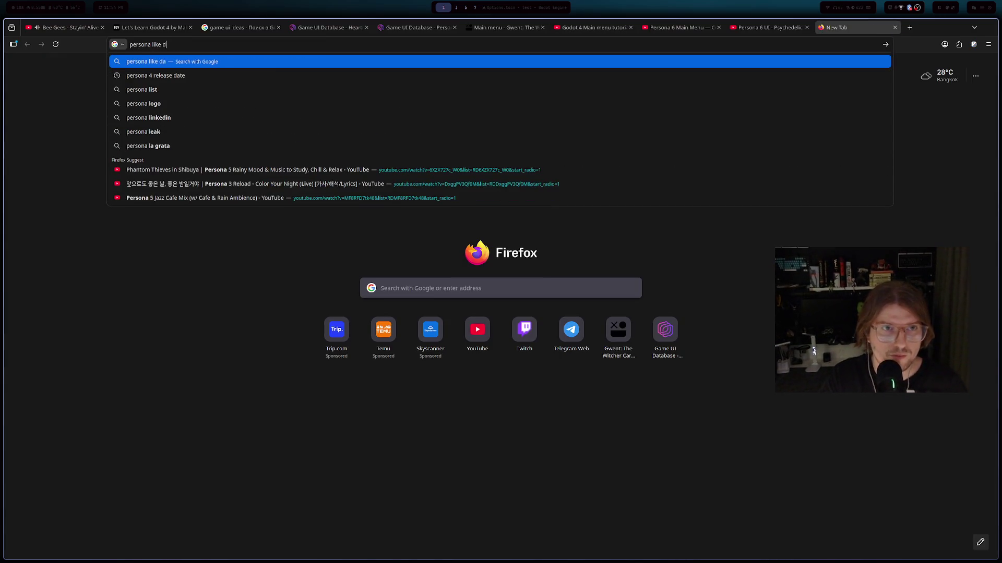
type("background")
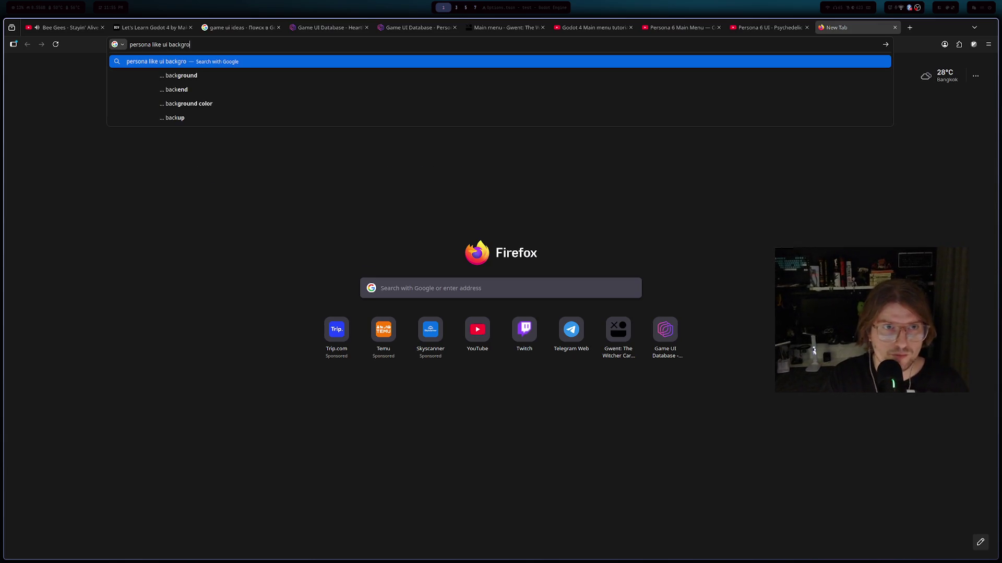
key("Return")
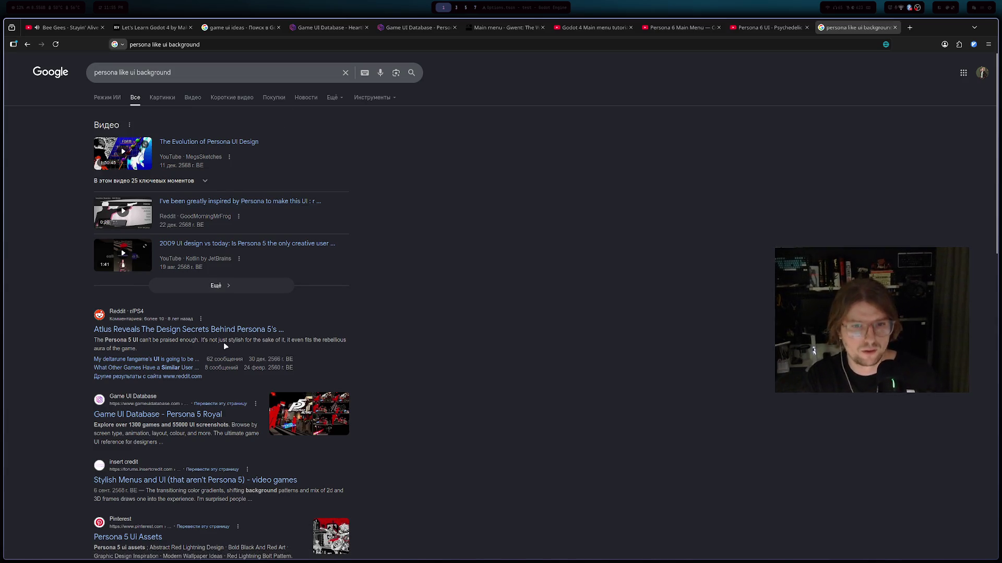
scroll(222, 333, "down", 2)
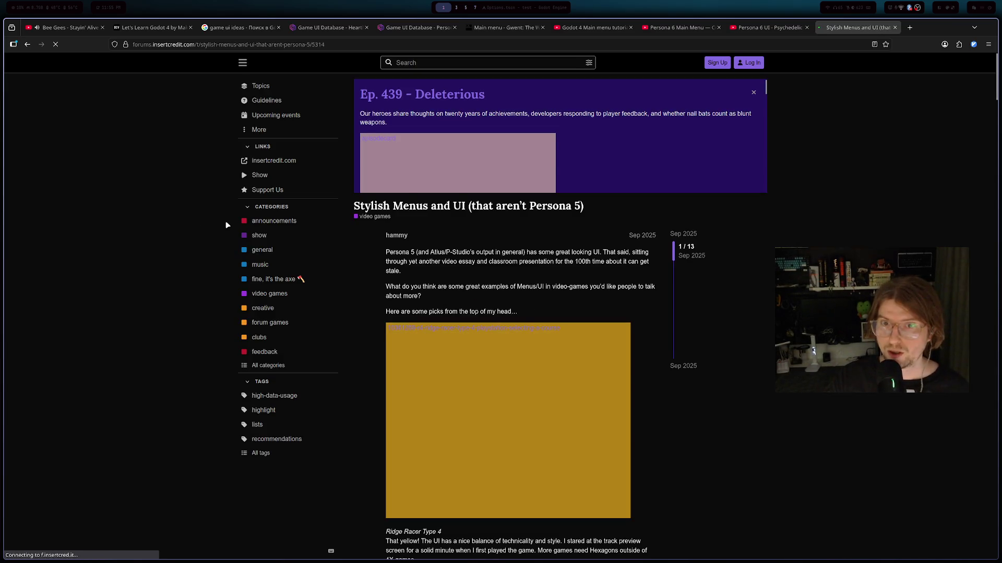
- Watch the Final Fantasy XIII clip full screen in the Insert Credit thread
scroll(220, 245, "down", 5)
scroll(219, 245, "down", 10)
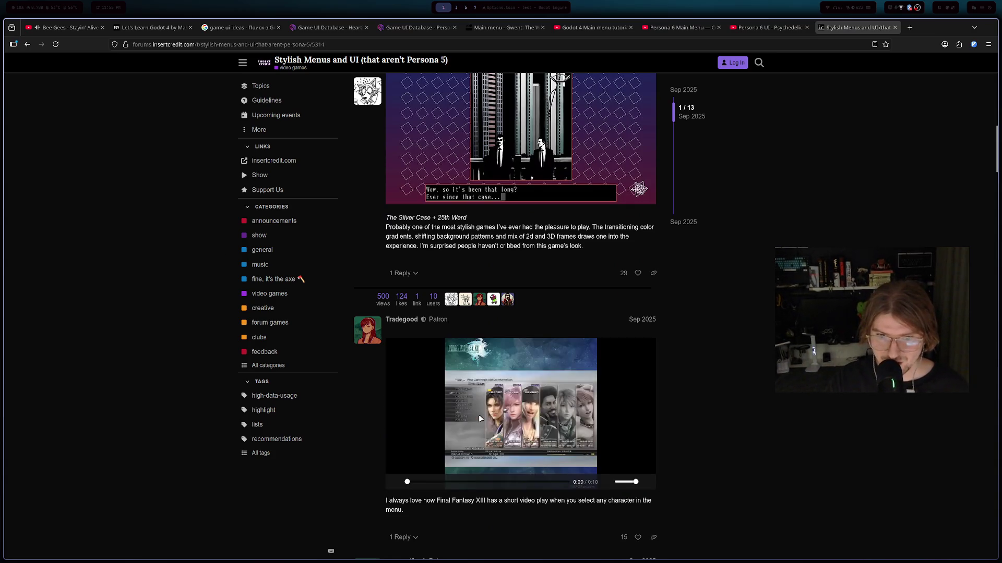
left_click(636, 483)
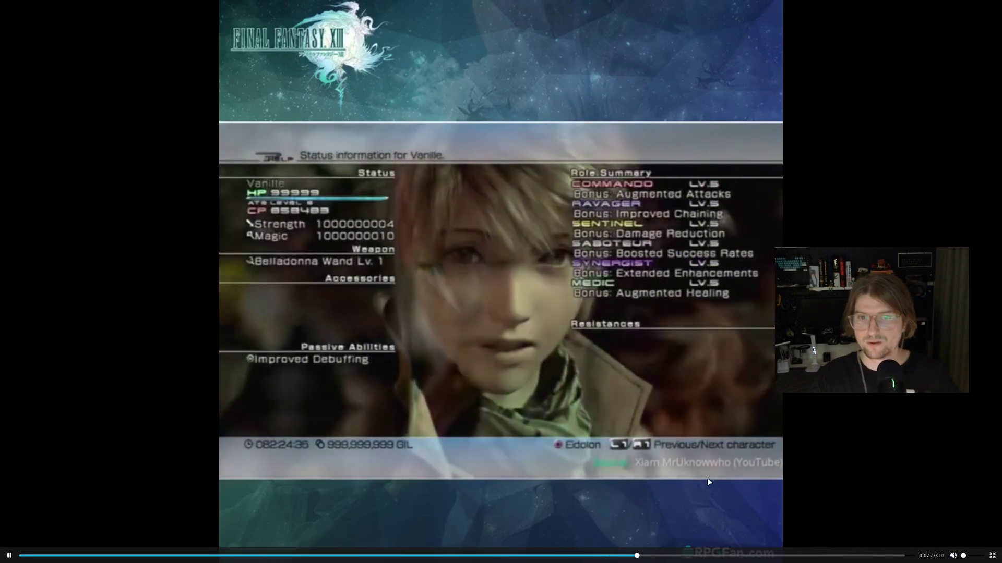
key("Escape")
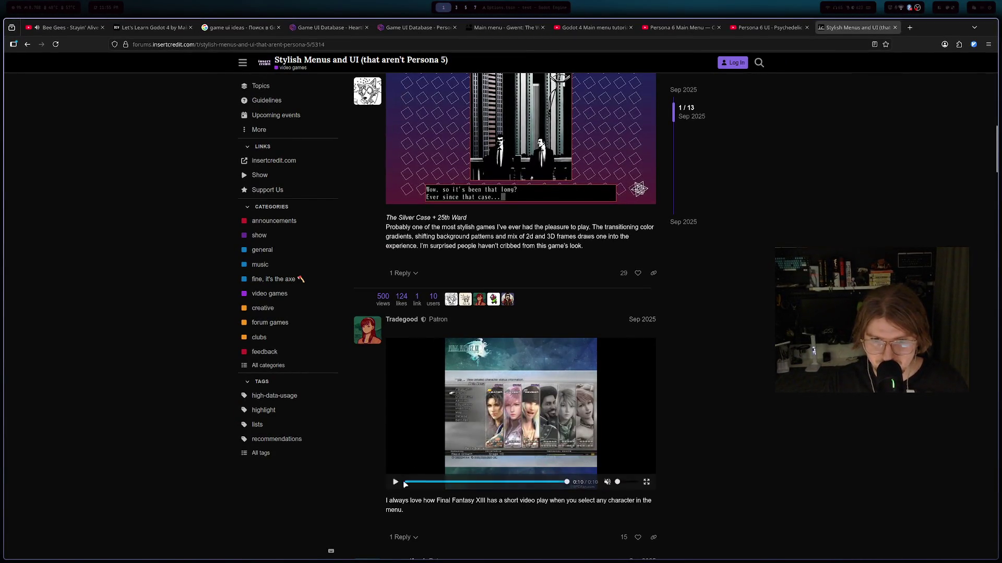
scroll(405, 485, "up", 15)
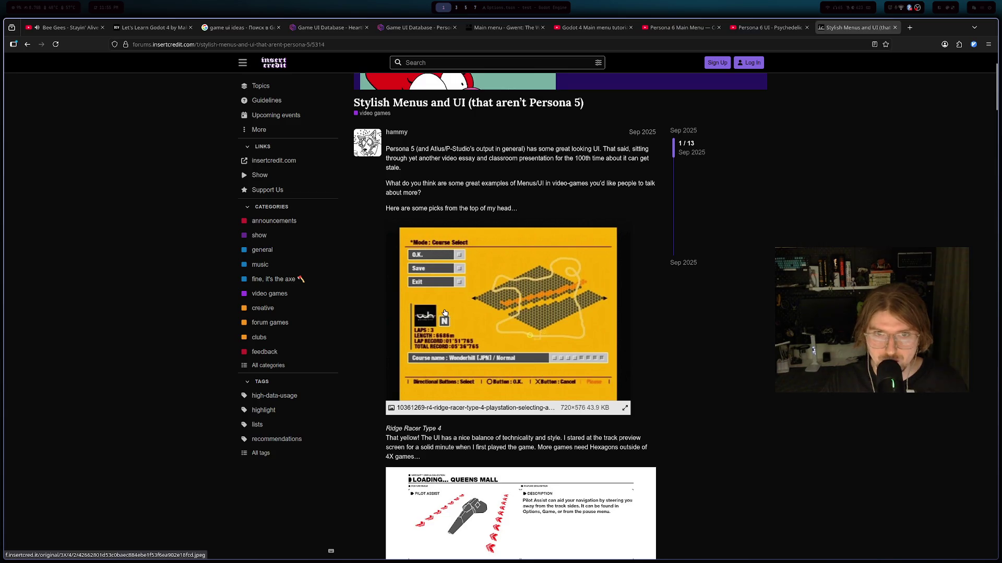
- Scroll through the remaining posts to the end of the Stylish Menus thread
scroll(475, 322, "down", 4)
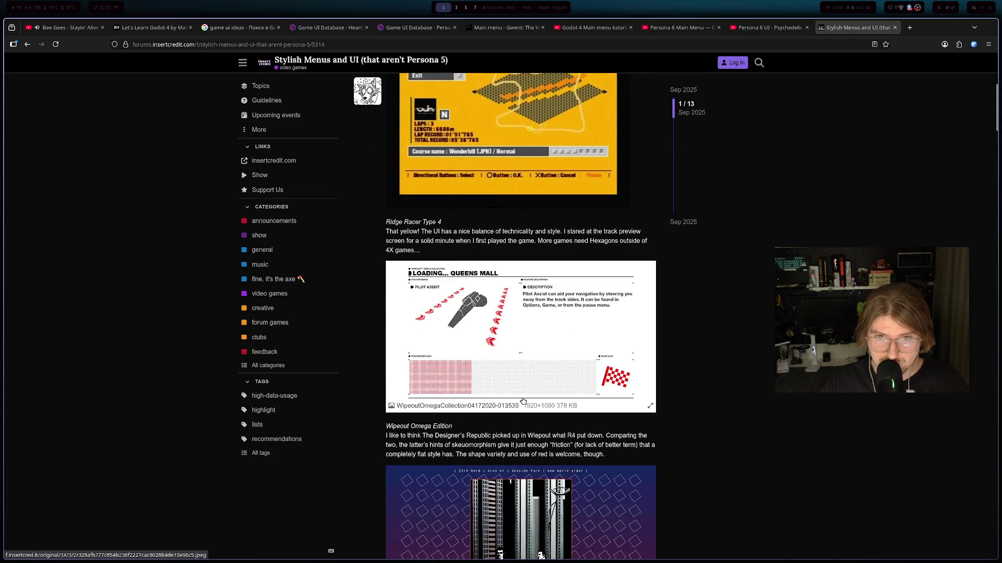
scroll(523, 401, "down", 18)
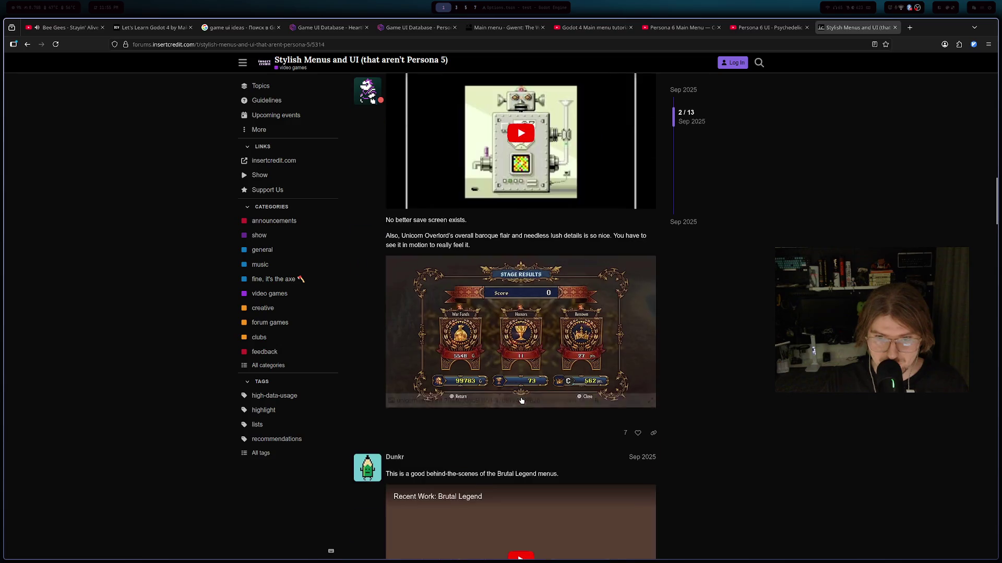
scroll(521, 401, "down", 11)
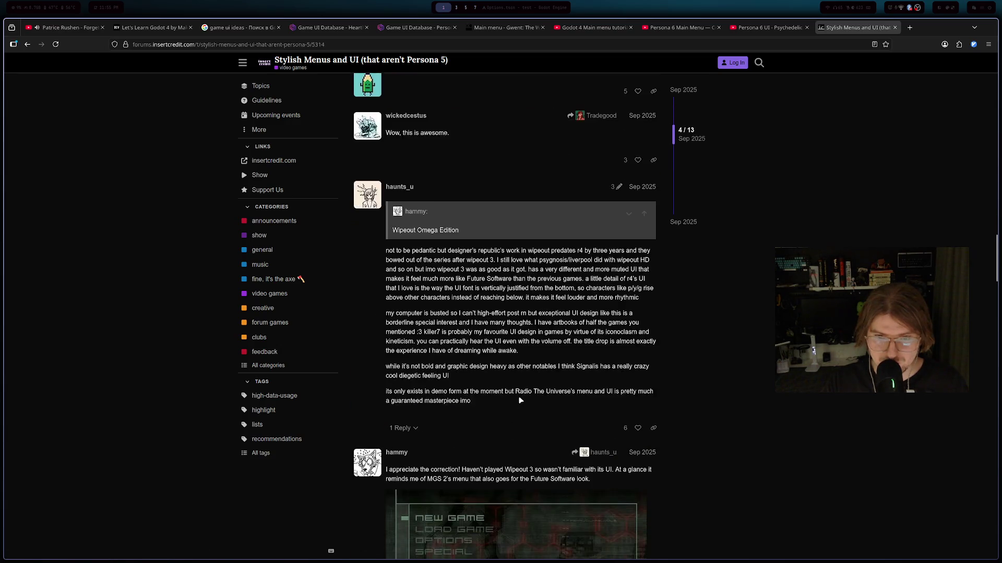
scroll(520, 401, "down", 7)
scroll(518, 402, "down", 7)
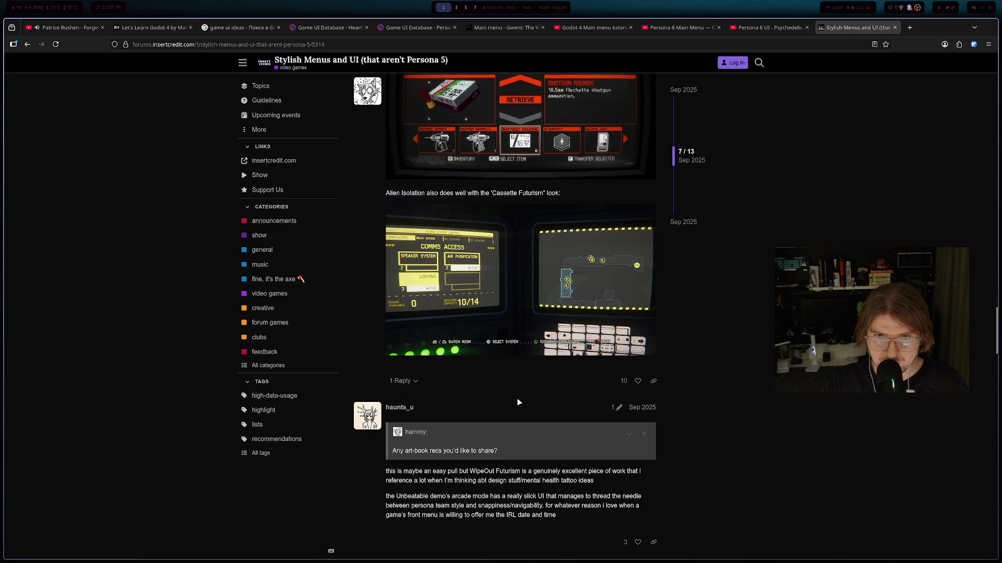
scroll(518, 402, "down", 10)
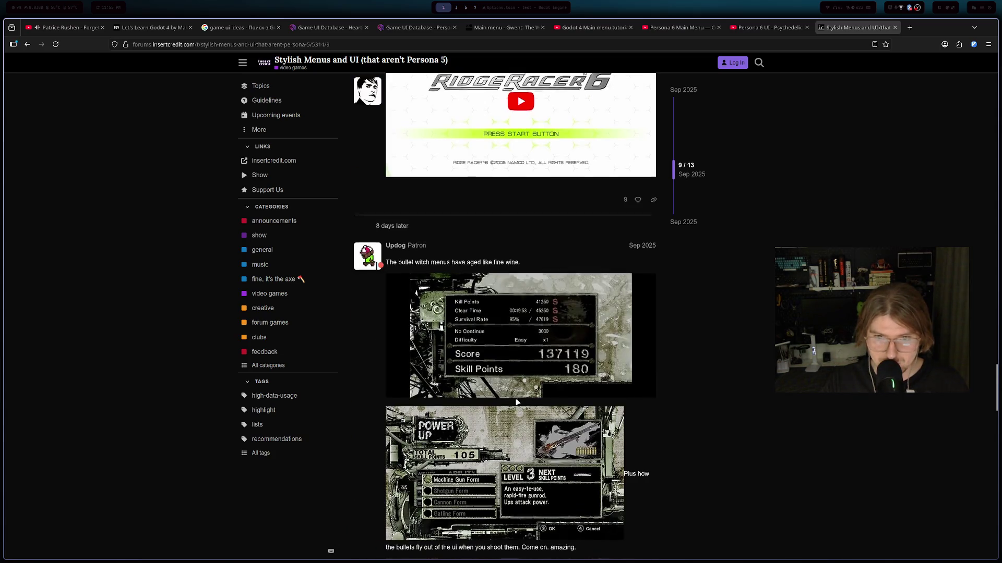
scroll(517, 401, "down", 4)
scroll(515, 402, "down", 11)
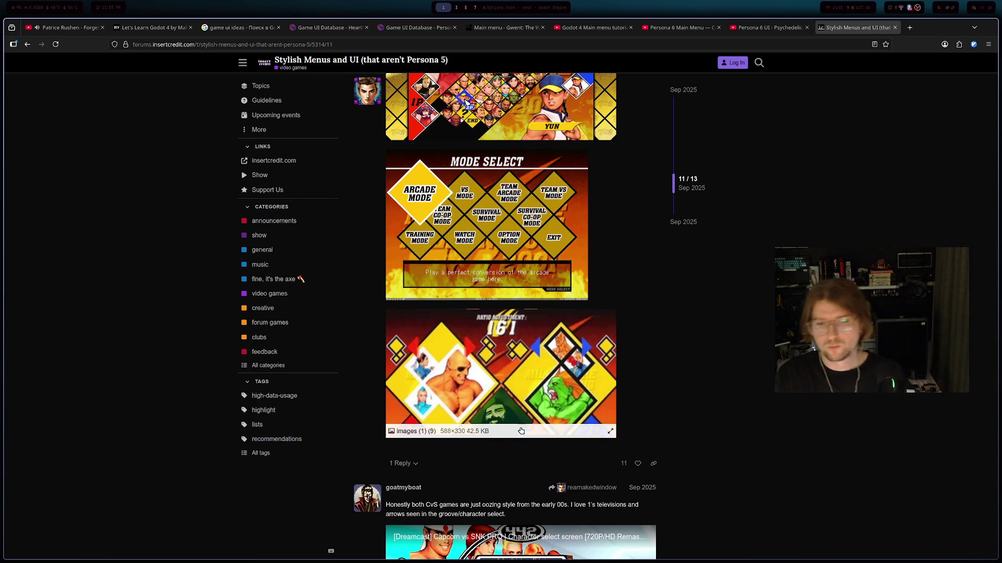
scroll(512, 414, "down", 10)
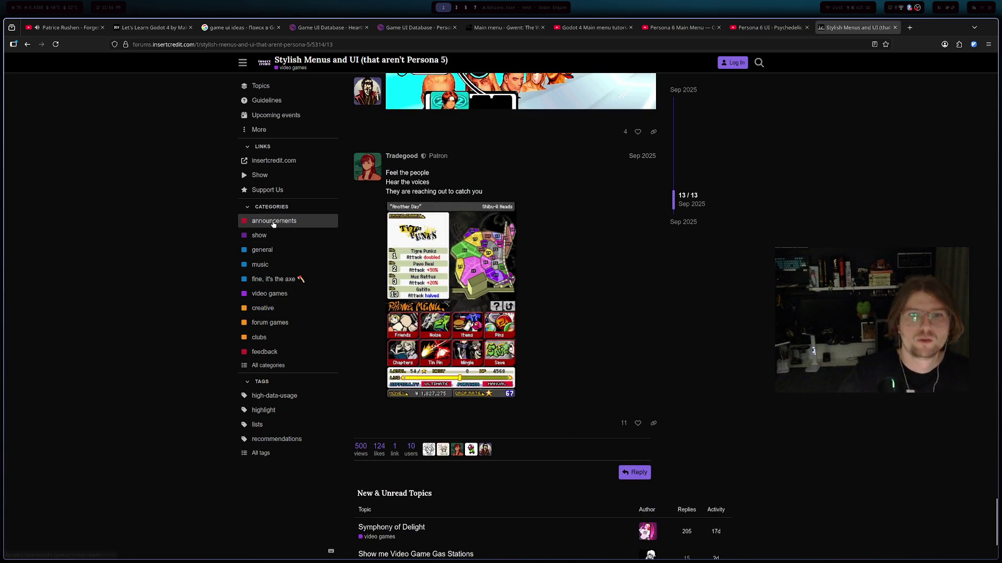
- Go back to the Google results, open the Medium Persona 5 UI article, and dismiss its sign-up prompt
left_click(27, 44)
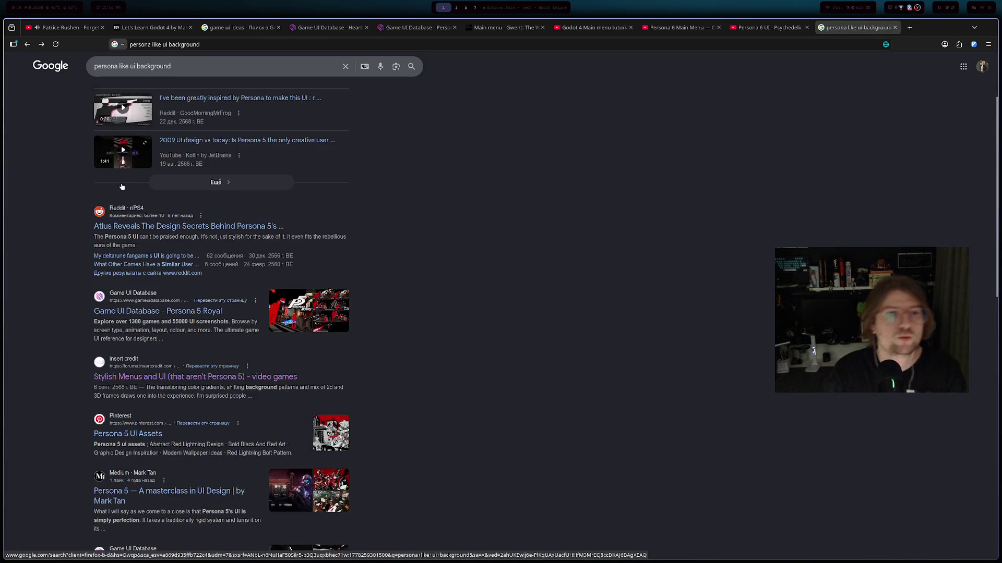
scroll(116, 191, "down", 2)
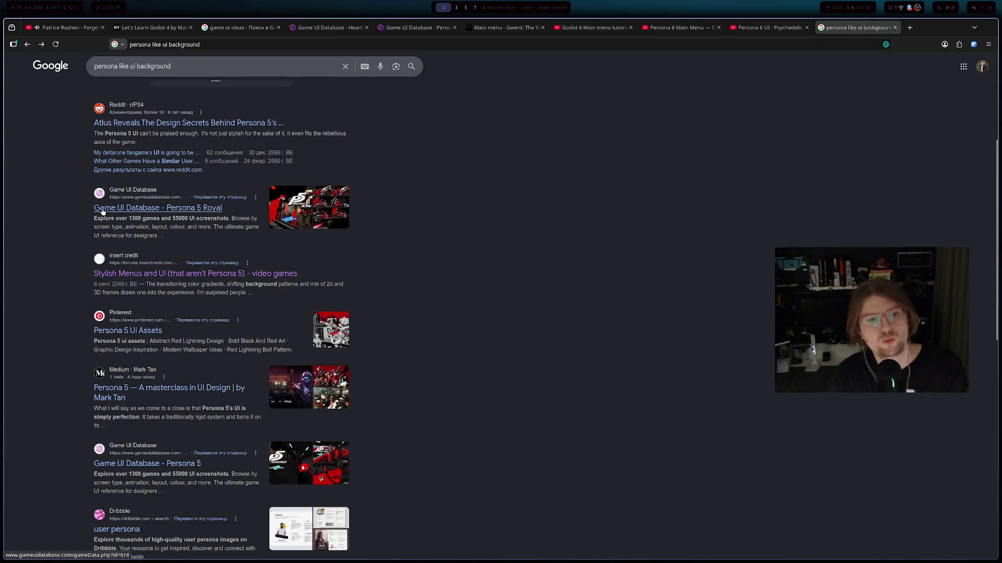
left_click(172, 391)
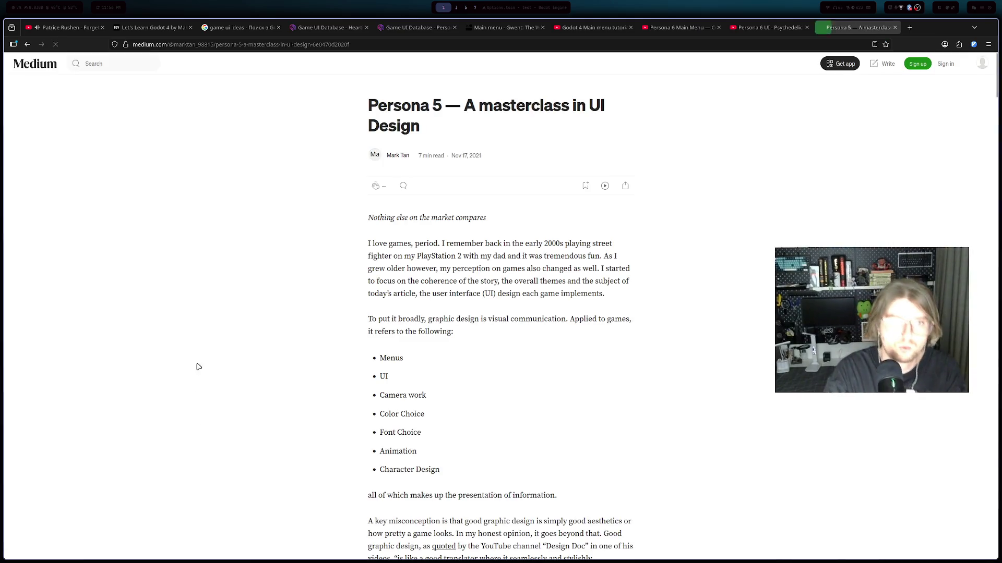
scroll(219, 329, "down", 8)
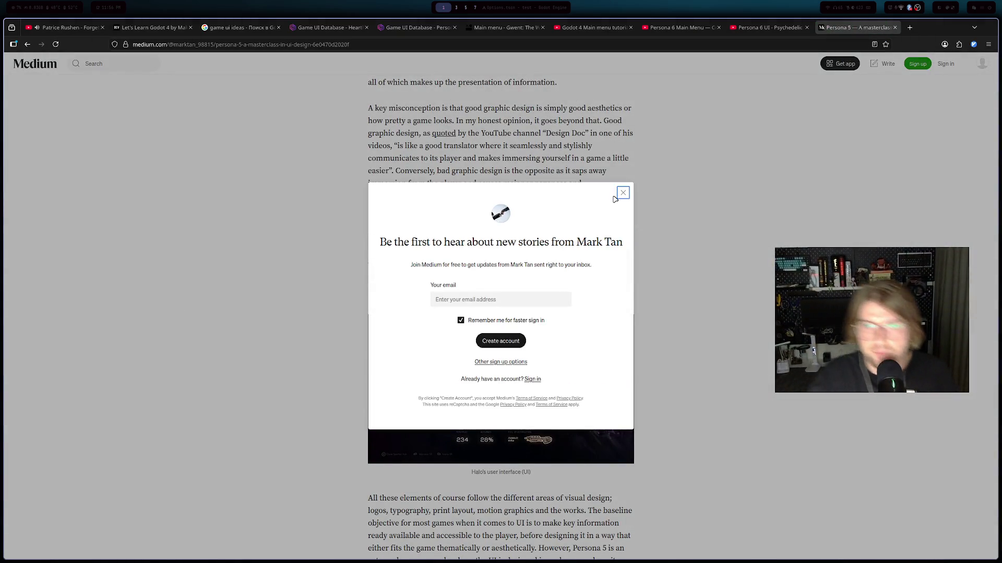
left_click(623, 193)
- Read the article down to References and enlarge the cosplay photo
scroll(580, 335, "down", 8)
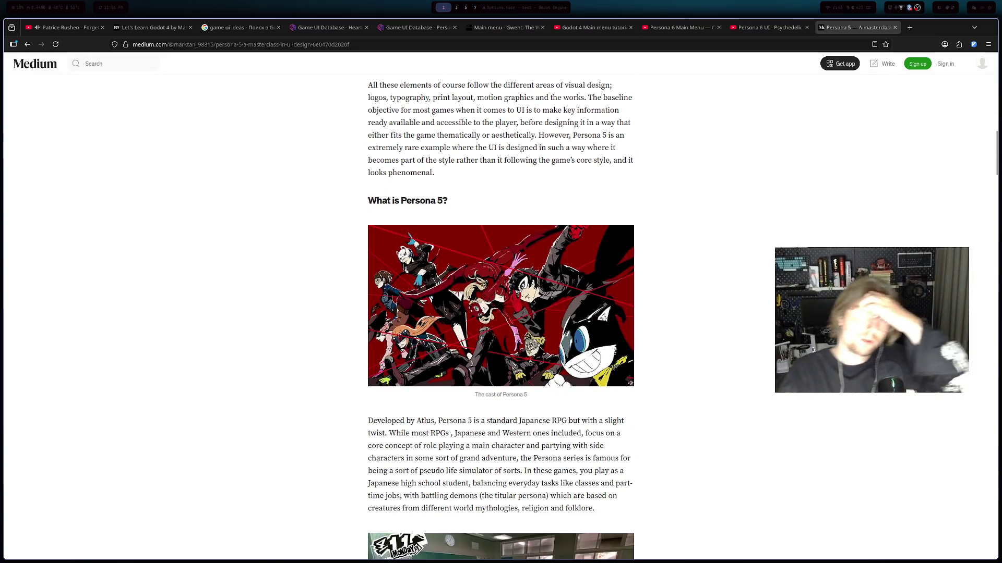
scroll(410, 299, "down", 7)
scroll(410, 298, "down", 5)
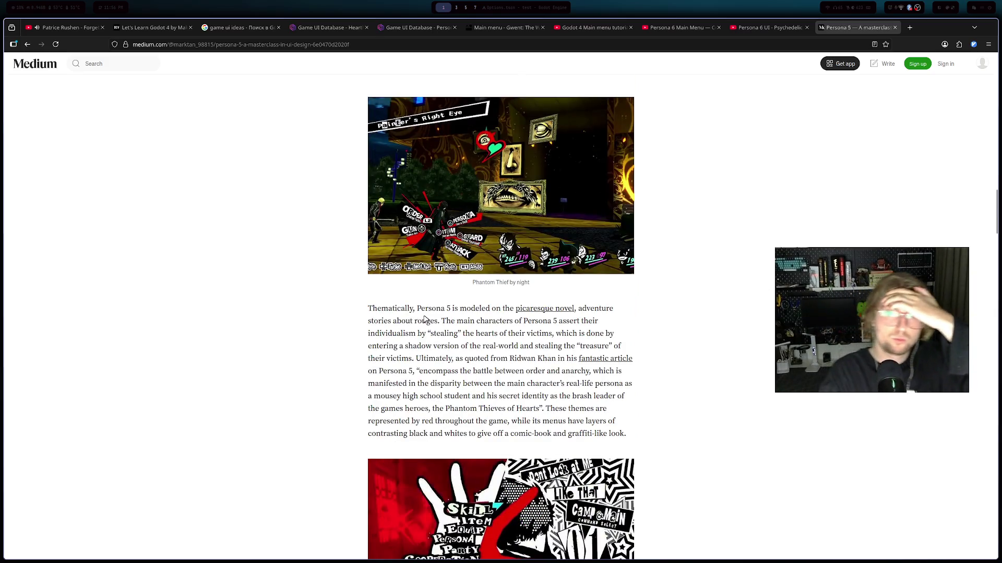
scroll(424, 320, "down", 20)
scroll(412, 283, "down", 6)
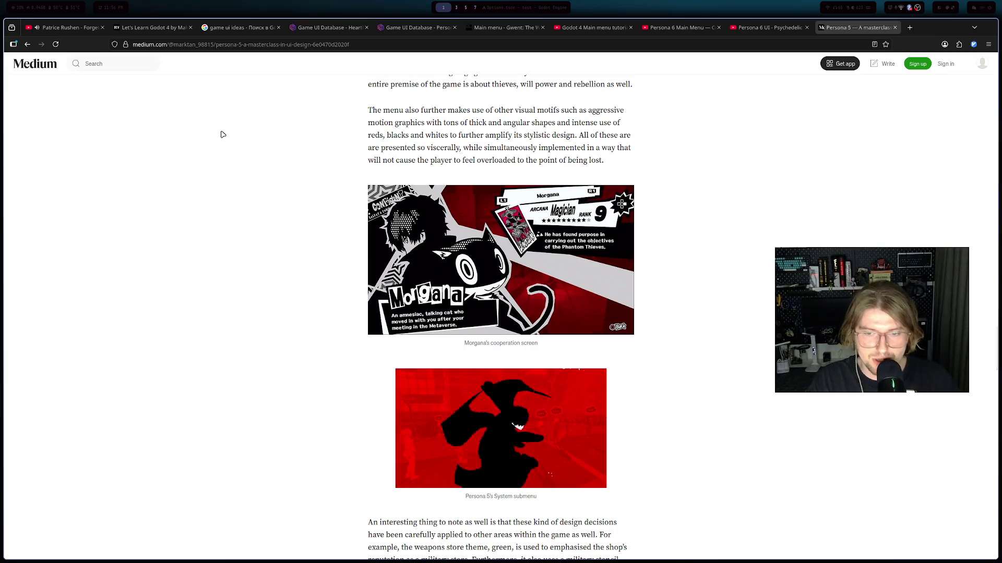
scroll(225, 133, "down", 8)
scroll(227, 130, "down", 6)
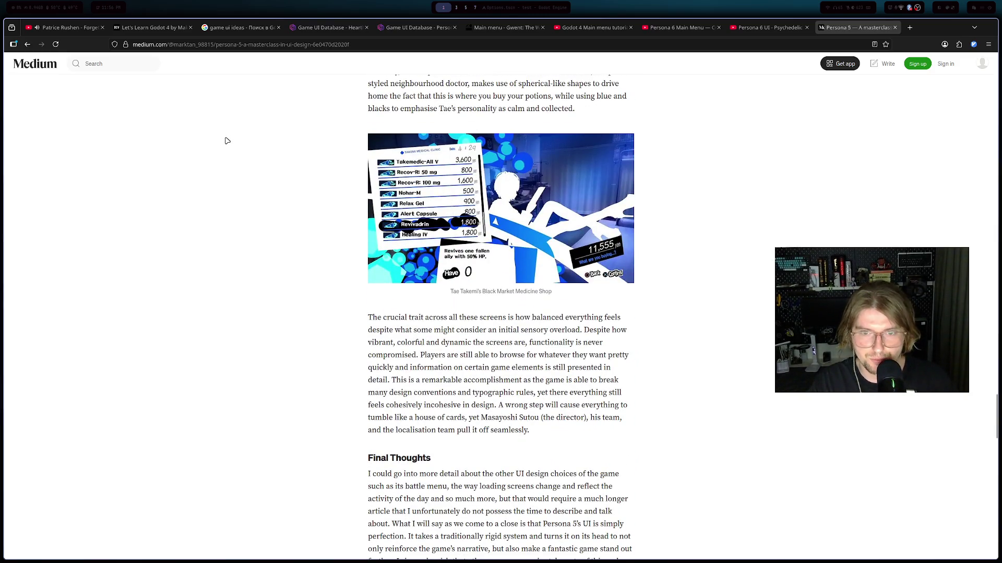
scroll(228, 138, "down", 4)
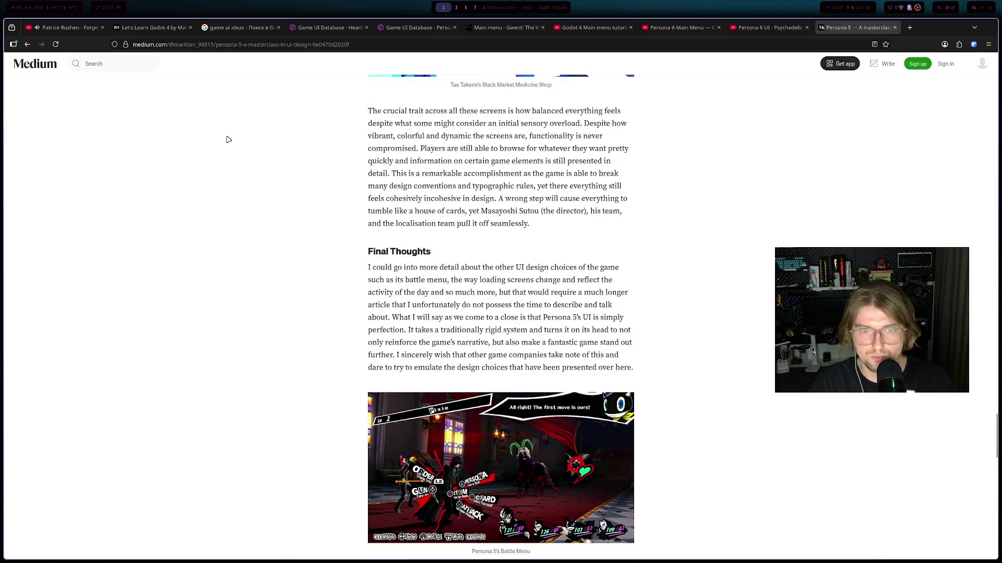
scroll(223, 145, "down", 8)
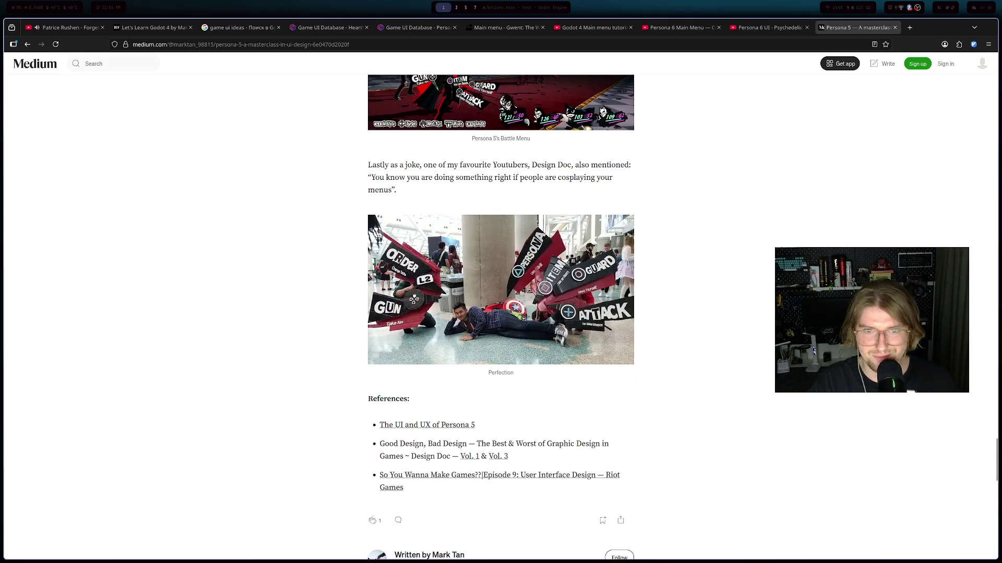
left_click(452, 326)
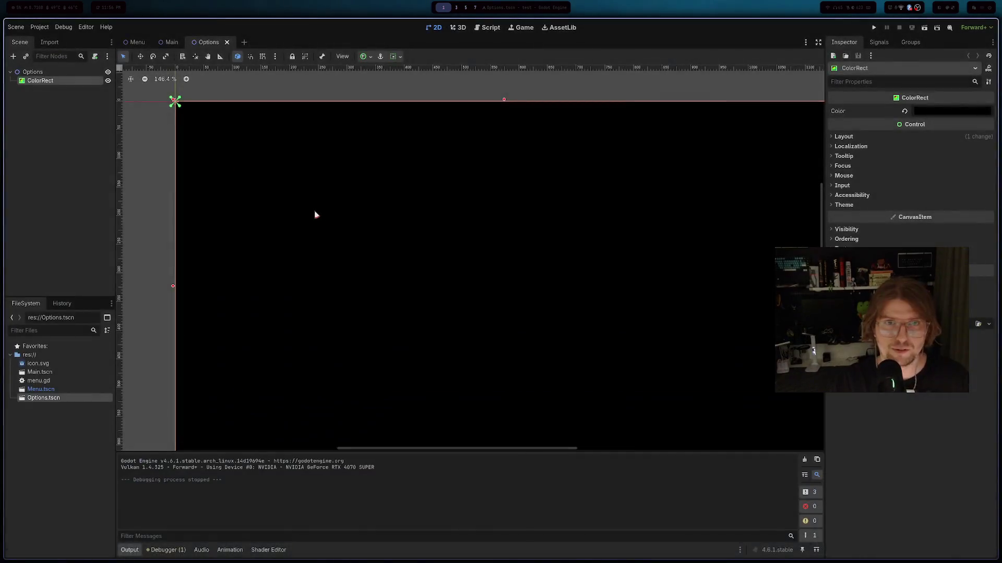
- Switch from the Godot Options scene to the Twitch stream manager
key("super+5")
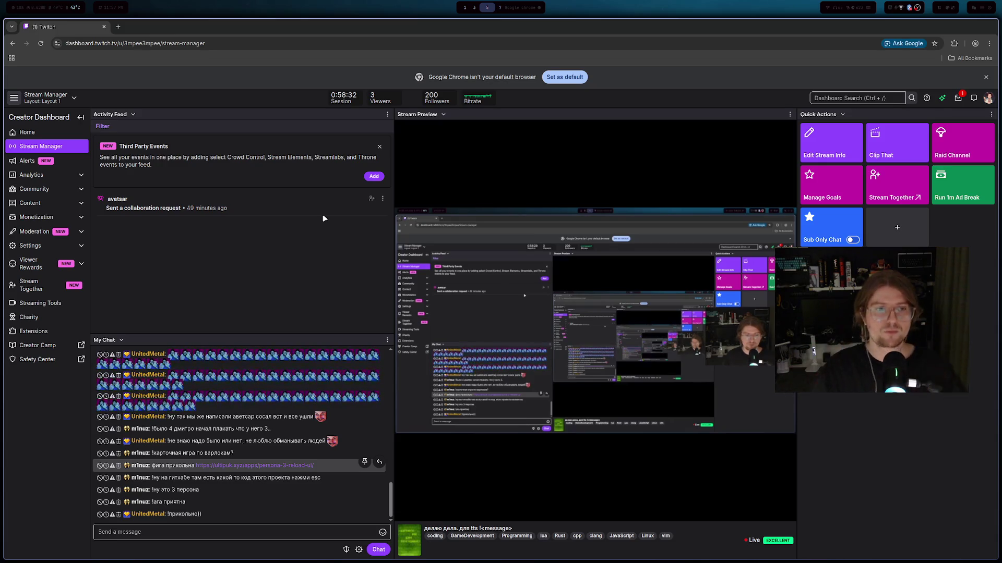
- Return to the Google results and open Pinterest's 'Persona 5 ui assets' page
key("alt+Tab")
scroll(292, 221, "down", 1)
scroll(293, 220, "down", 1)
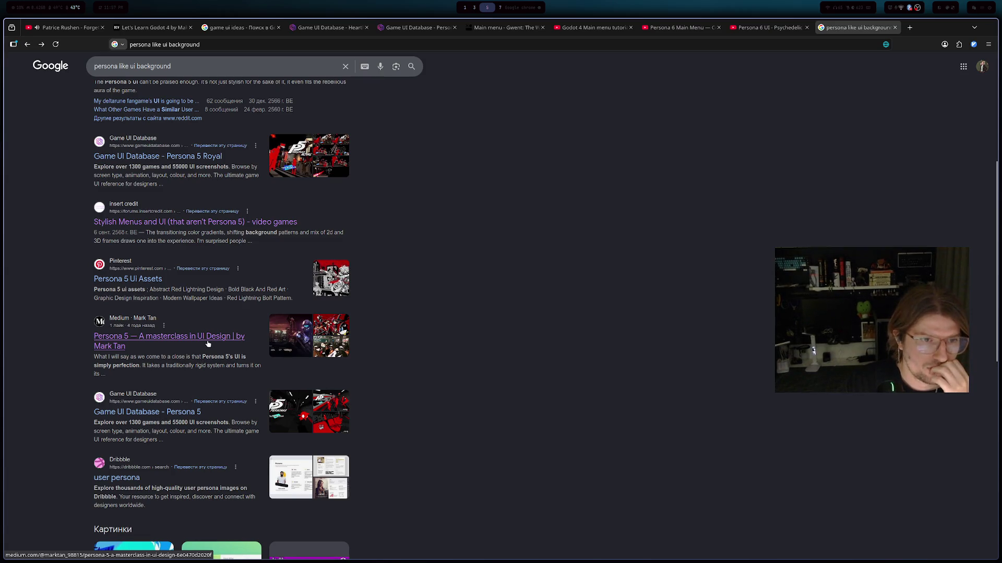
scroll(208, 346, "down", 2)
left_click(134, 235)
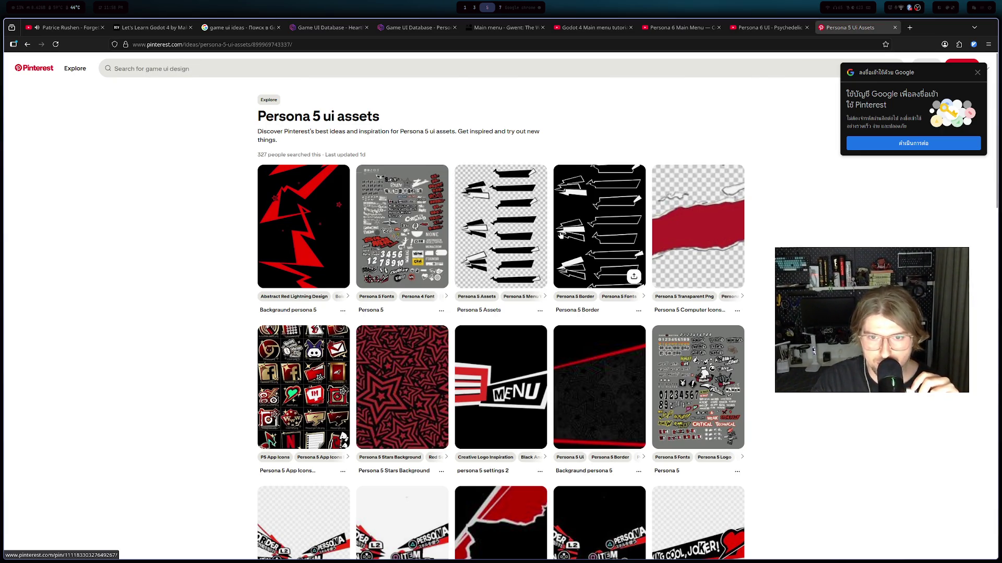
- Scroll through the grid of red-and-black Persona 5 UI asset pins
scroll(559, 235, "down", 3)
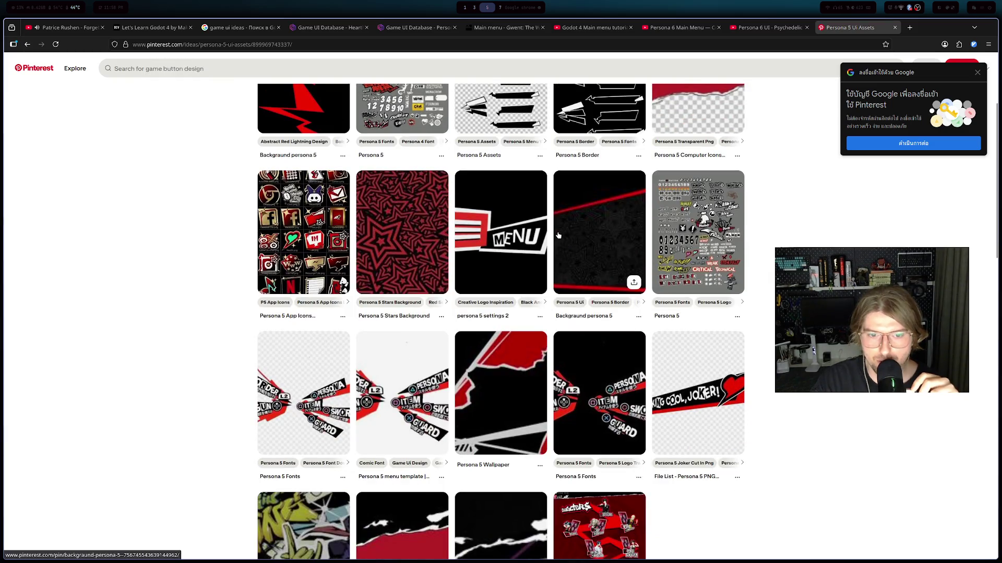
scroll(558, 235, "down", 7)
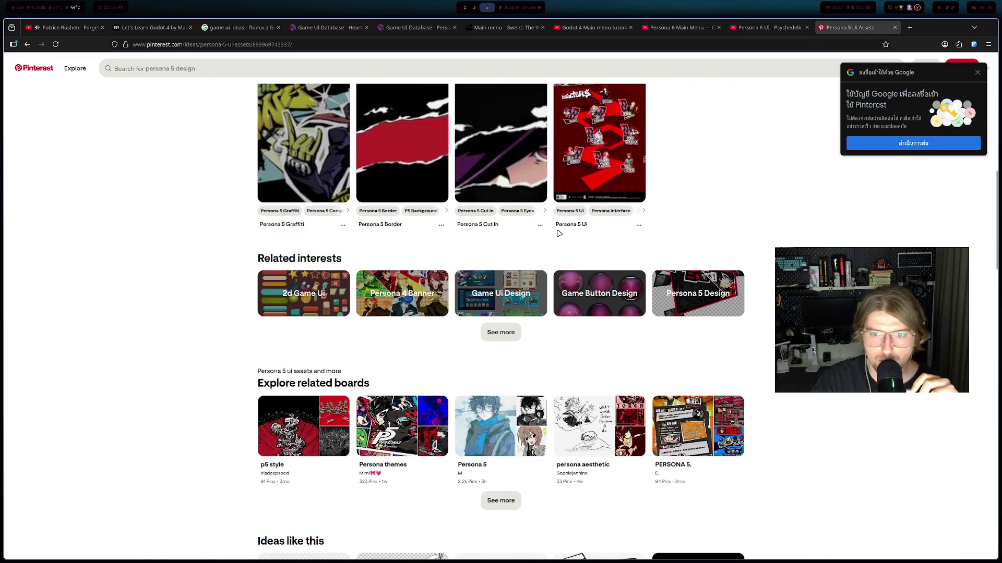
scroll(558, 233, "down", 2)
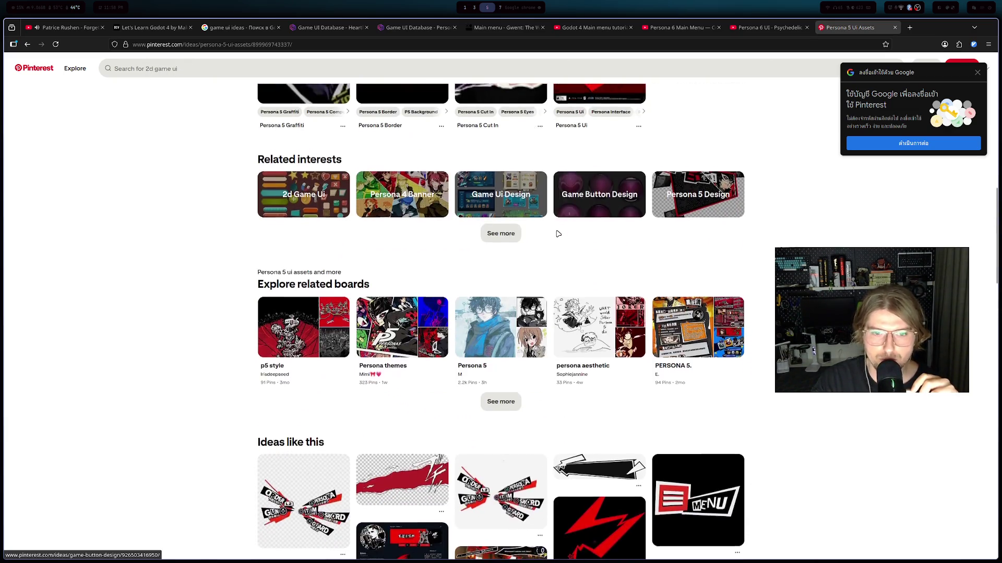
scroll(559, 232, "down", 2)
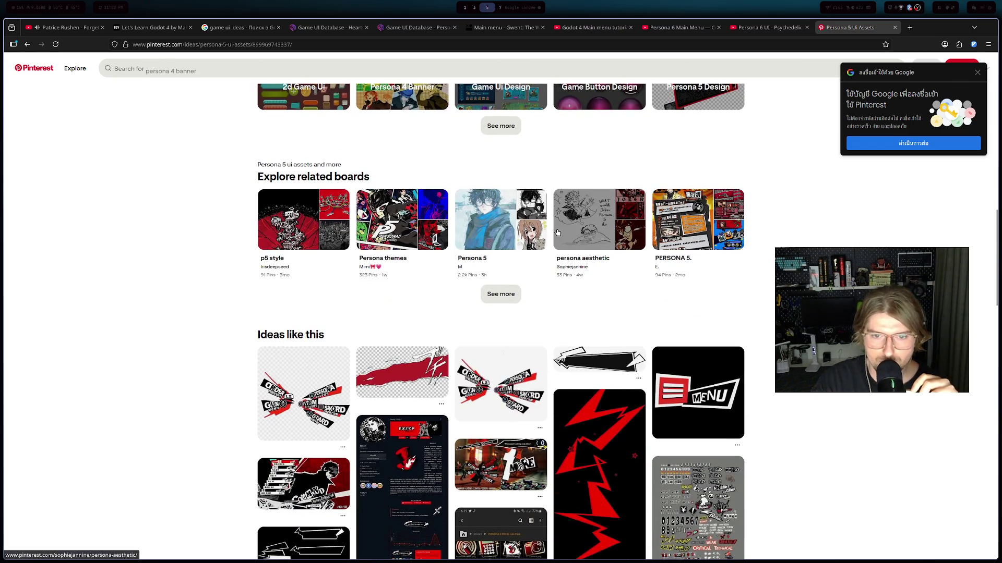
scroll(559, 232, "down", 2)
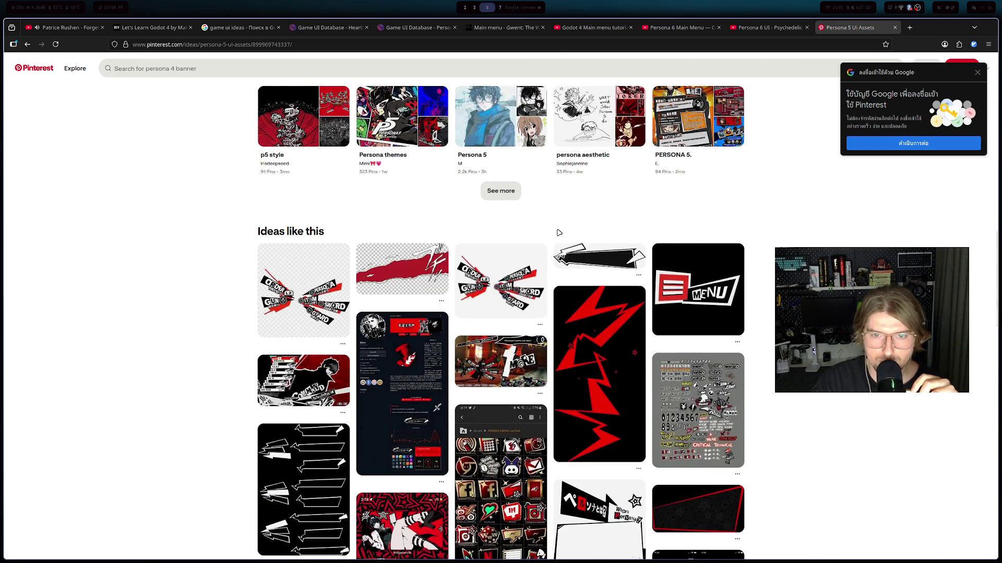
scroll(558, 232, "down", 2)
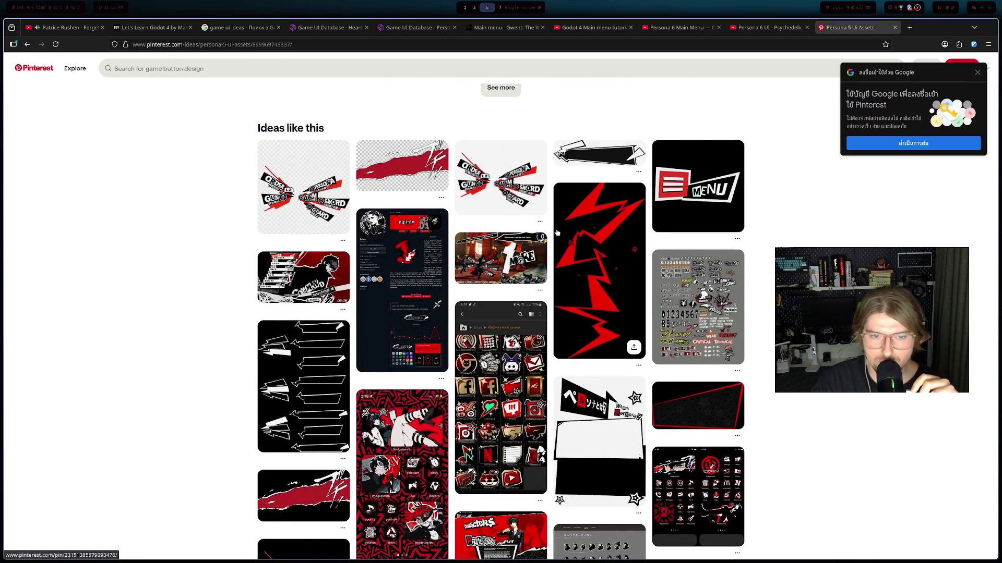
scroll(557, 232, "down", 1)
scroll(556, 233, "down", 1)
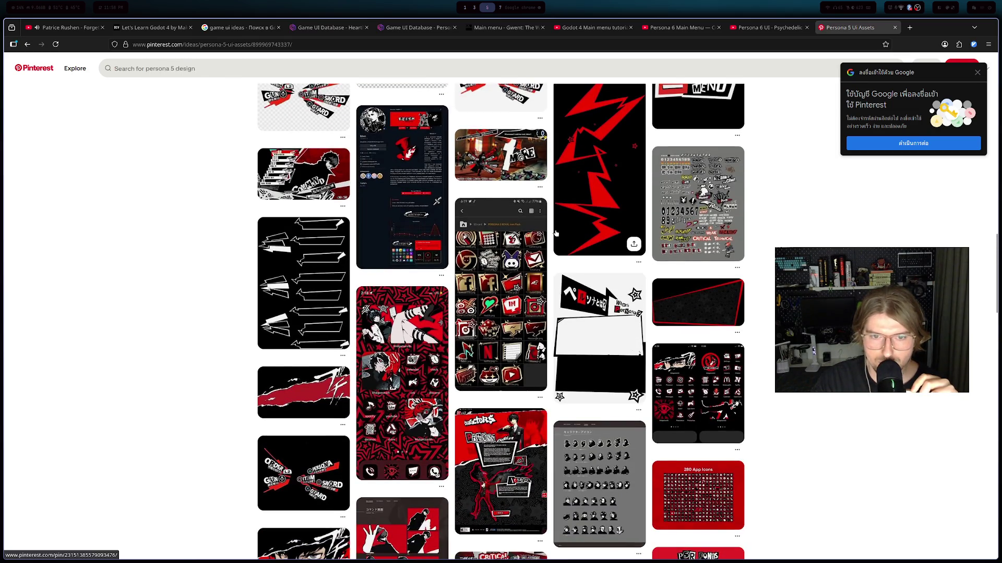
scroll(556, 233, "down", 1)
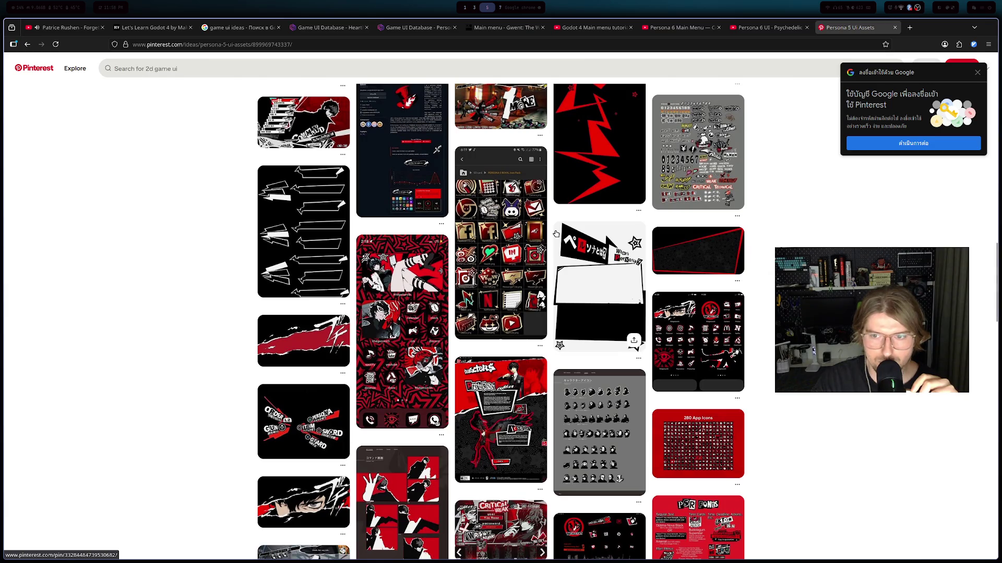
scroll(557, 233, "down", 2)
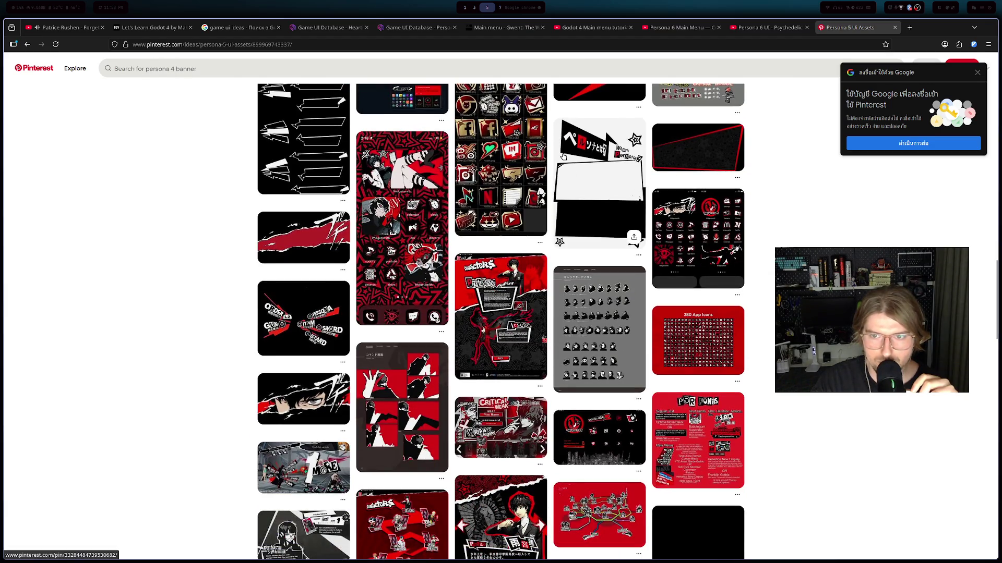
scroll(563, 157, "down", 3)
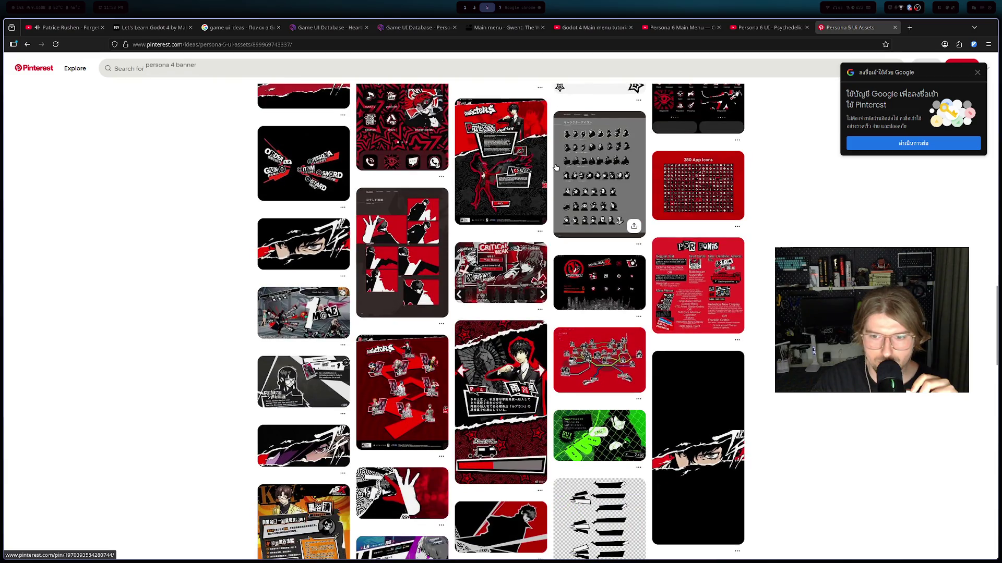
scroll(559, 168, "down", 3)
scroll(559, 169, "down", 3)
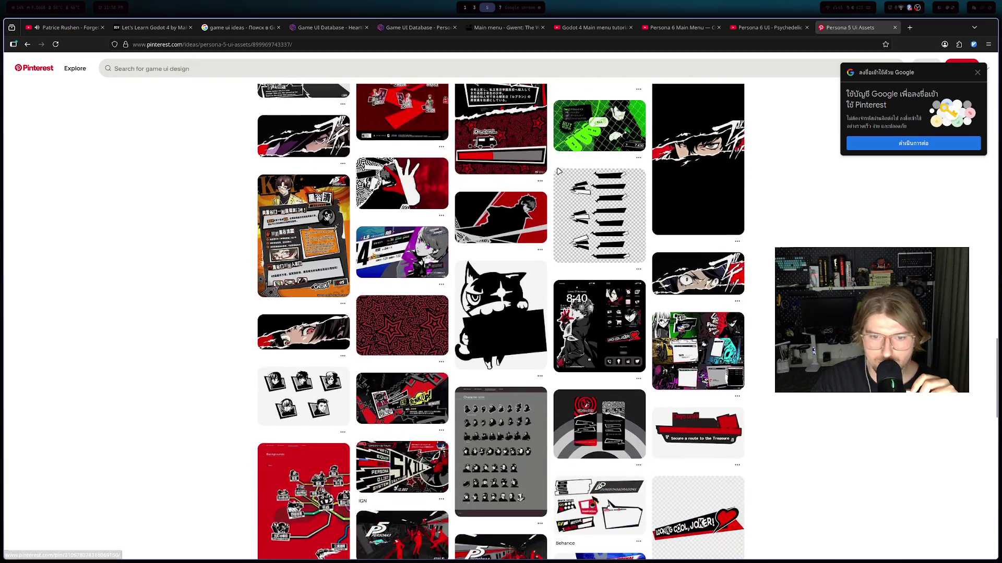
scroll(558, 171, "down", 1)
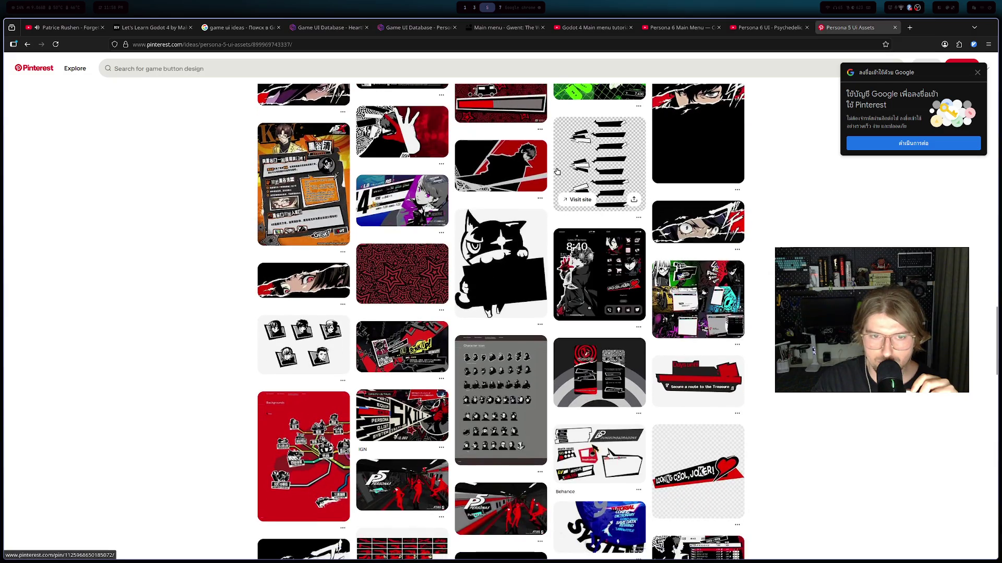
scroll(557, 171, "down", 5)
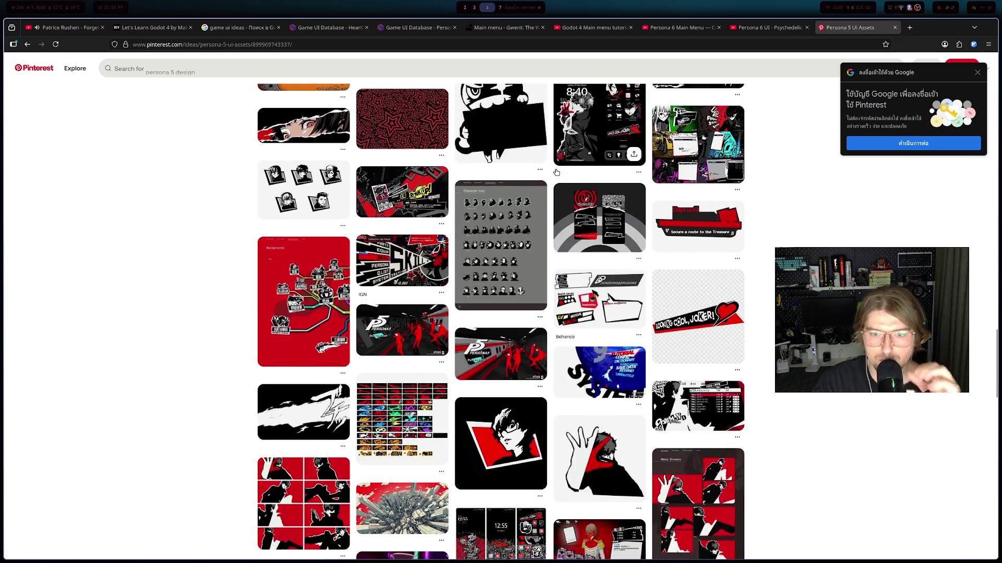
scroll(556, 177, "down", 2)
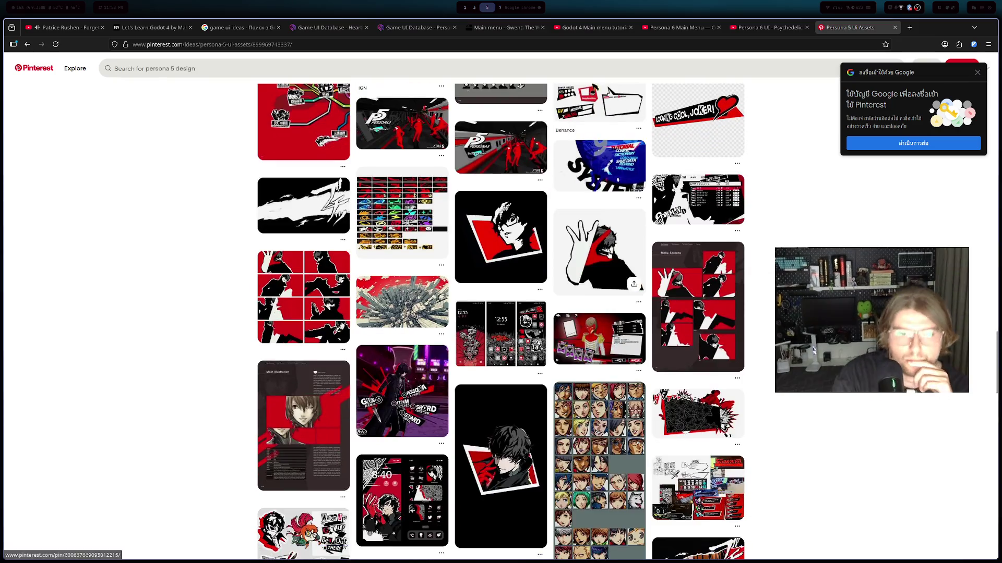
scroll(554, 251, "down", 6)
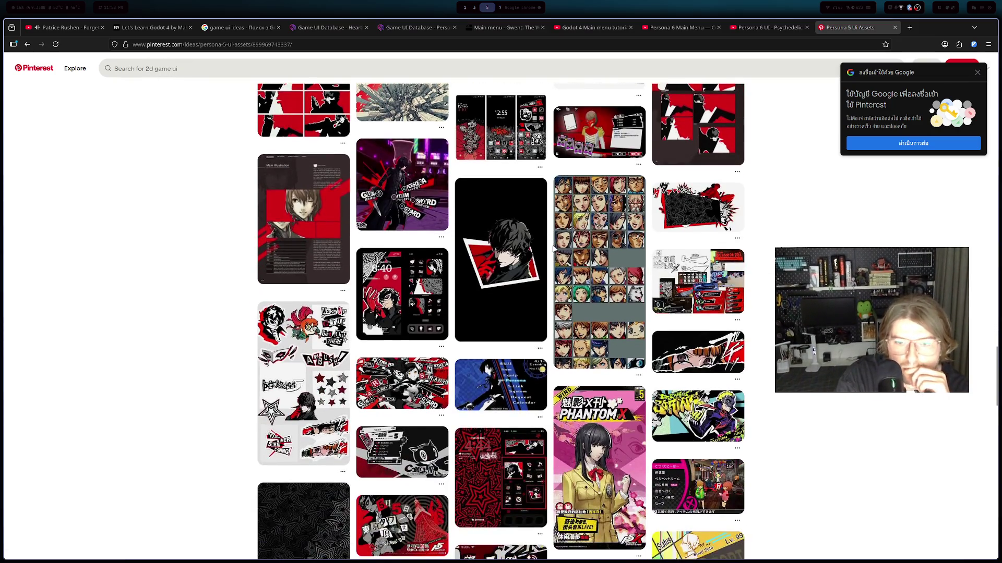
scroll(554, 251, "down", 3)
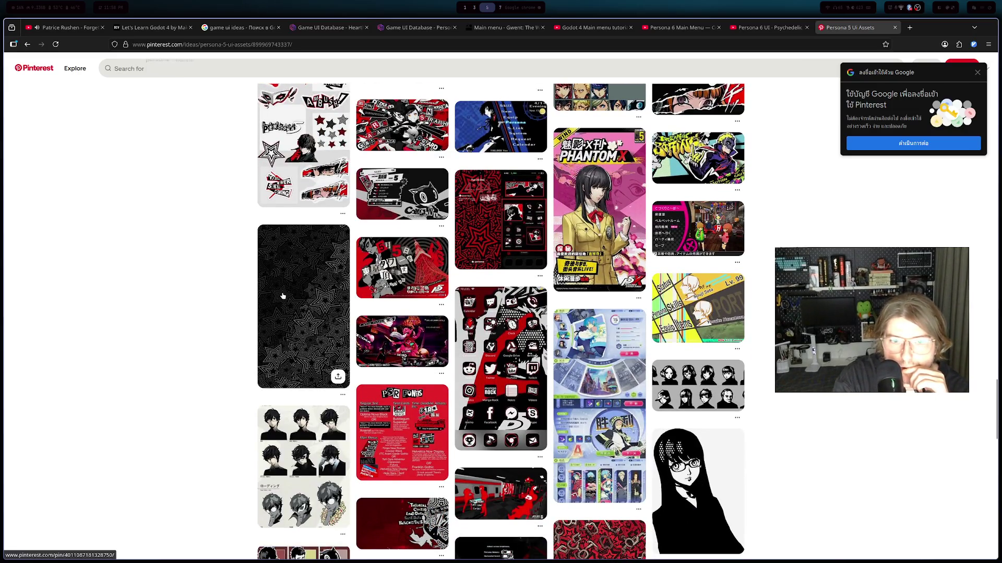
- Open the black star-pattern wallpaper pin, then the Persona 5 Tokyo Rainy Night Live Wallpaper pin
left_click(284, 295)
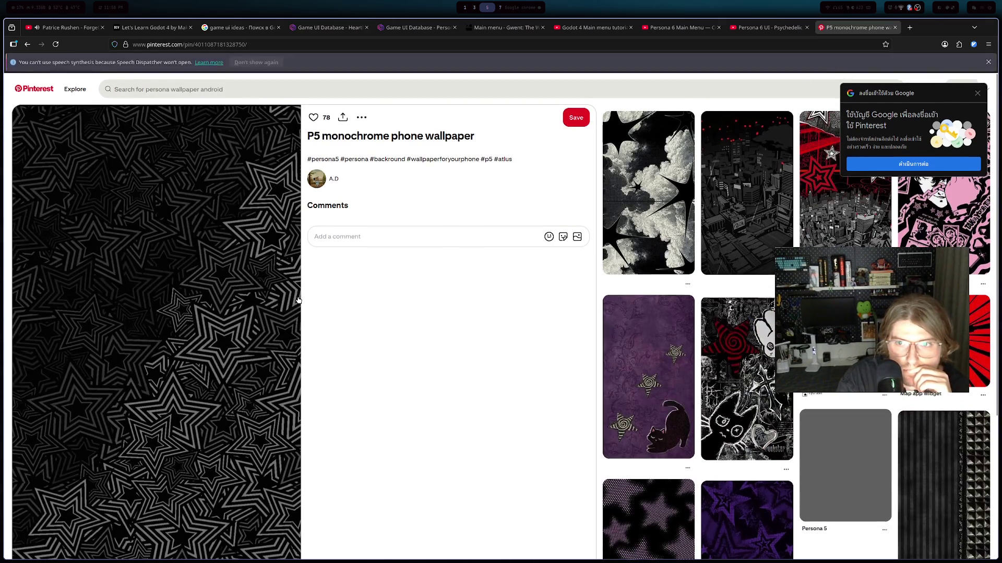
scroll(623, 236, "down", 1)
scroll(623, 236, "up", 1)
left_click(691, 253)
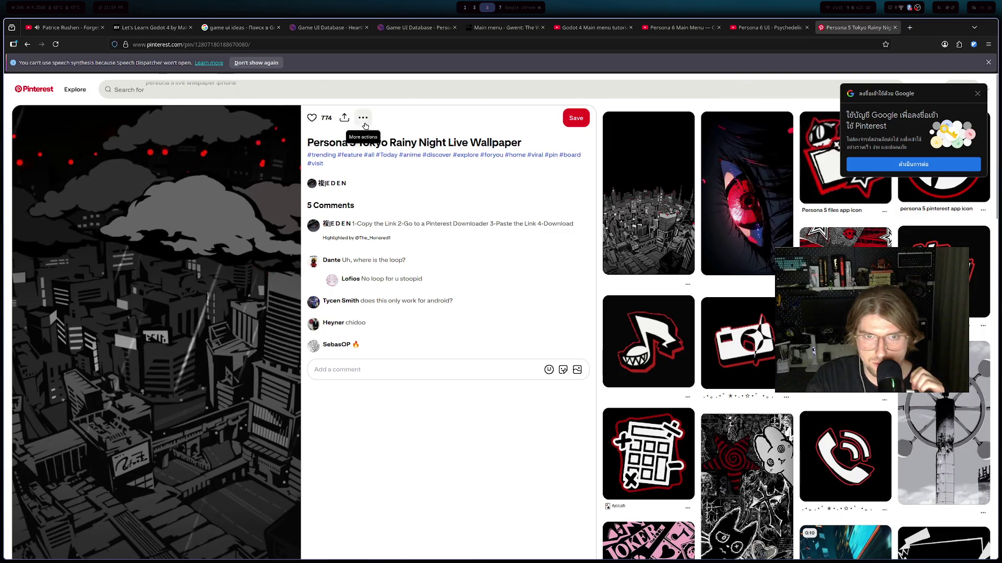
- Try sharing the pin, close the join prompt, and start signing in with Google
left_click(344, 118)
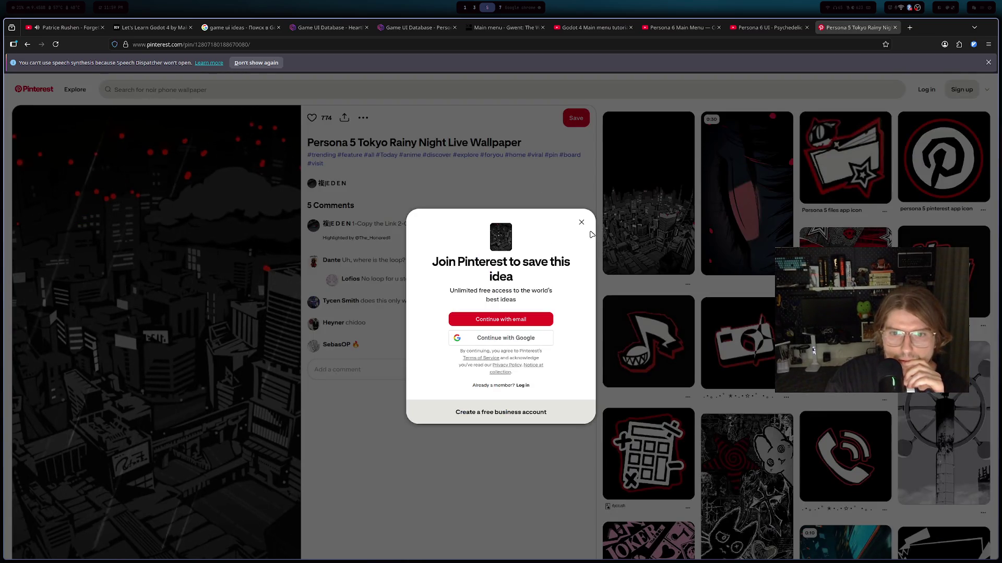
left_click(581, 222)
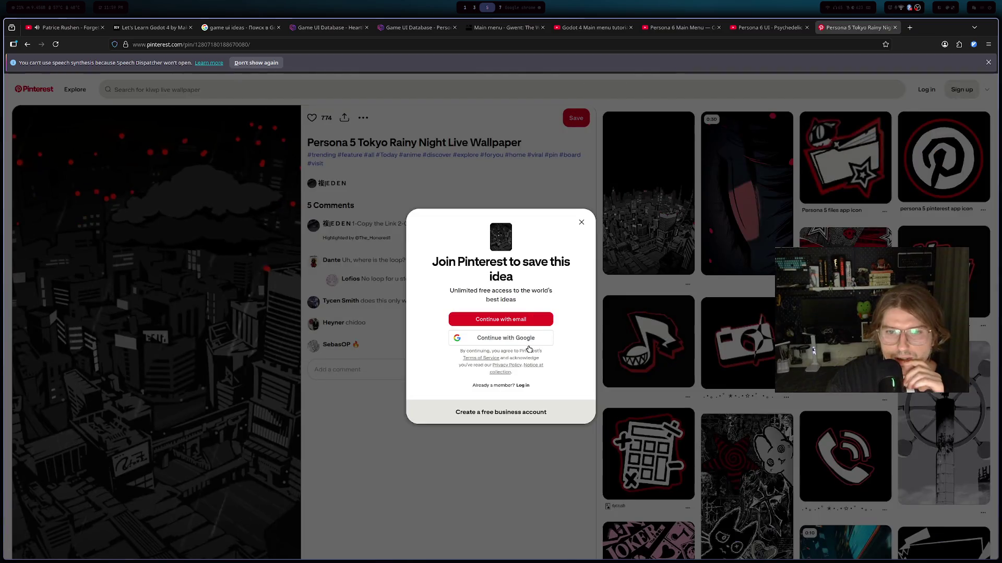
left_click(497, 338)
- Finish Google sign-in and briefly check the stream dashboard chat
left_click(512, 303)
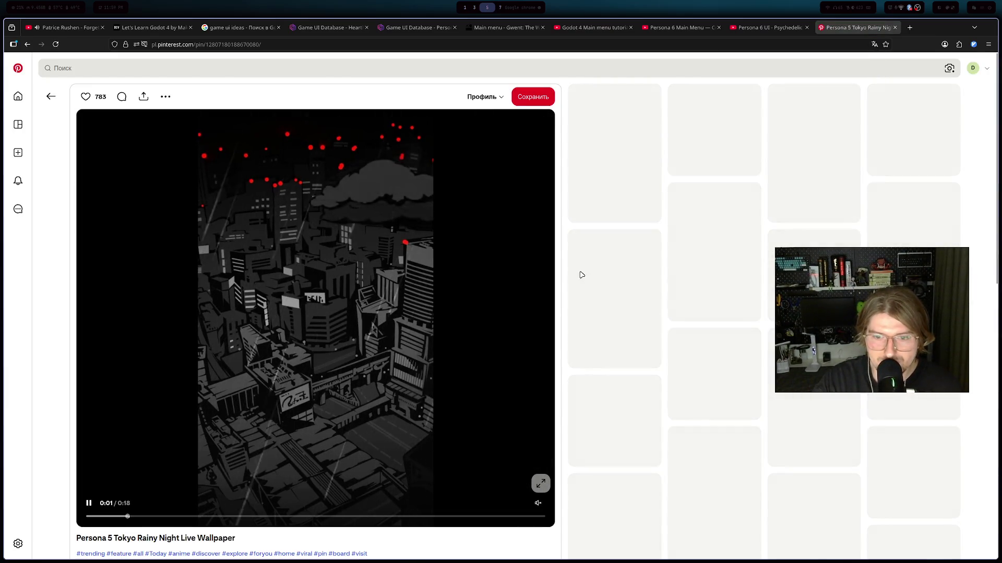
key("super+s")
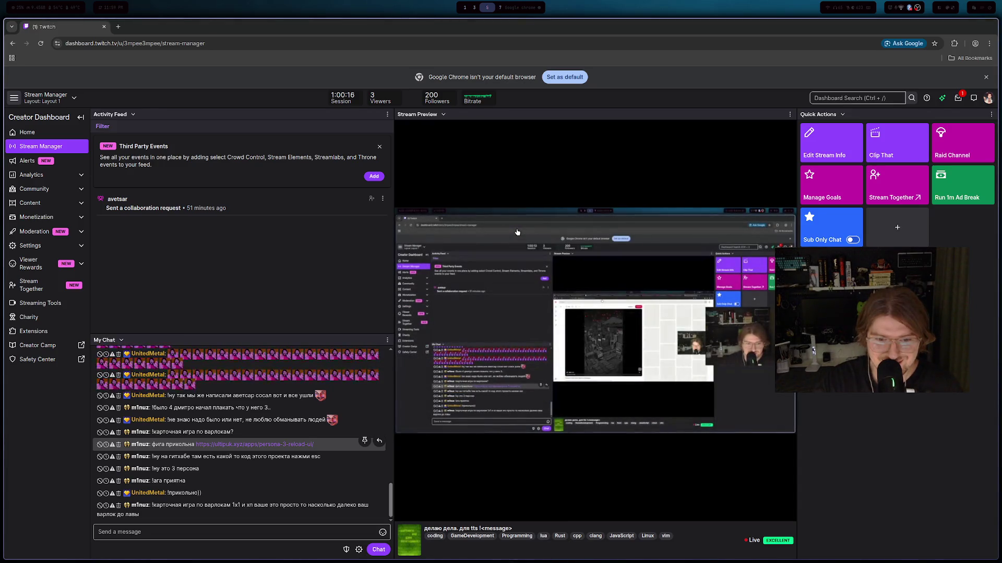
key("super+s")
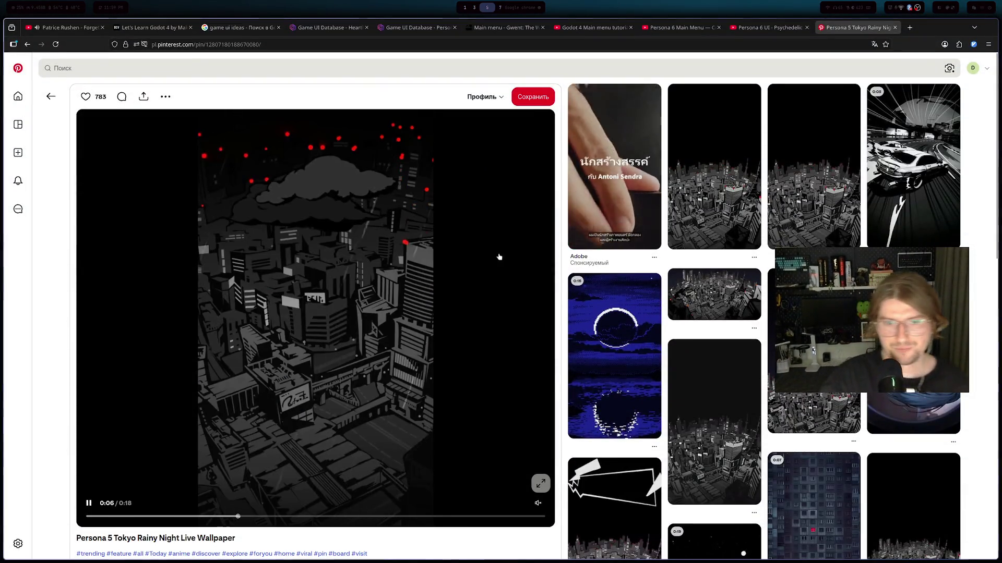
- Browse the related Persona pins and open the 'PERSONA 5 | WALLPAPER' Tokyo cityscape pin
scroll(510, 277, "down", 3)
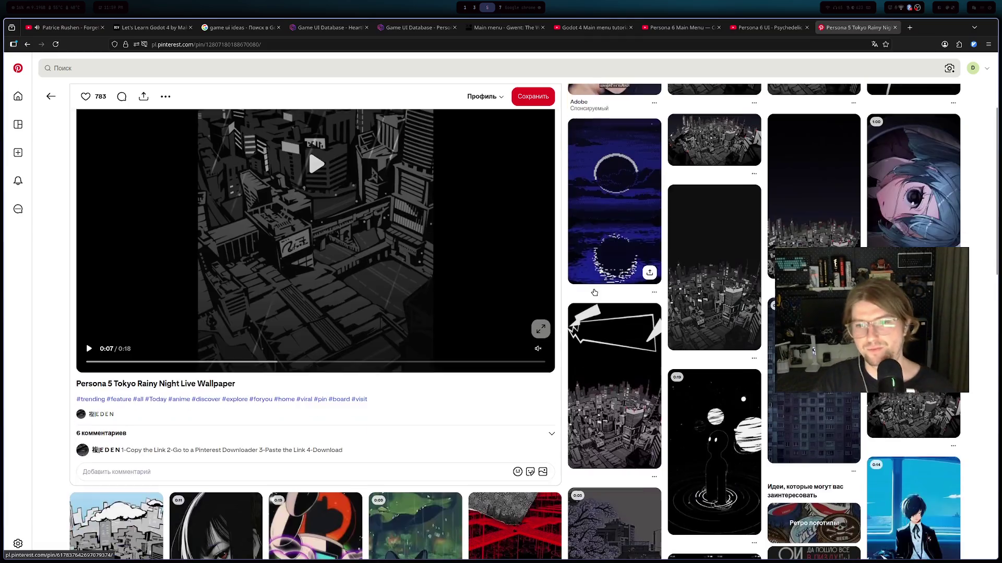
scroll(584, 277, "down", 4)
scroll(572, 258, "down", 2)
scroll(558, 260, "up", 2)
scroll(555, 260, "down", 2)
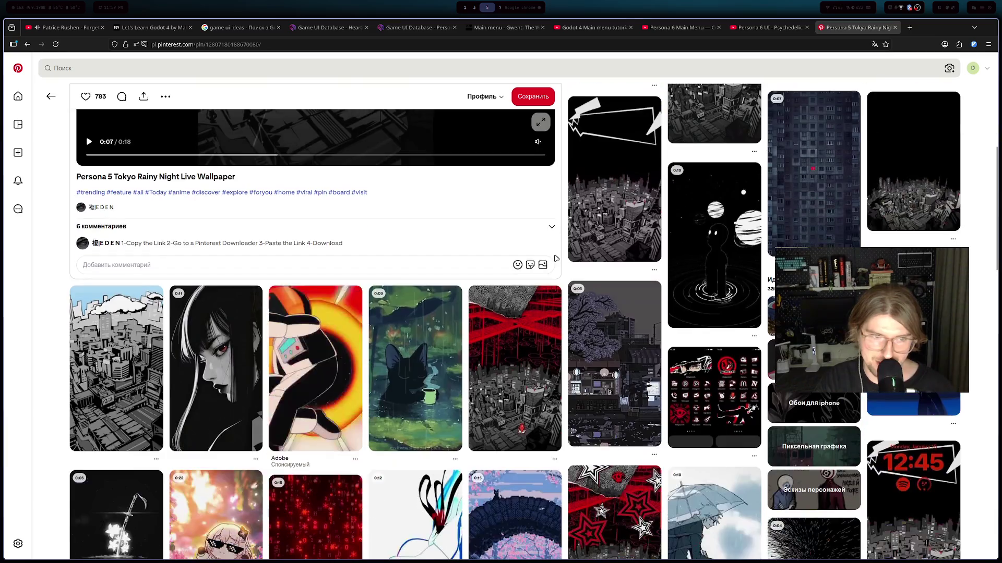
scroll(556, 256, "down", 7)
scroll(553, 264, "up", 7)
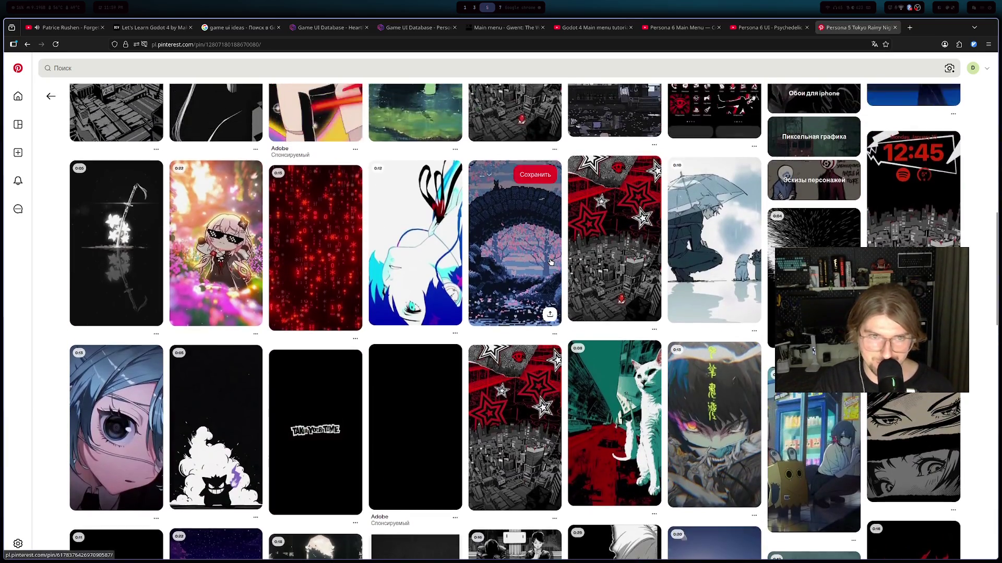
scroll(553, 262, "up", 3)
scroll(550, 258, "down", 2)
scroll(548, 255, "up", 6)
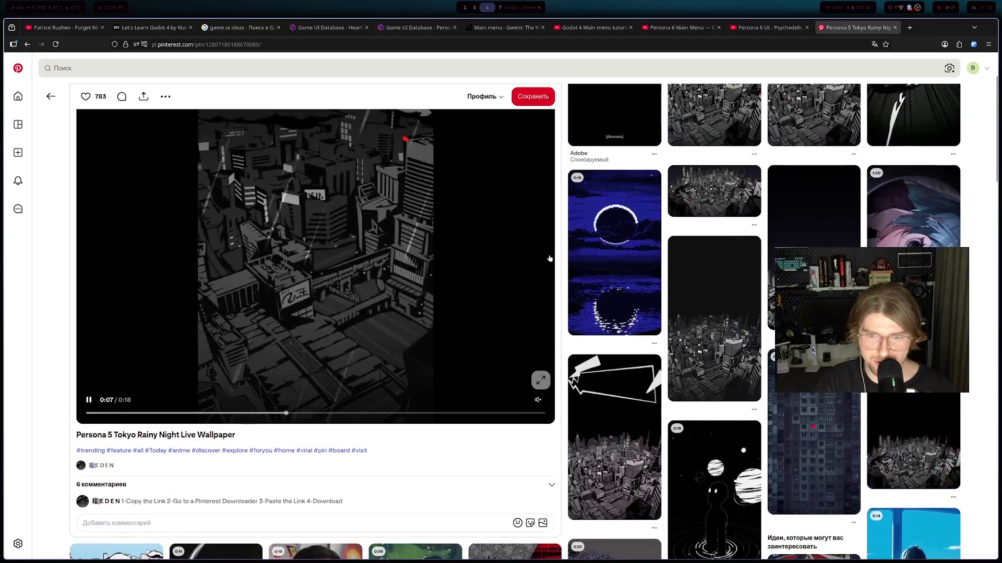
scroll(595, 146, "down", 2)
scroll(679, 183, "up", 2)
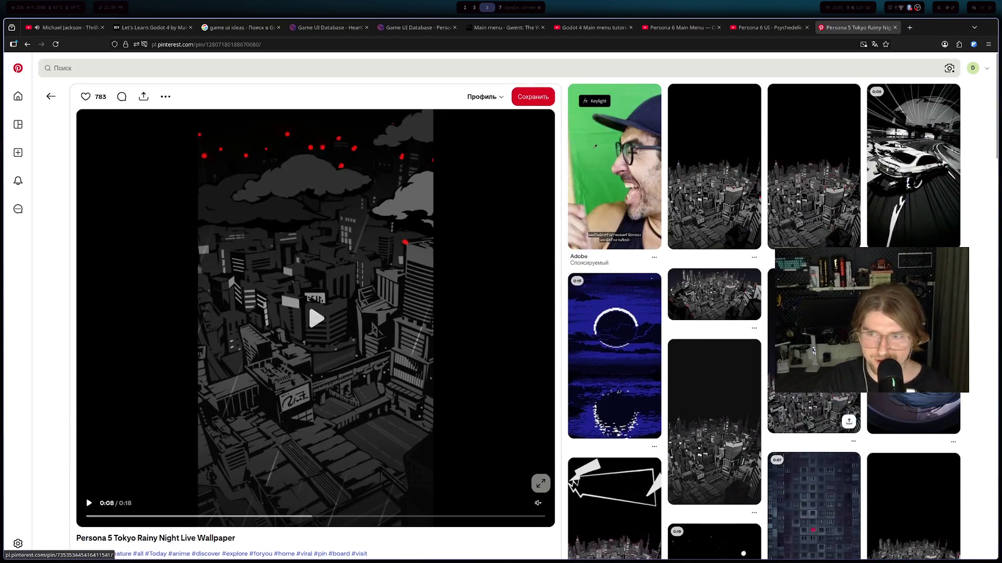
scroll(728, 219, "down", 6)
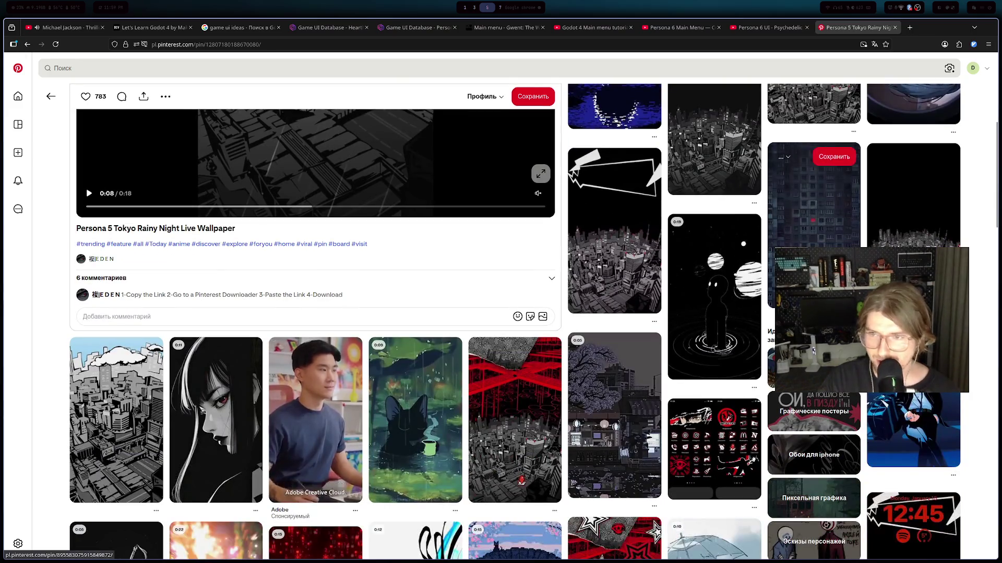
scroll(729, 313, "down", 2)
scroll(841, 244, "down", 1)
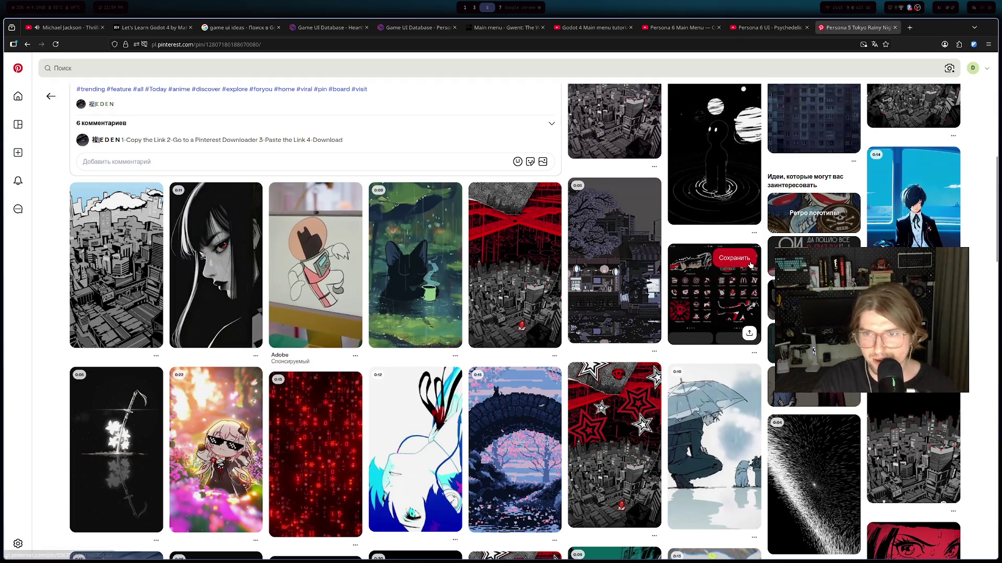
scroll(746, 266, "down", 5)
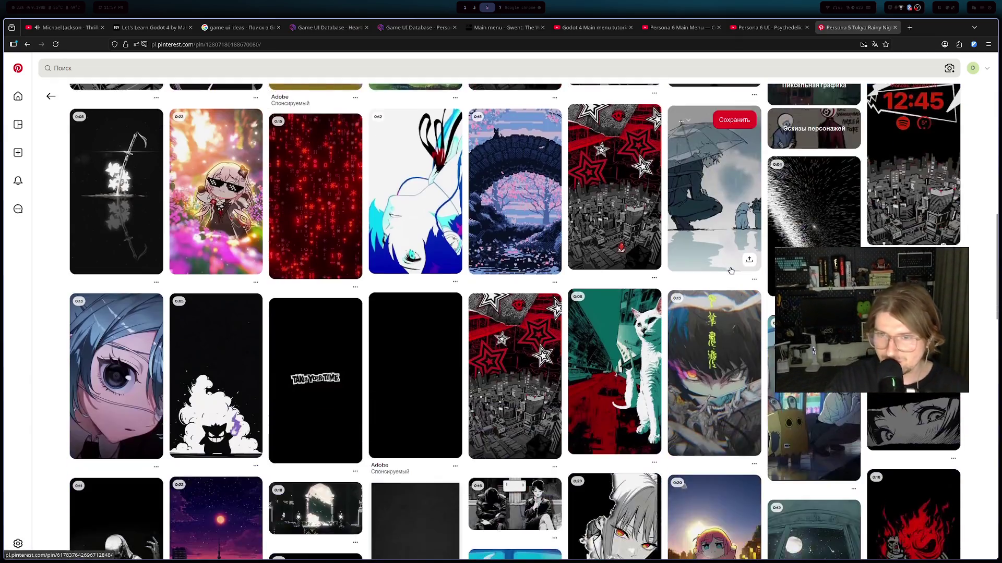
scroll(679, 271, "up", 10)
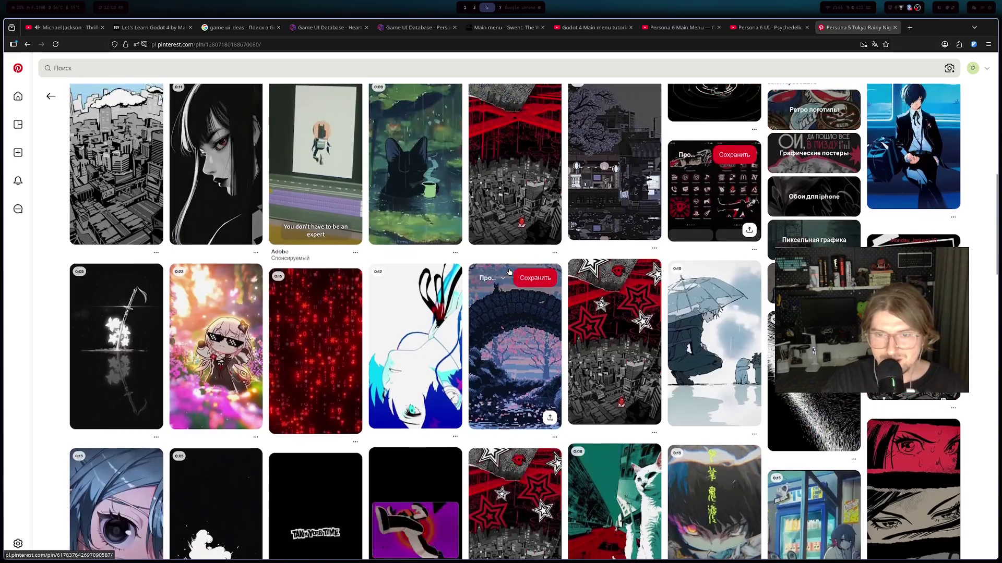
scroll(508, 273, "up", 7)
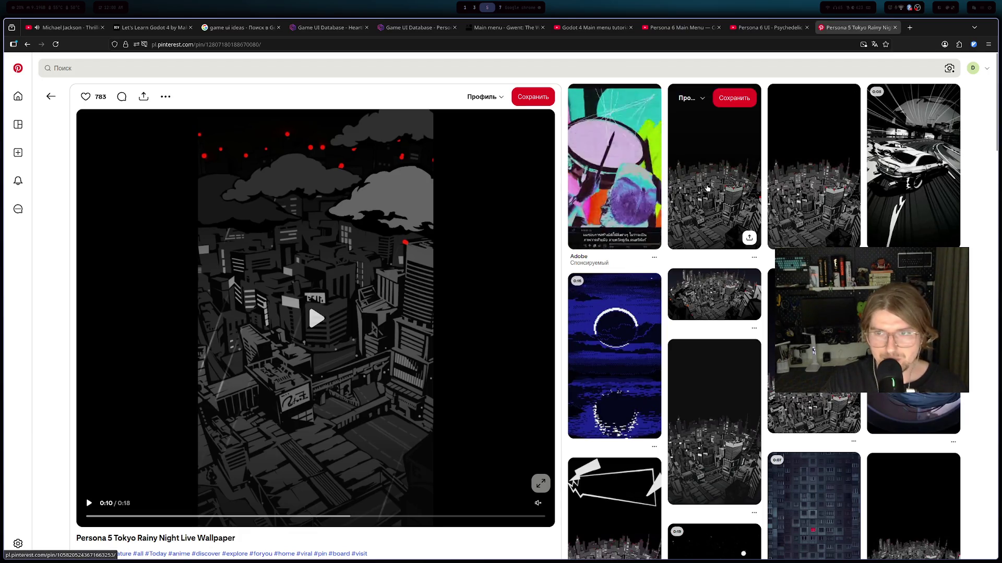
left_click(693, 107)
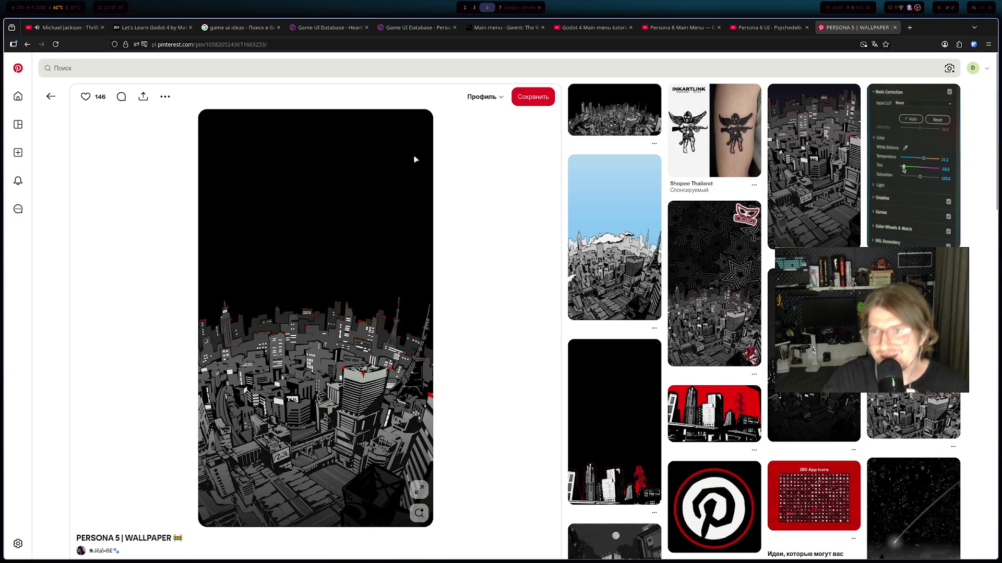
- Scroll the PERSONA 5 | WALLPAPER related grid and open the red Joker illustration pin
scroll(371, 152, "down", 5)
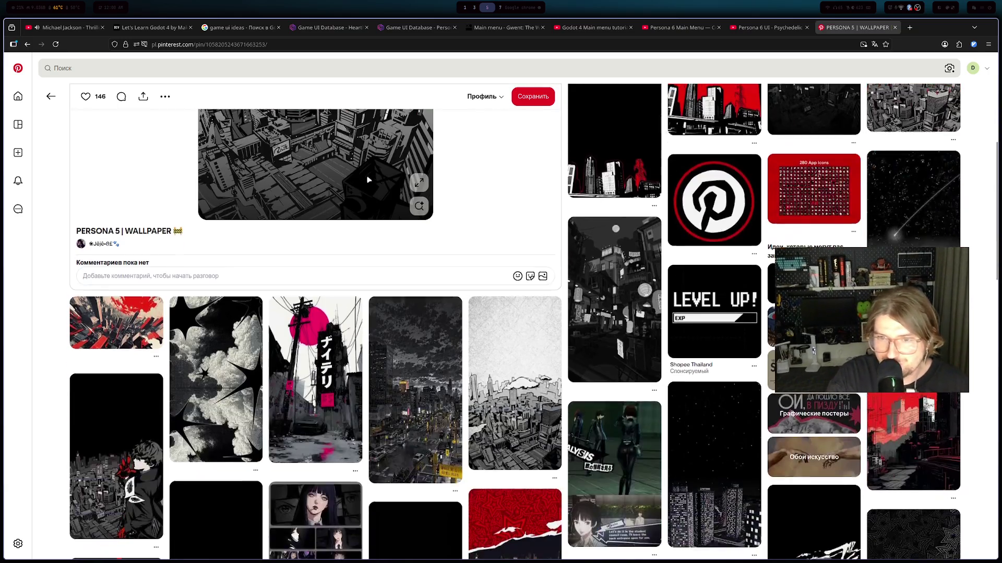
scroll(367, 176, "down", 2)
scroll(365, 173, "down", 5)
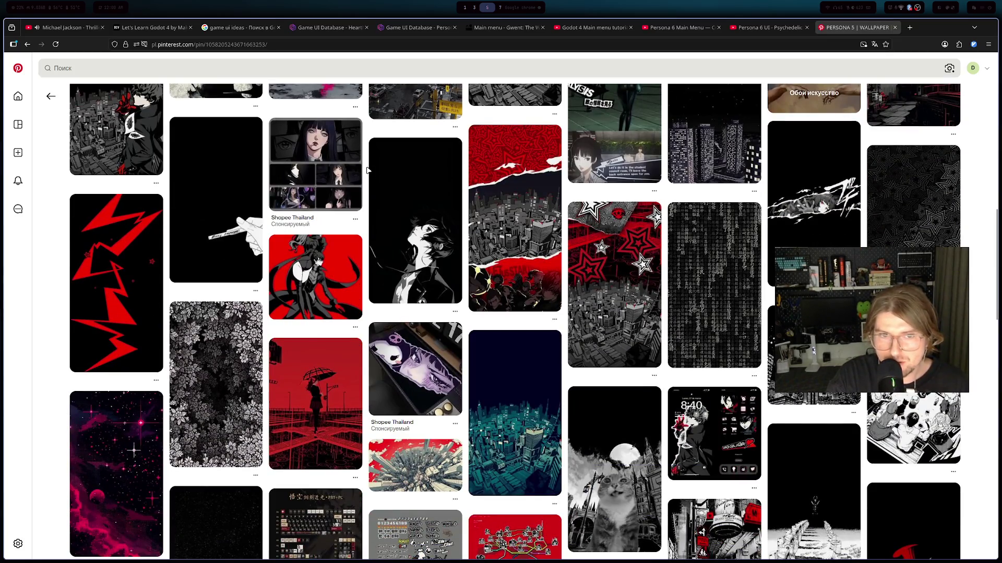
left_click(359, 266)
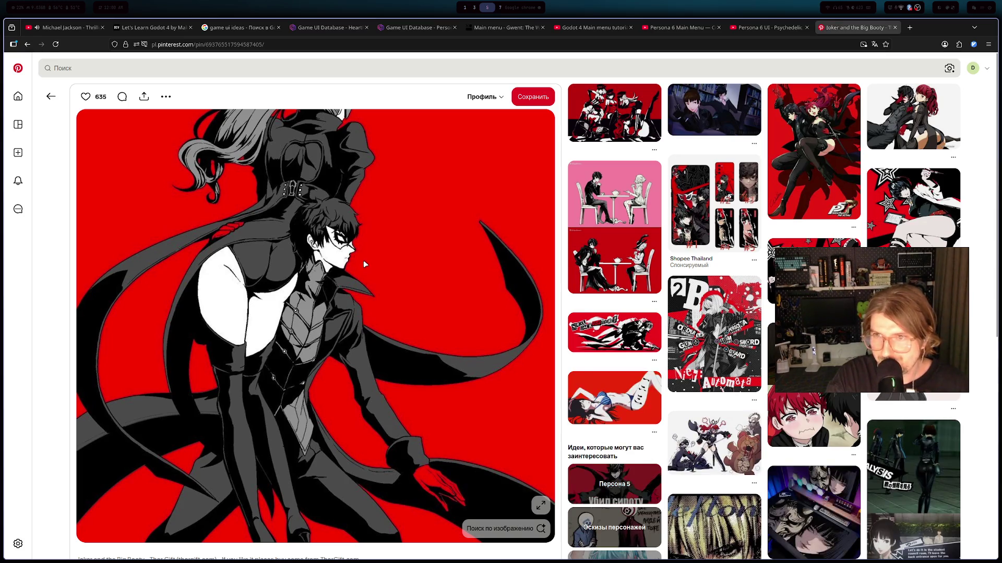
- Look over the red-and-black Joker pin, then return to the PERSONA 5 | WALLPAPER pin
scroll(364, 264, "down", 3)
scroll(364, 263, "down", 7)
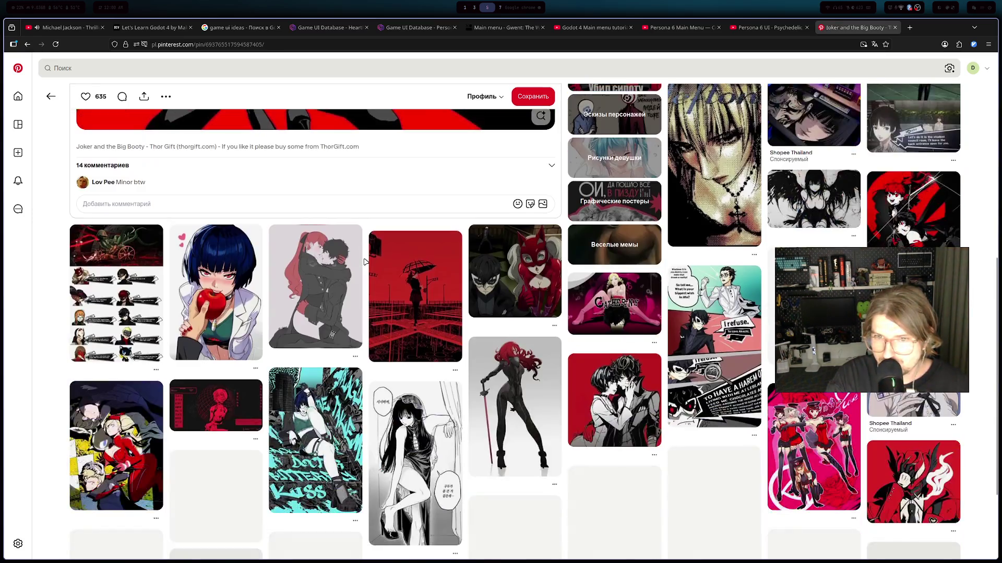
scroll(338, 252, "up", 4)
scroll(339, 252, "up", 6)
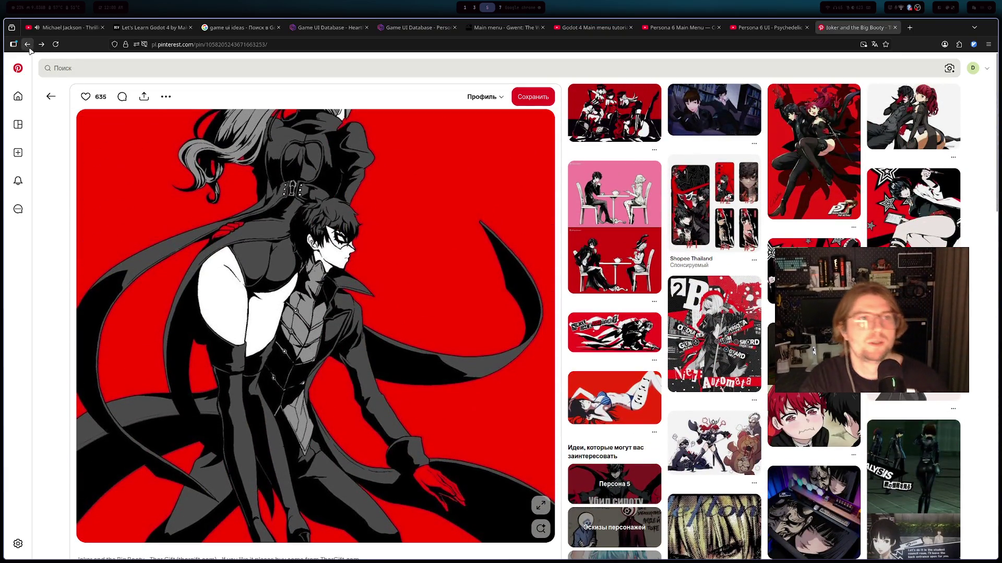
left_click(27, 45)
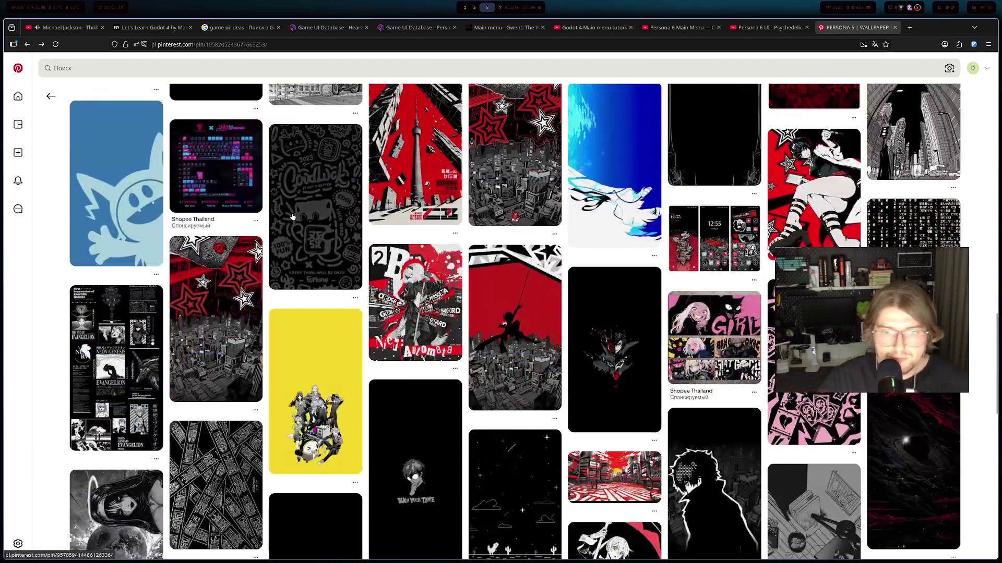
scroll(291, 216, "down", 6)
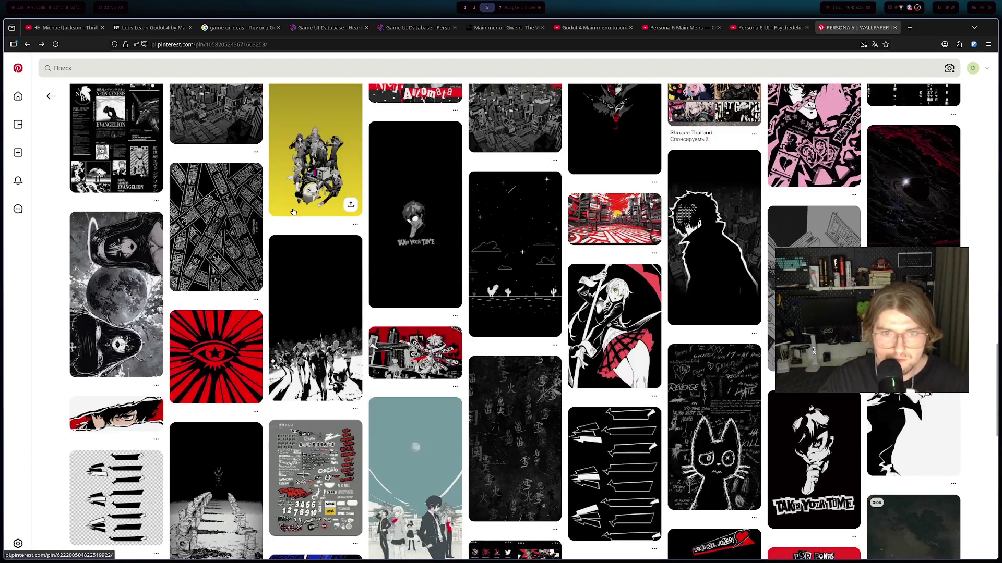
scroll(293, 212, "down", 3)
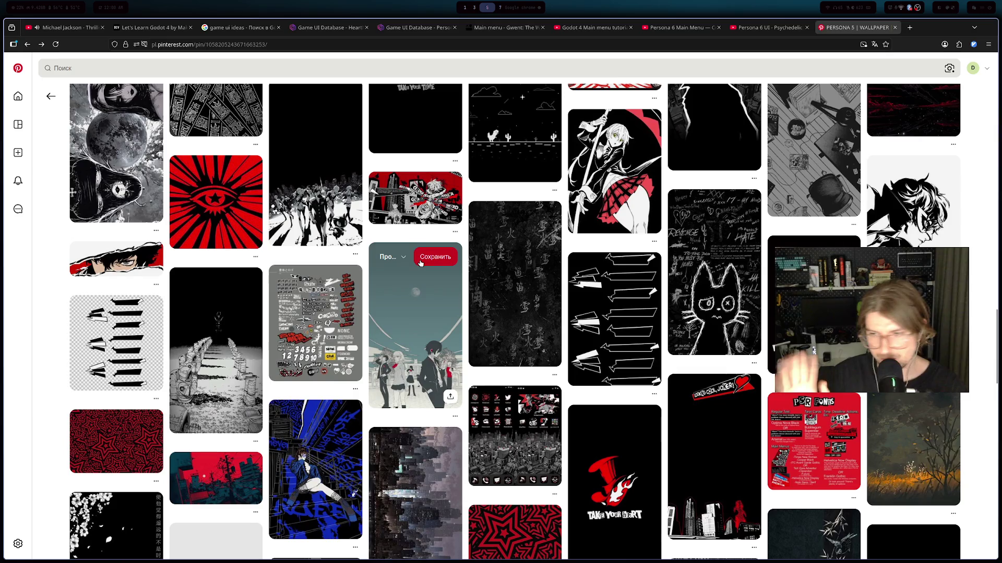
scroll(421, 264, "down", 3)
scroll(517, 306, "down", 4)
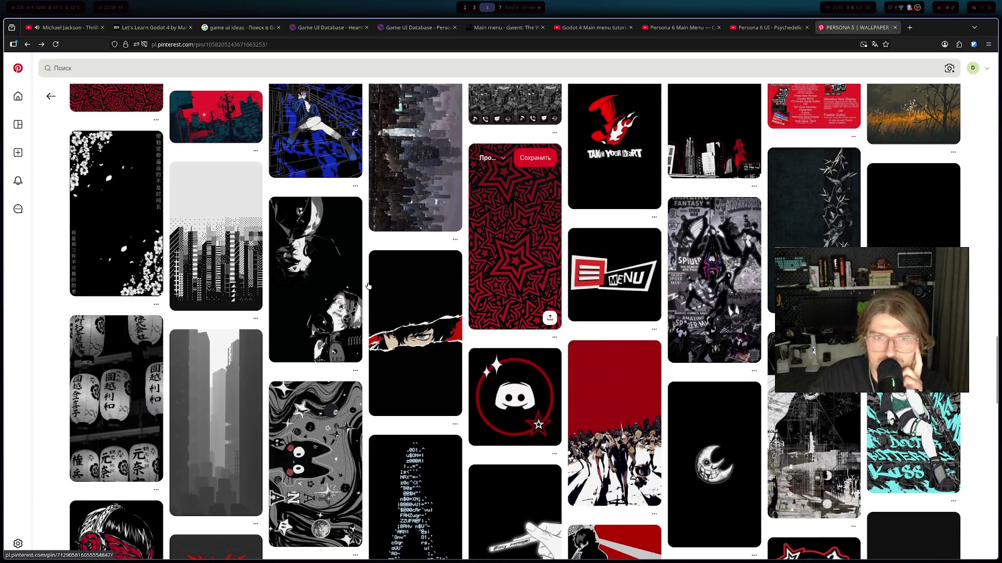
scroll(369, 286, "down", 7)
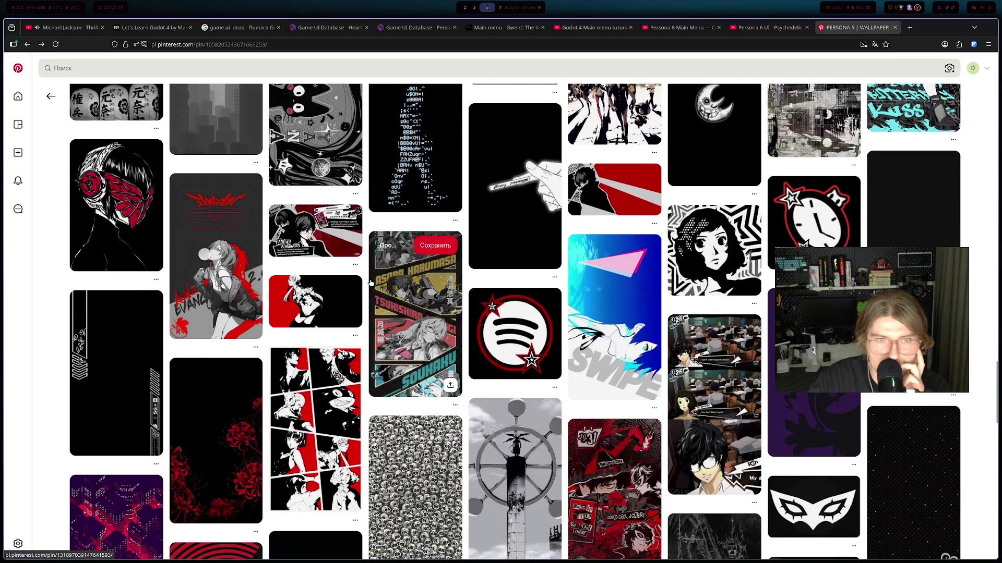
scroll(369, 282, "down", 7)
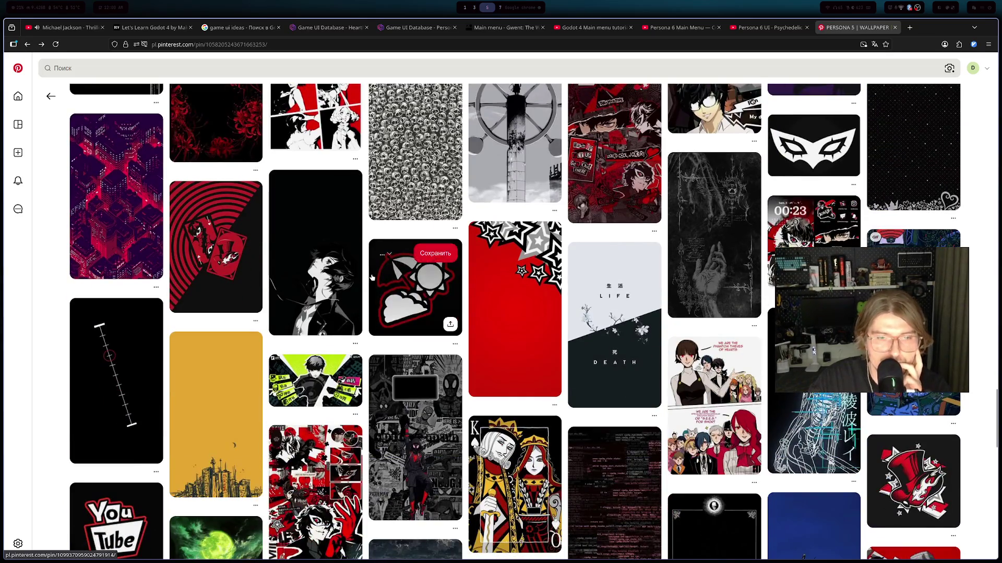
scroll(371, 277, "down", 2)
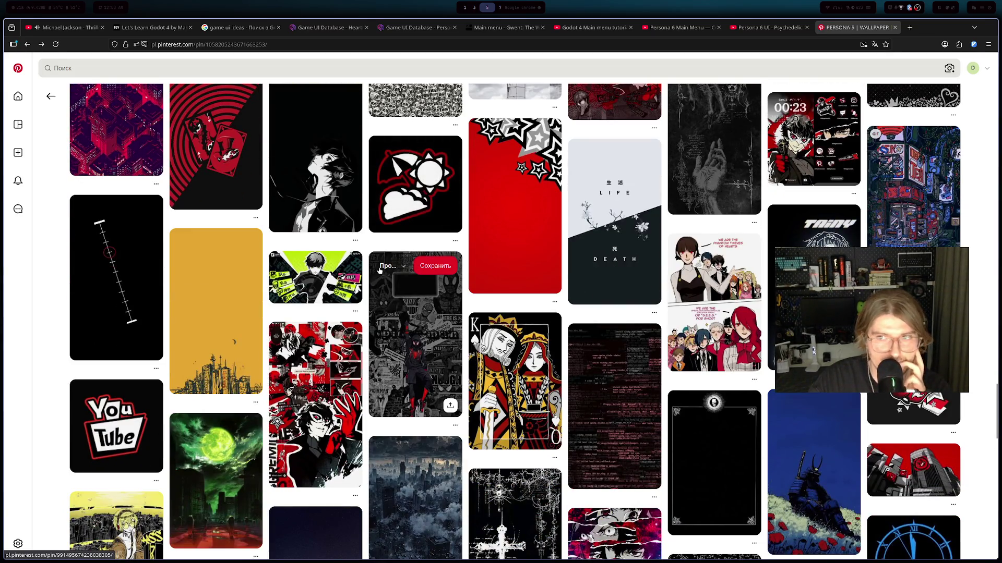
scroll(378, 271, "down", 2)
scroll(378, 272, "down", 2)
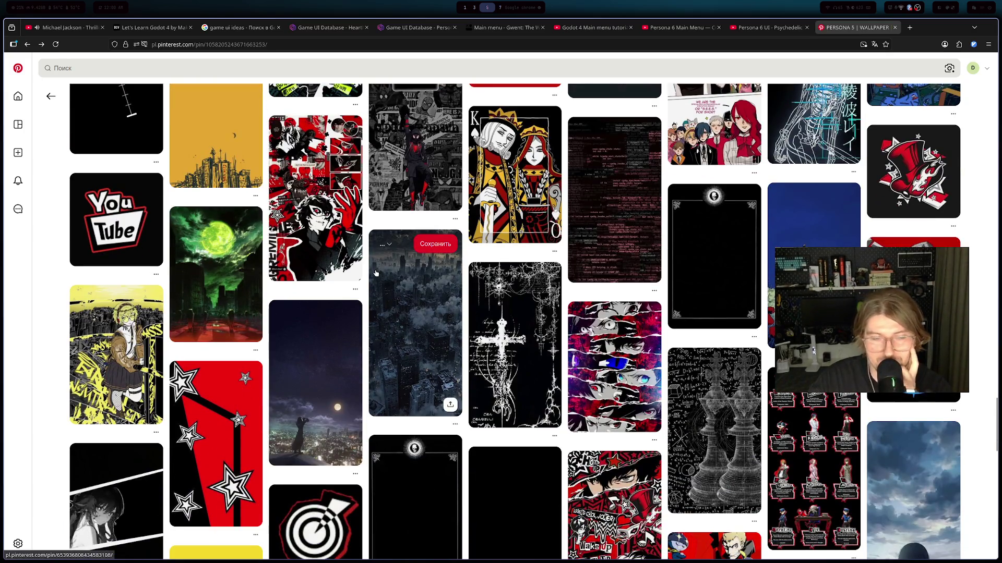
scroll(376, 273, "down", 3)
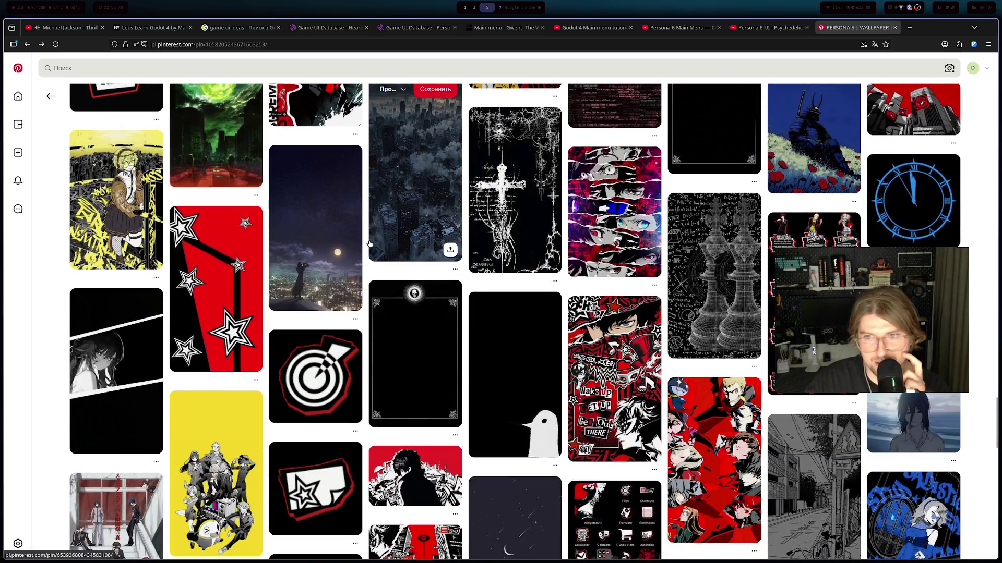
scroll(370, 244, "down", 1)
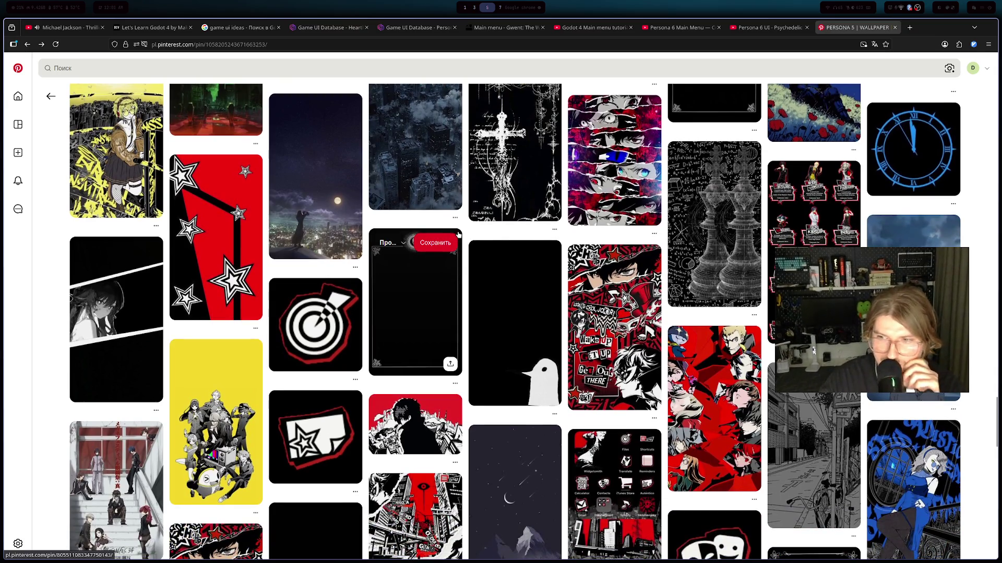
scroll(457, 234, "down", 3)
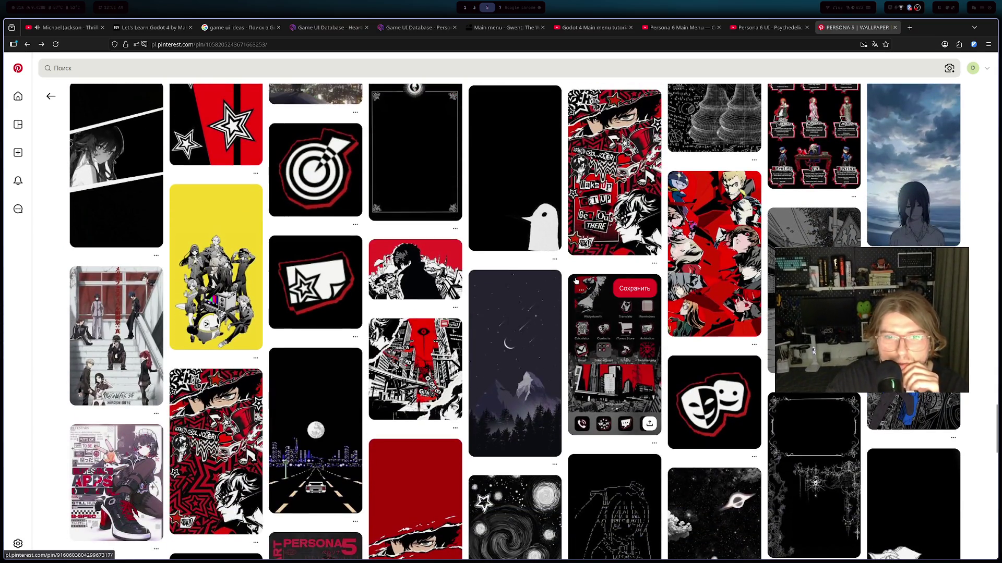
scroll(558, 261, "down", 2)
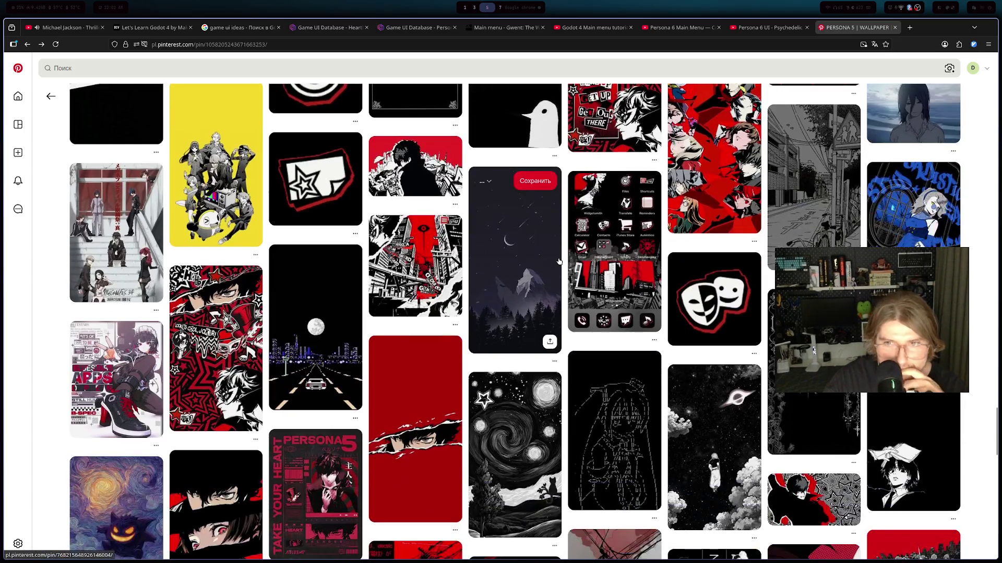
scroll(560, 264, "down", 3)
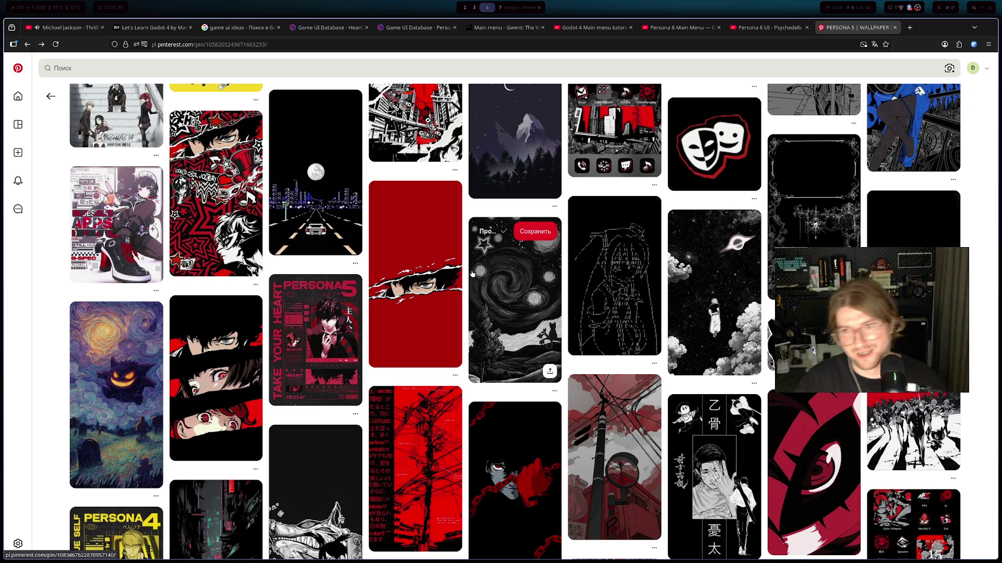
scroll(501, 303, "down", 3)
scroll(557, 338, "down", 2)
scroll(556, 268, "up", 4)
scroll(554, 281, "down", 4)
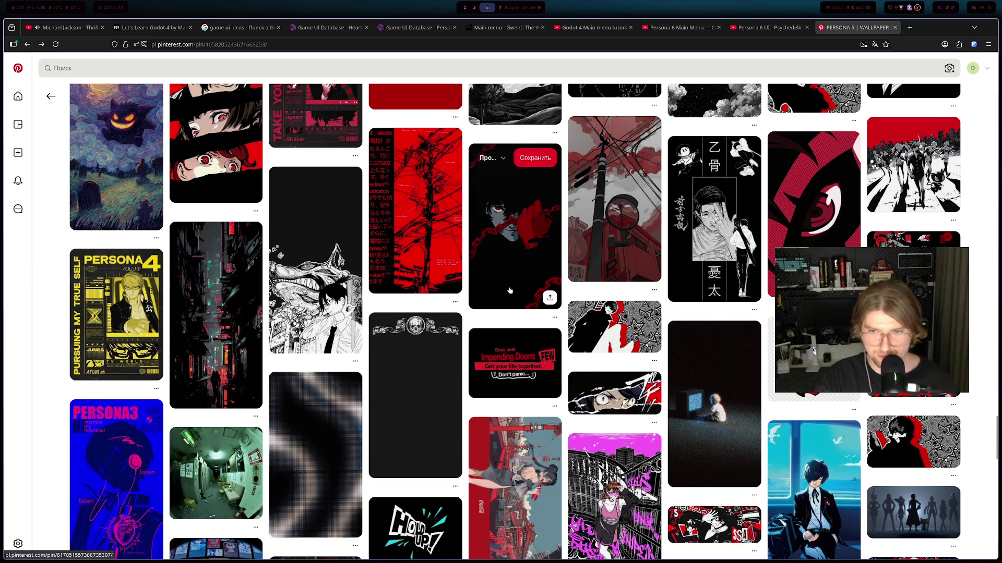
scroll(506, 291, "down", 2)
scroll(519, 275, "down", 3)
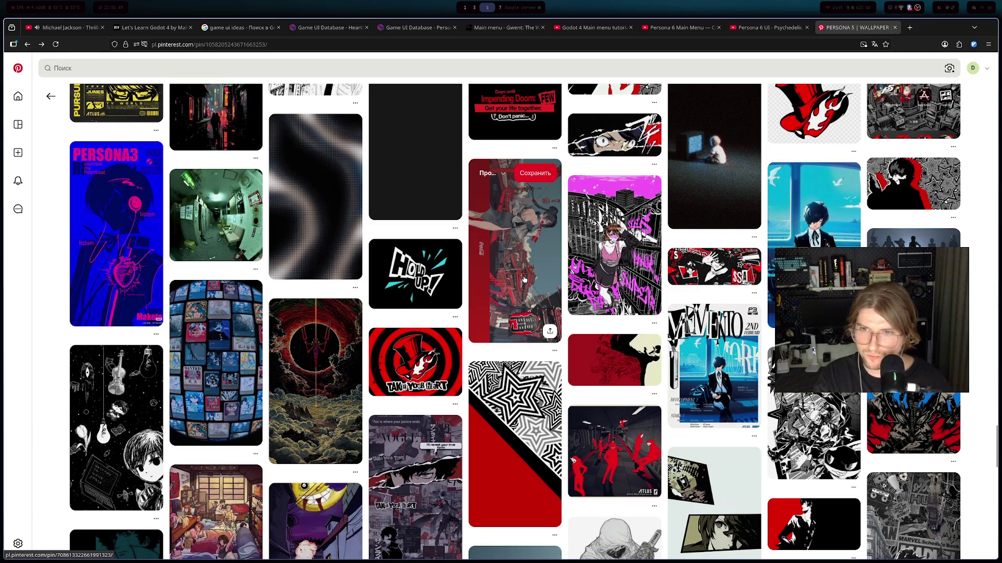
scroll(524, 280, "down", 3)
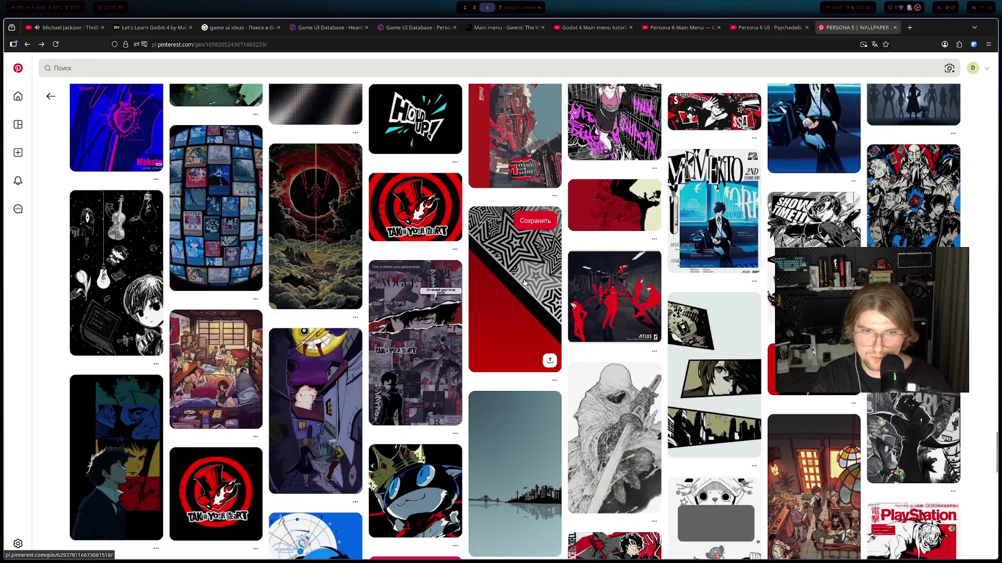
scroll(524, 284, "down", 3)
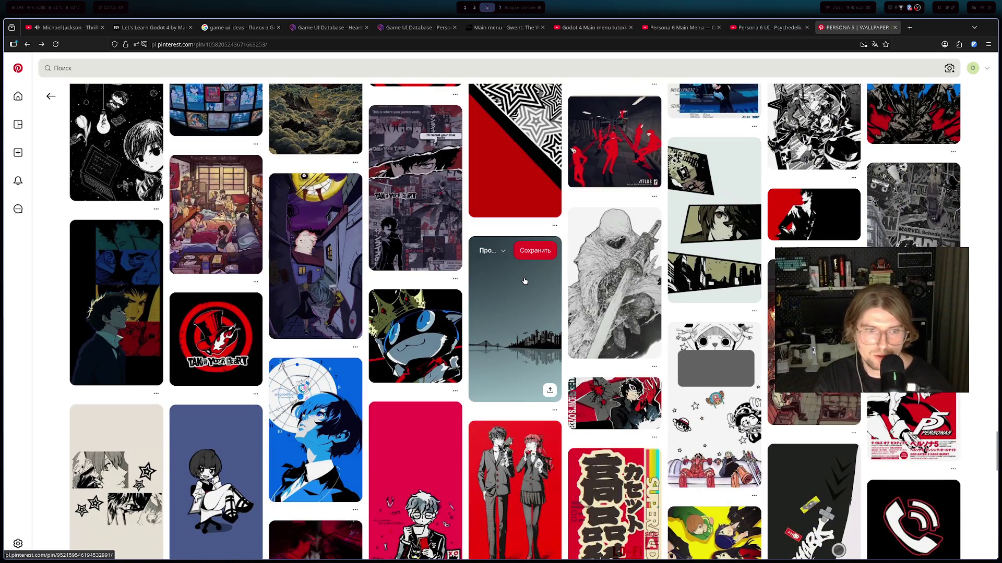
scroll(524, 281, "down", 3)
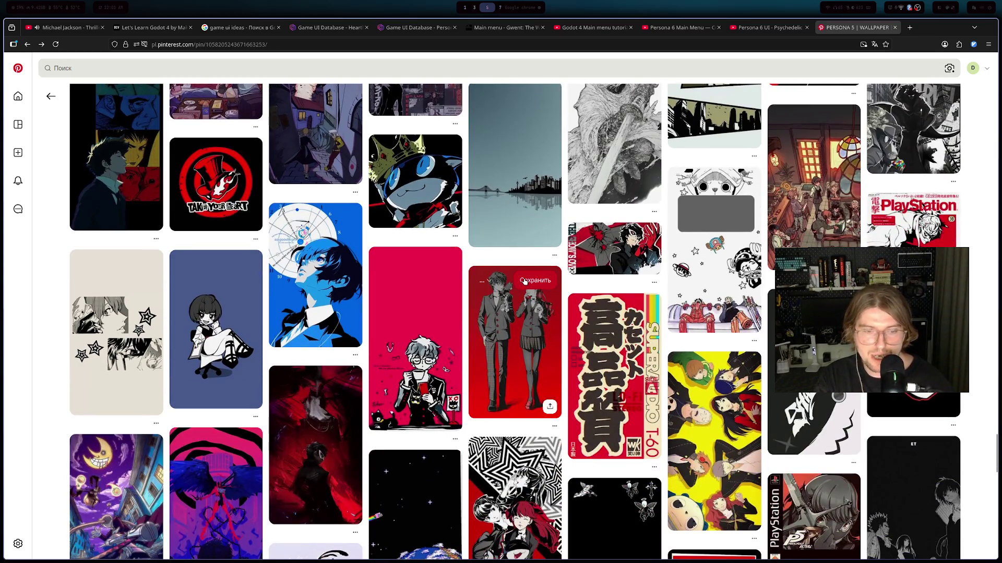
scroll(524, 281, "down", 3)
scroll(524, 282, "down", 5)
scroll(397, 232, "up", 12)
scroll(212, 127, "up", 10)
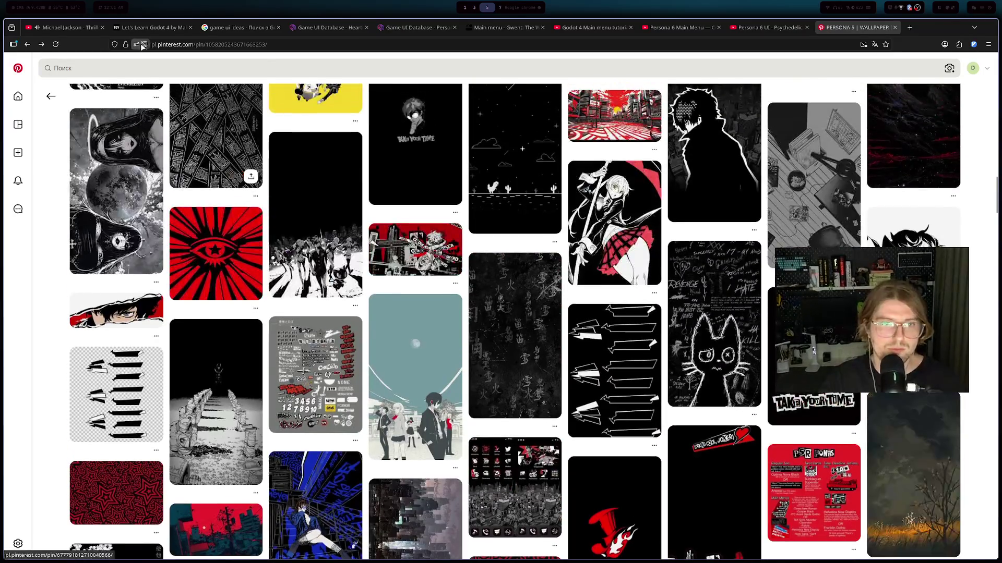
- Search Pinterest for 'persona like background'
left_click(228, 68)
type("pero")
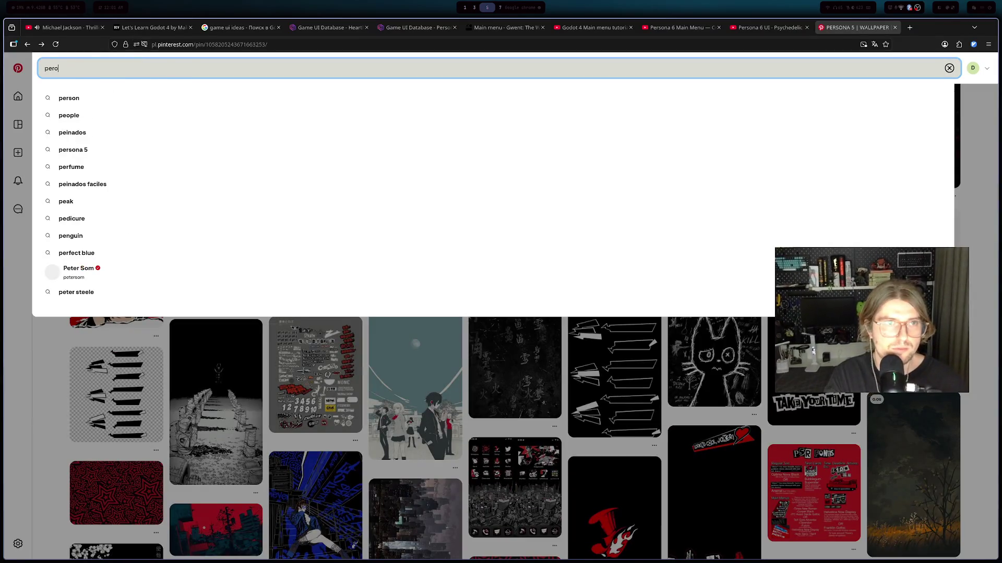
key("BackSpace")
key("BackSpace")
key("BackSpace")
type("]p")
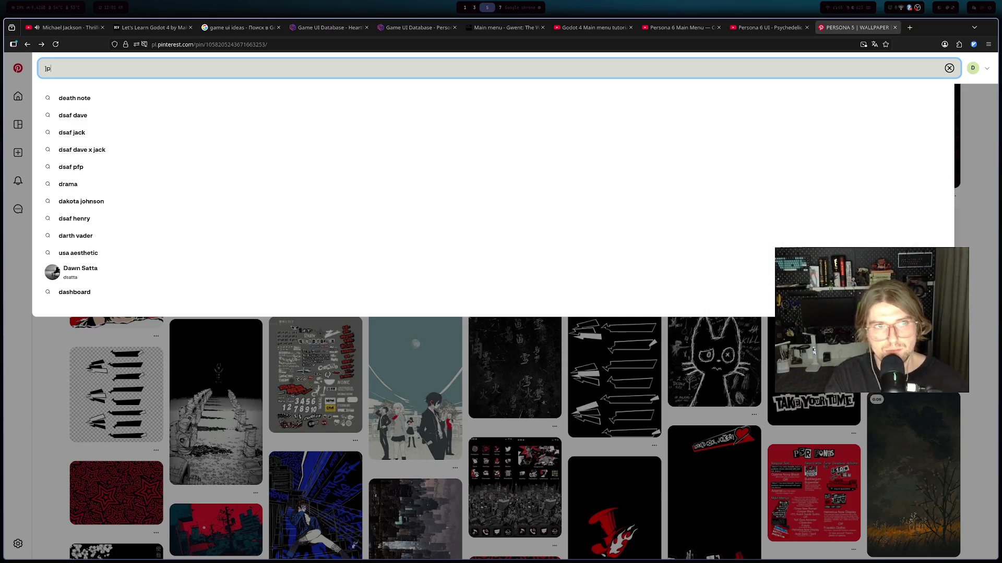
type("persona")
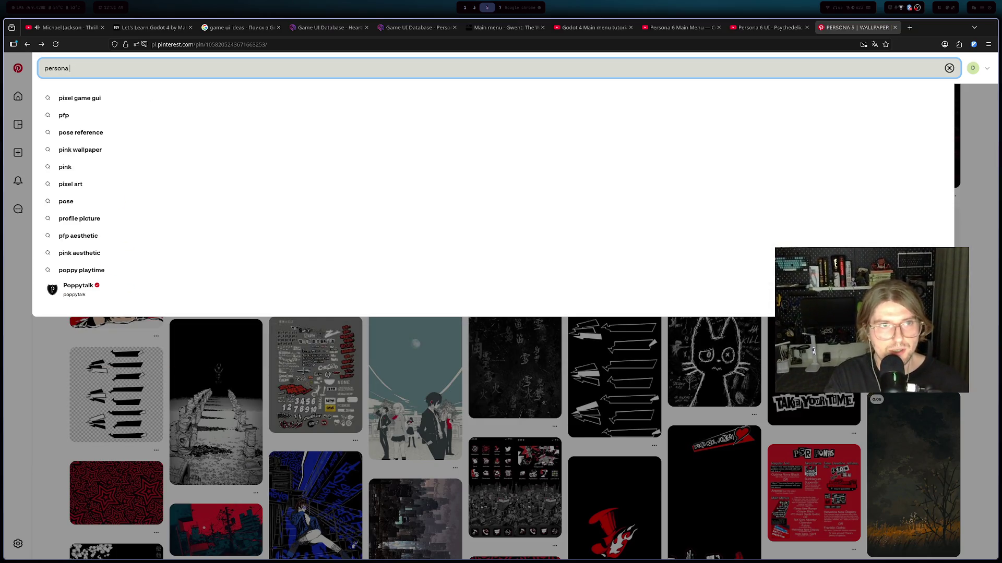
key("BackSpace")
type("l")
key("BackSpace")
type("backg")
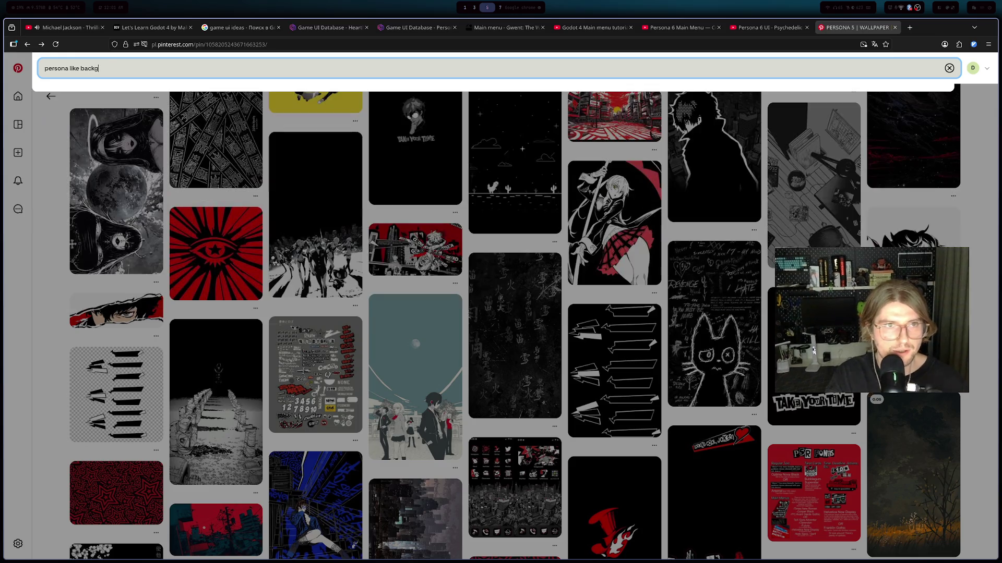
type("round")
key("Return")
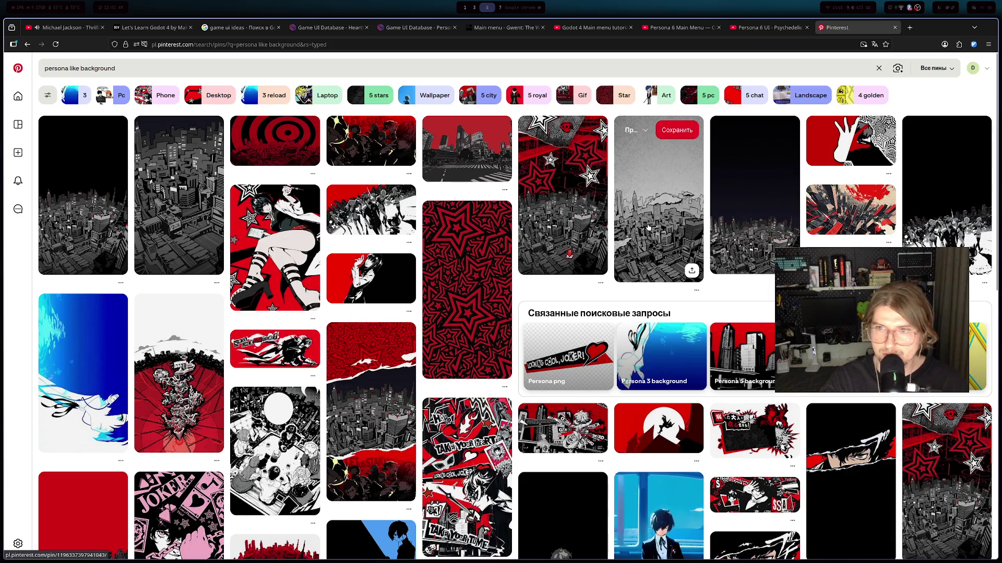
- Open the dark-sky city pin and scroll through its related pins
left_click(714, 238)
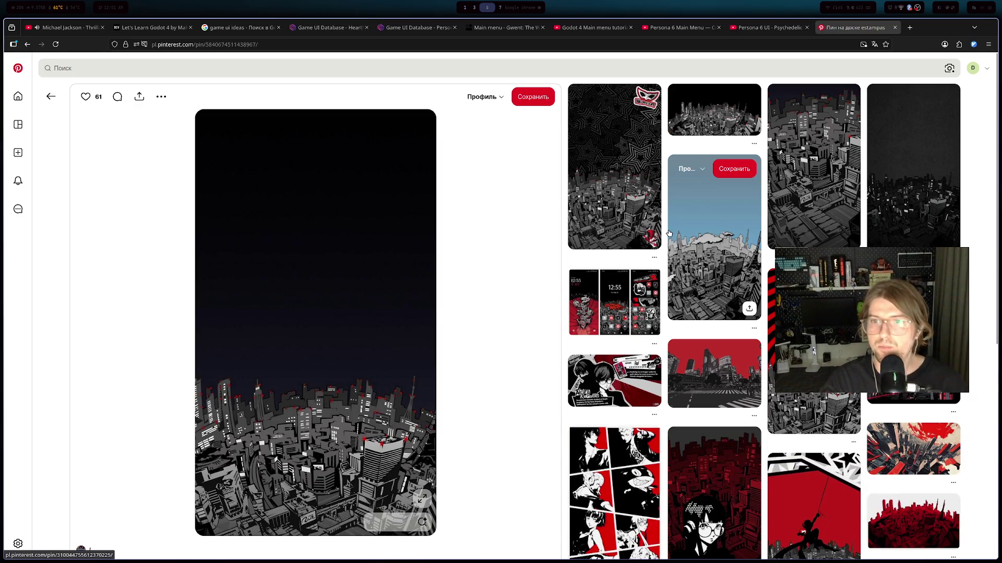
scroll(601, 268, "down", 5)
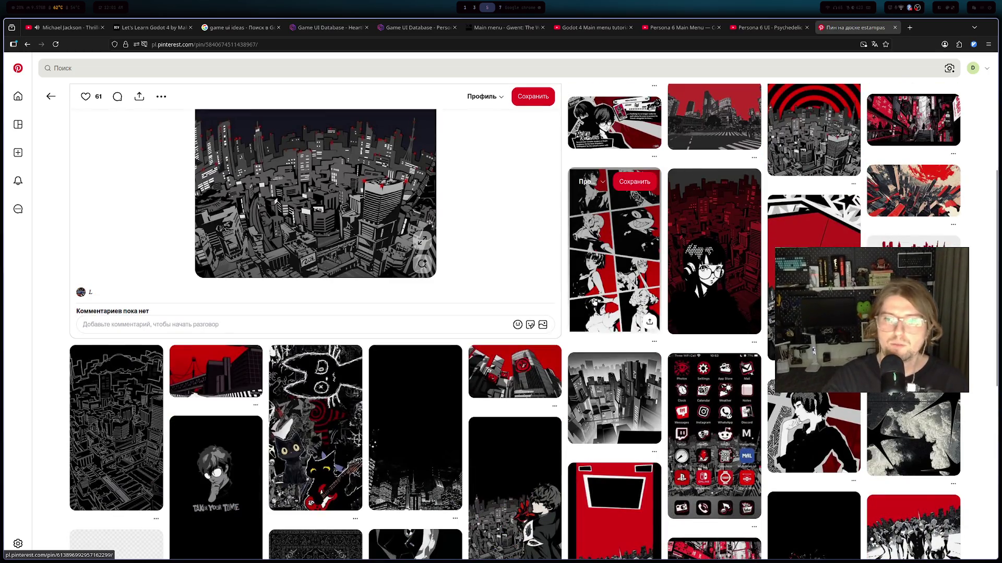
scroll(594, 302, "down", 3)
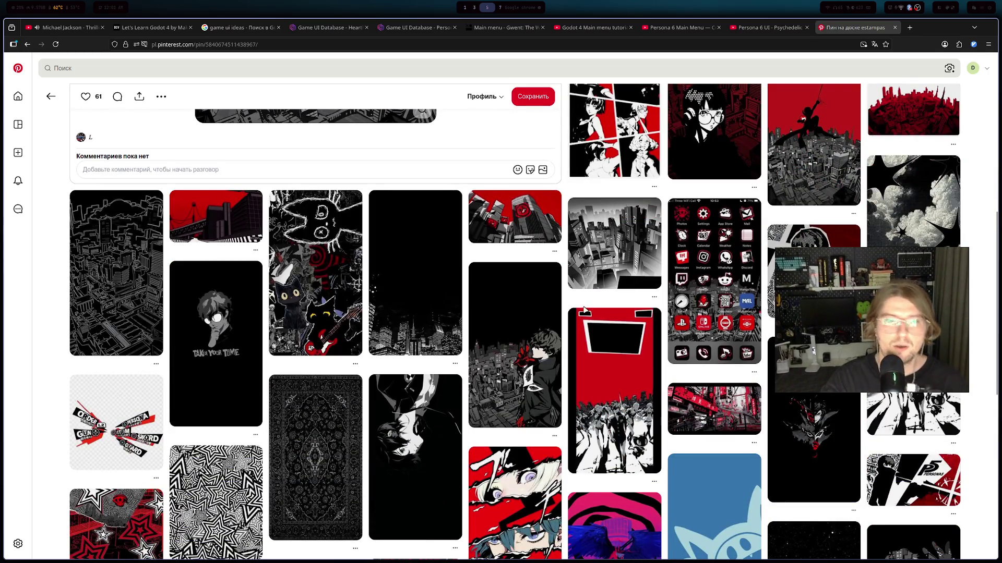
scroll(568, 314, "down", 3)
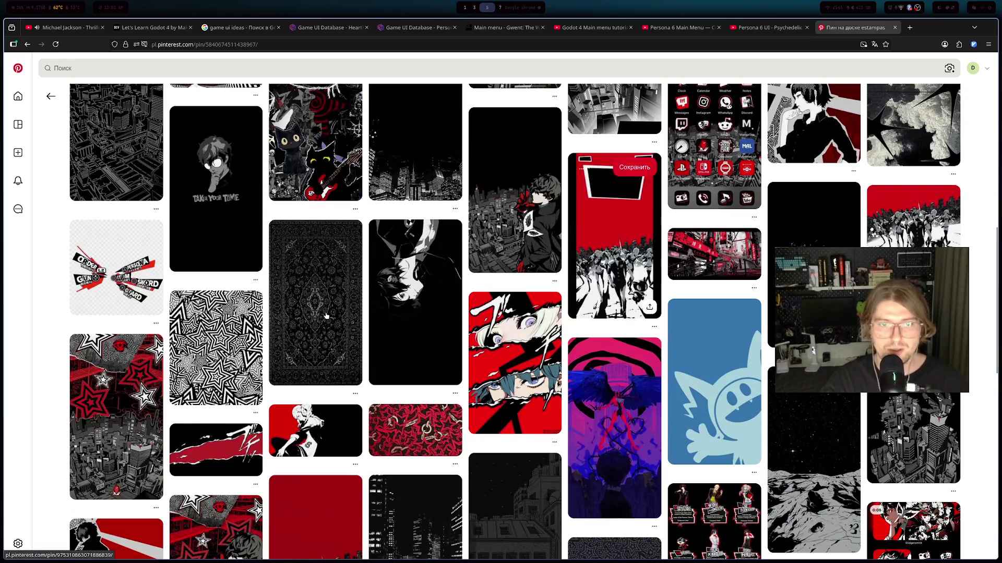
- View the black ornate rug pin, then switch to the Persona 6 Main Menu YouTube video
left_click(334, 313)
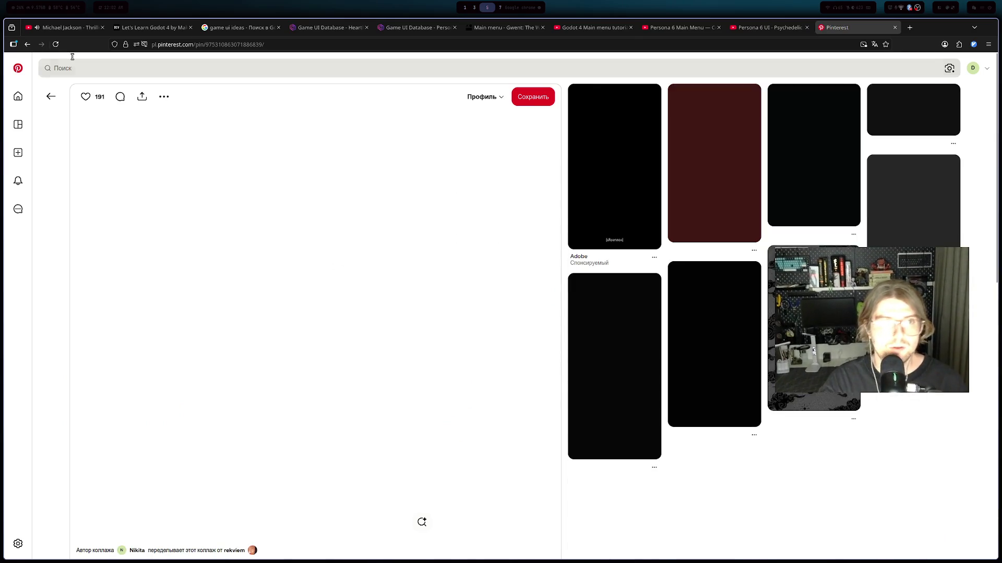
left_click(28, 45)
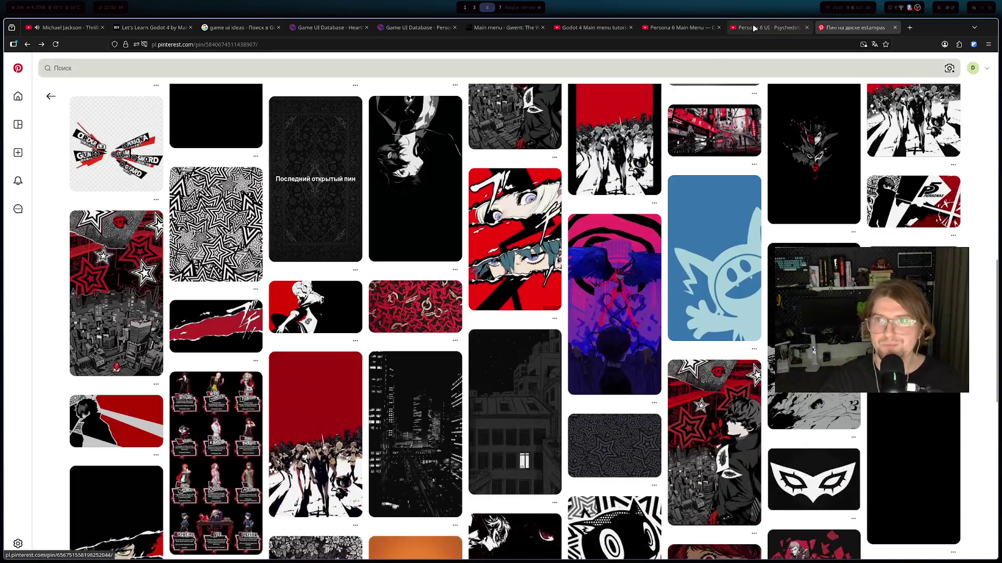
left_click(753, 27)
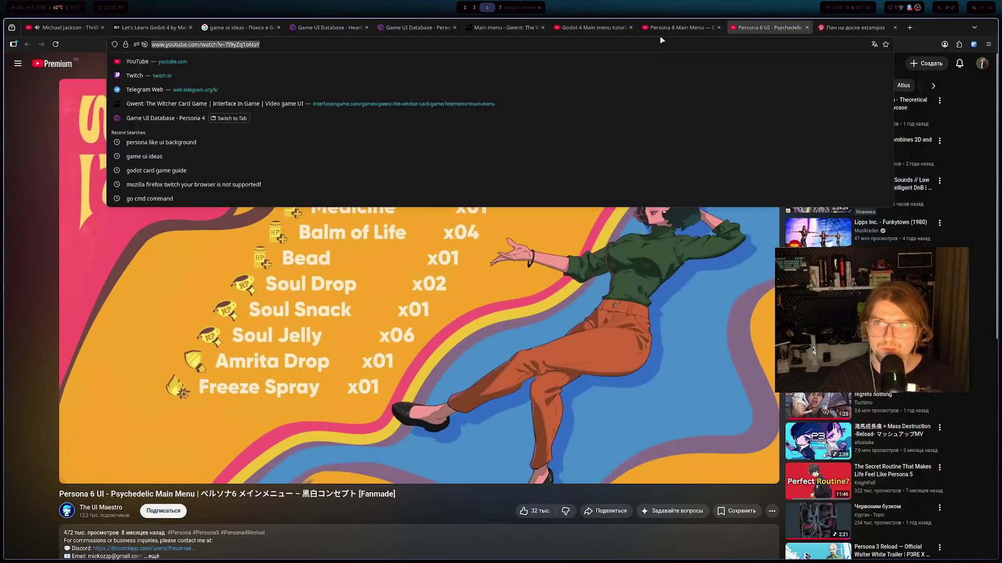
left_click(679, 27)
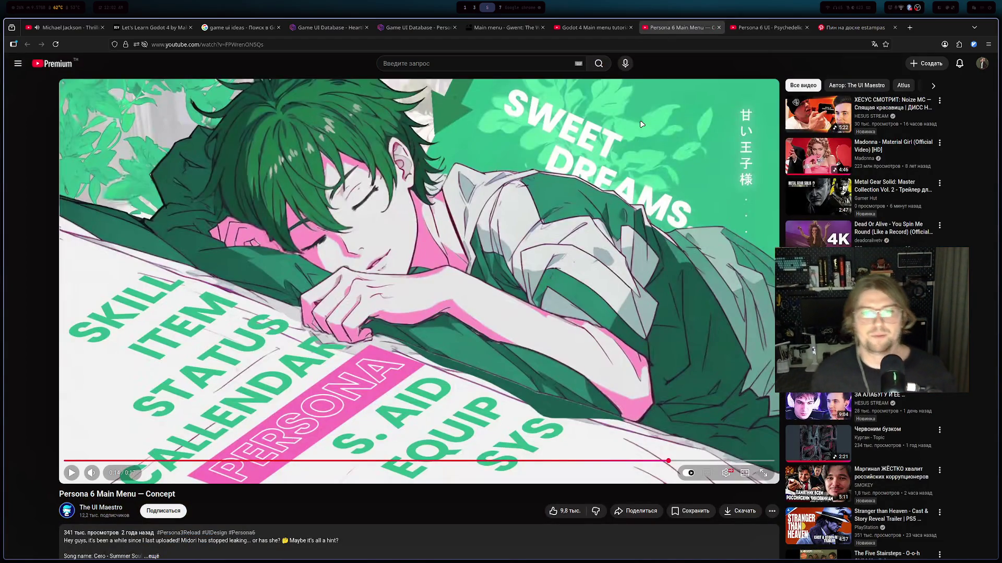
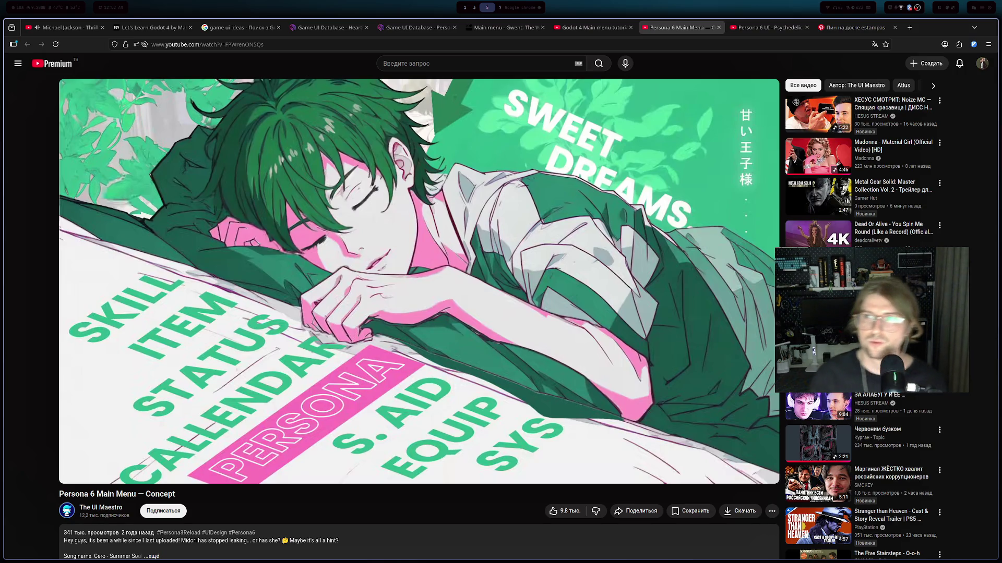
- Pause the Persona 6 Main Menu concept video at 0:14 and scroll down to its comments
left_click(647, 95)
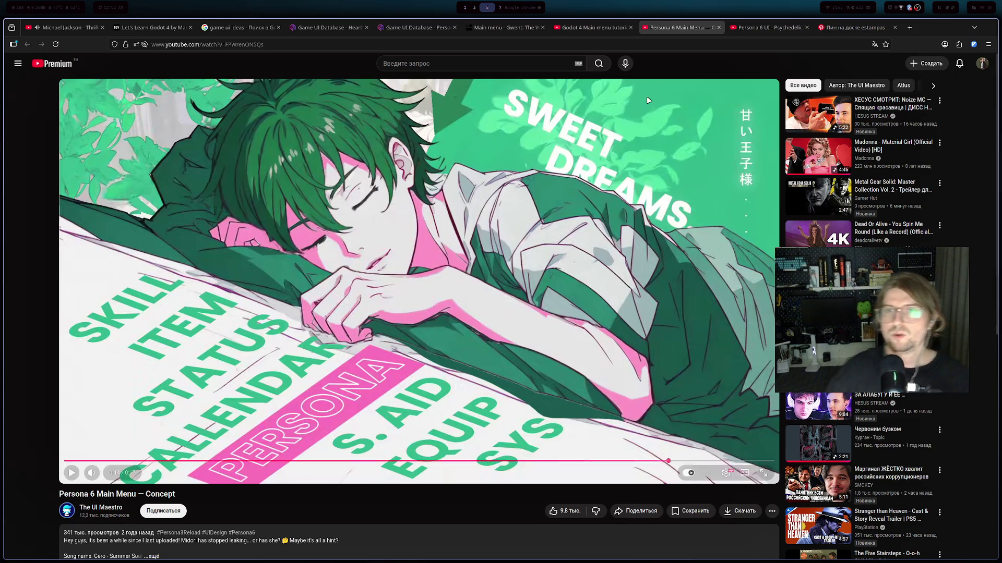
scroll(494, 266, "down", 5)
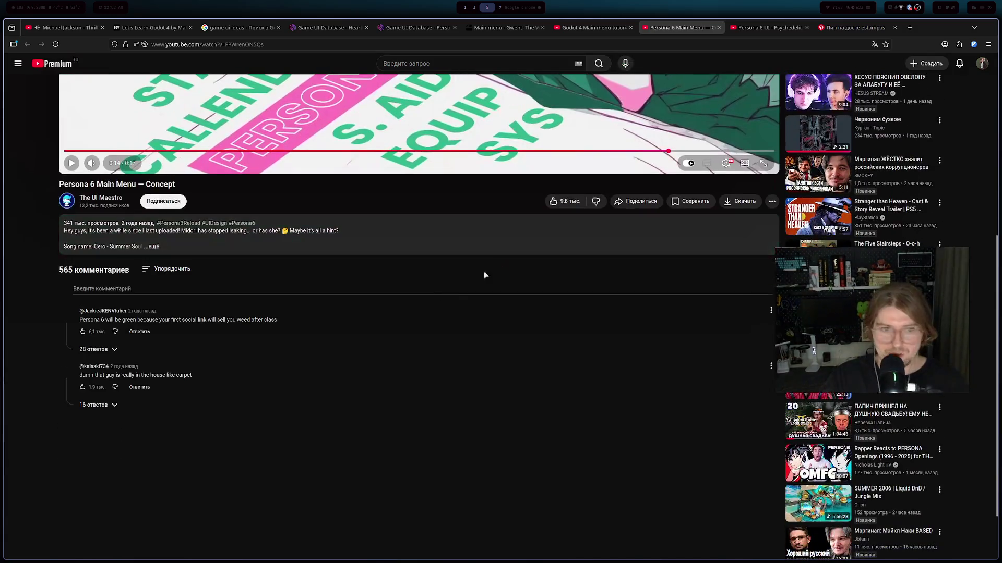
scroll(137, 319, "down", 1)
- Check the stream dashboard window, return to the browser, and start a new tab
key("alt+Tab")
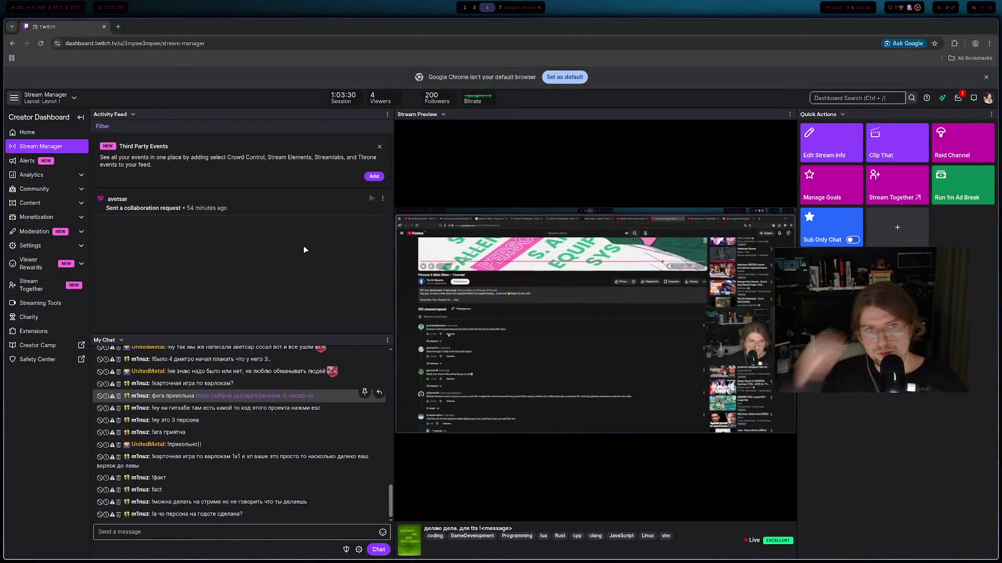
key("alt+Tab")
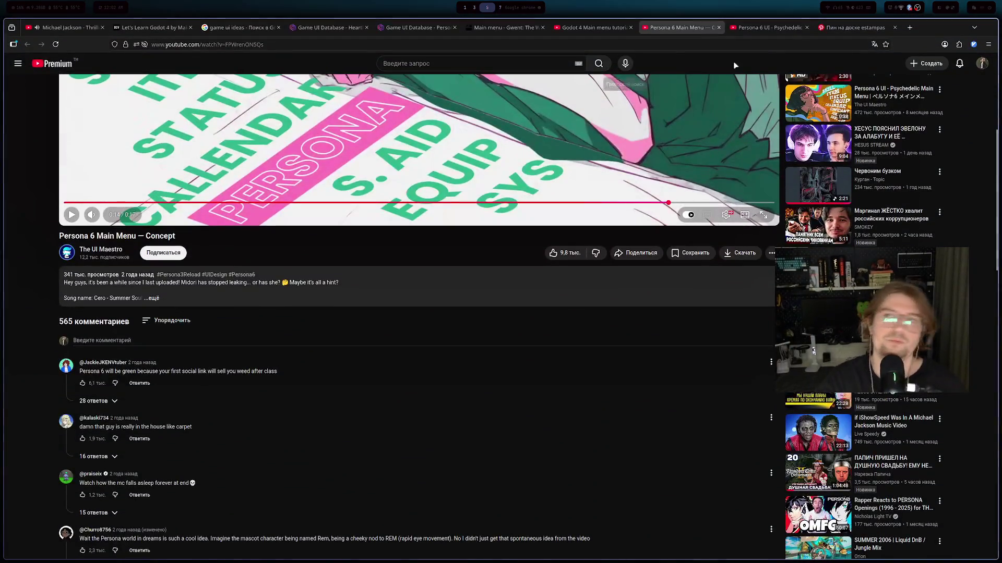
left_click(910, 23)
type("[")
key("BackSpace")
type("what")
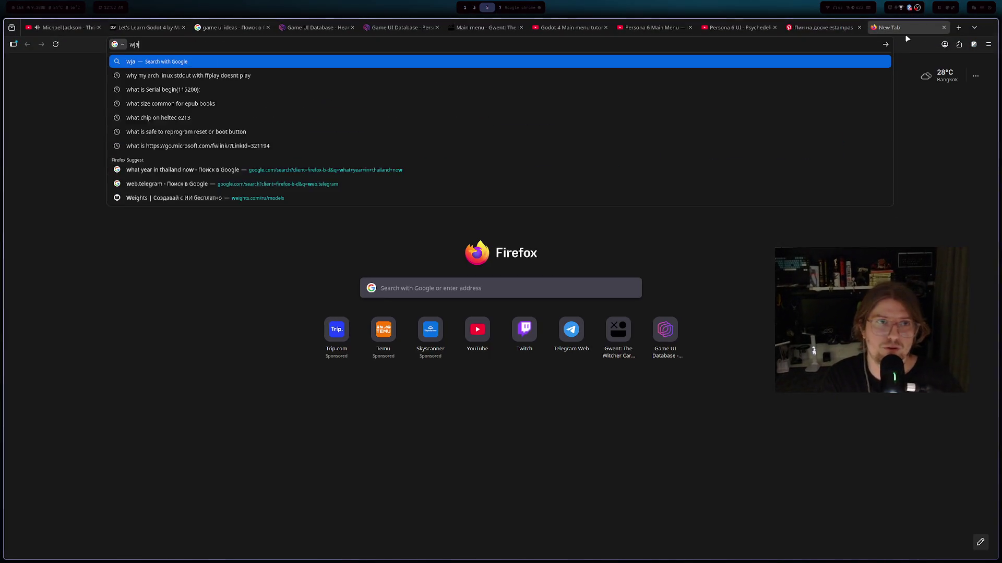
type(" e")
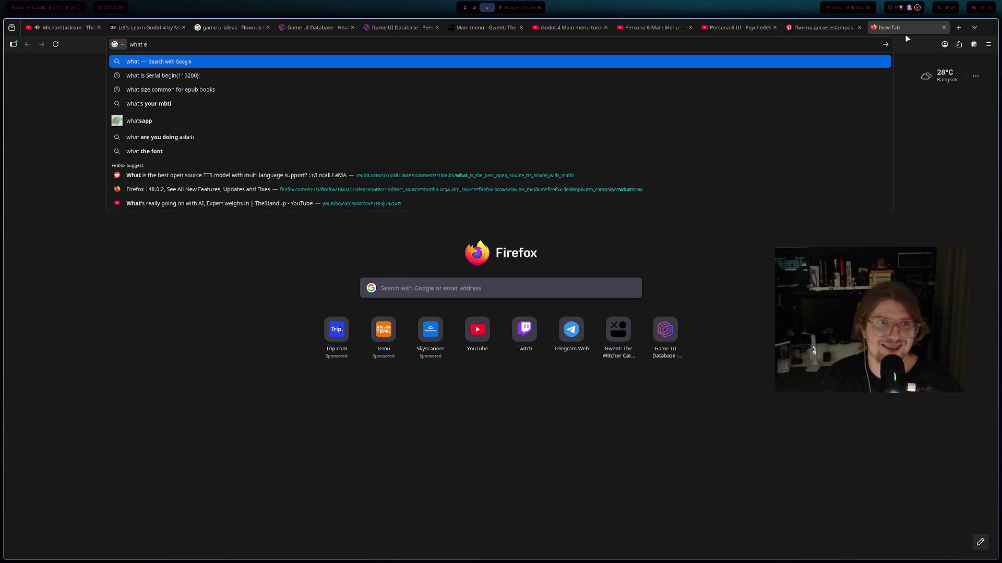
type("ngine persona ")
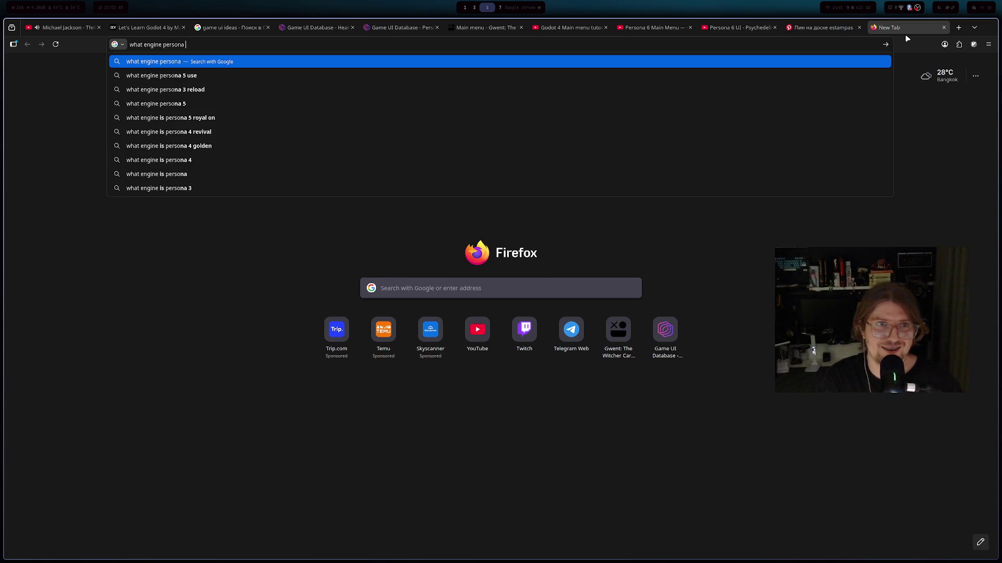
type("is wsed")
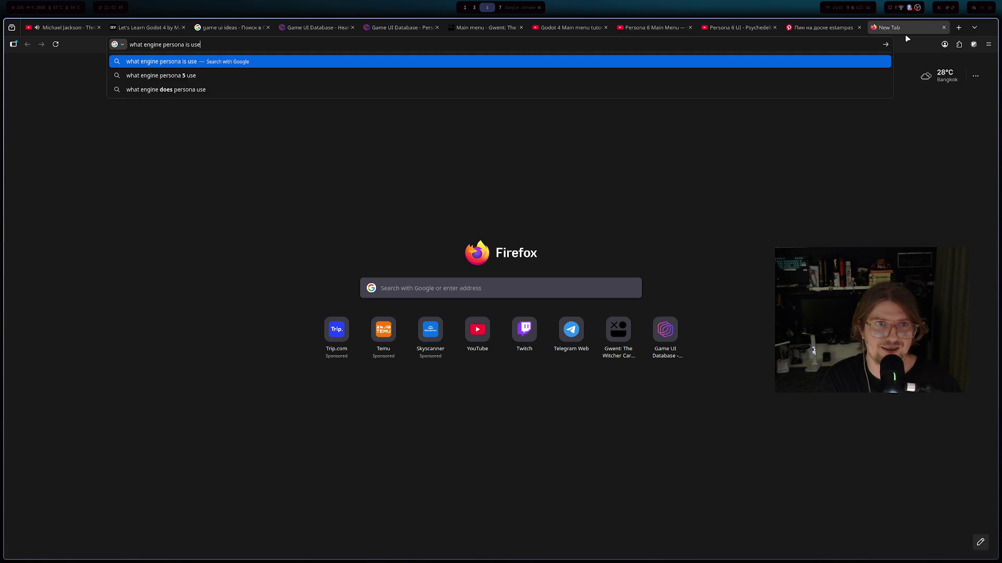
key("Return")
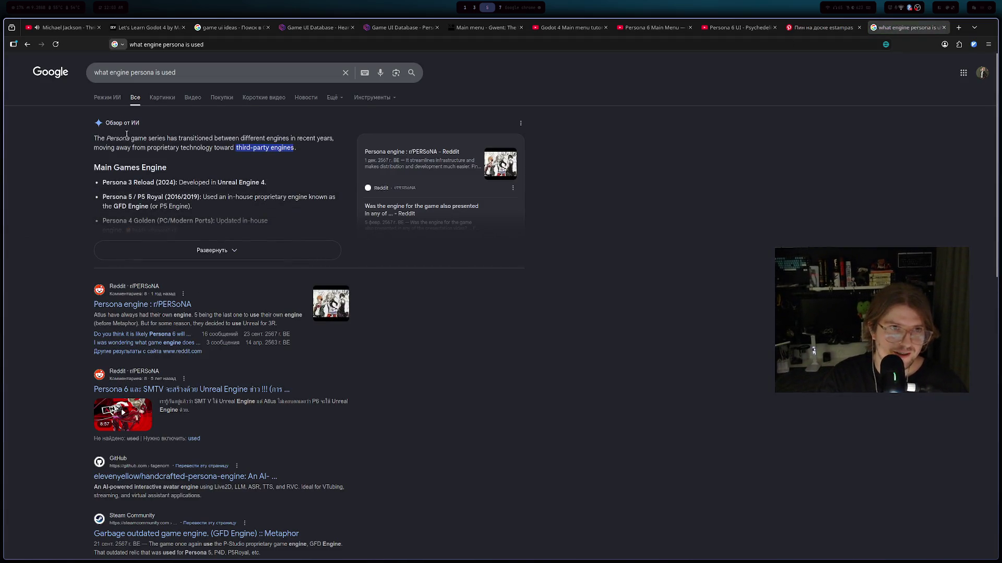
left_click(214, 249)
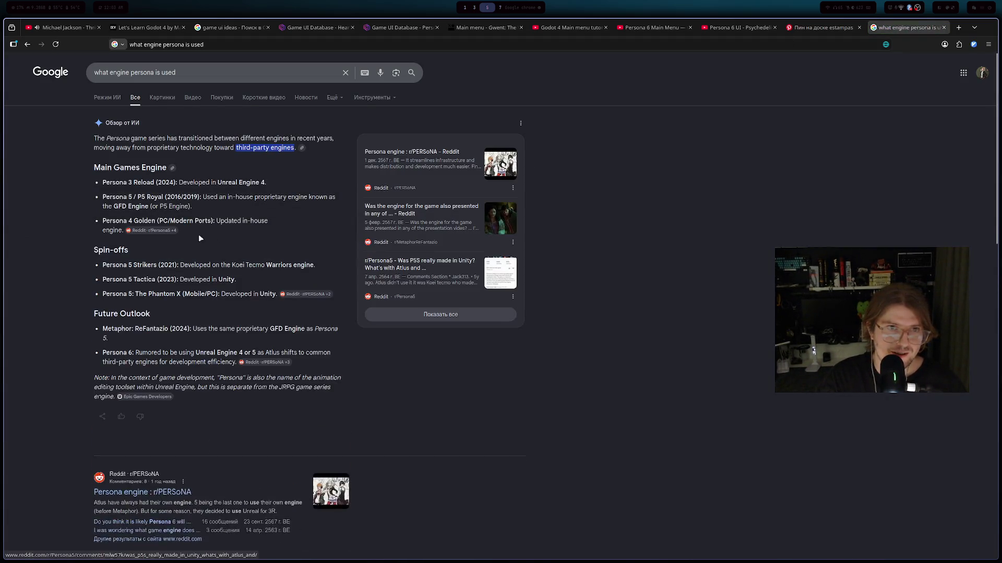
left_click_drag(218, 182, 235, 185)
triple_click(219, 183)
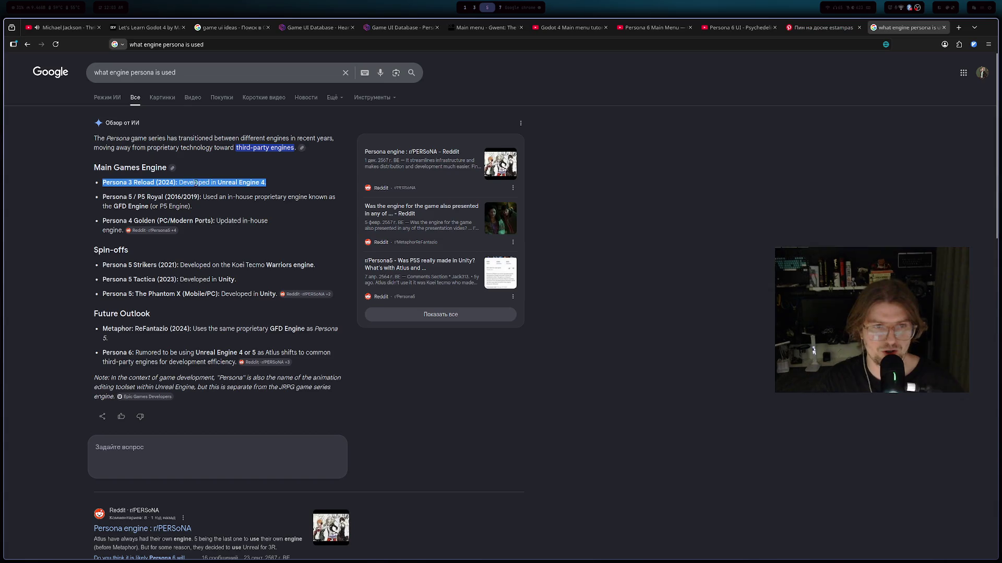
scroll(219, 210, "down", 2)
scroll(195, 211, "up", 1)
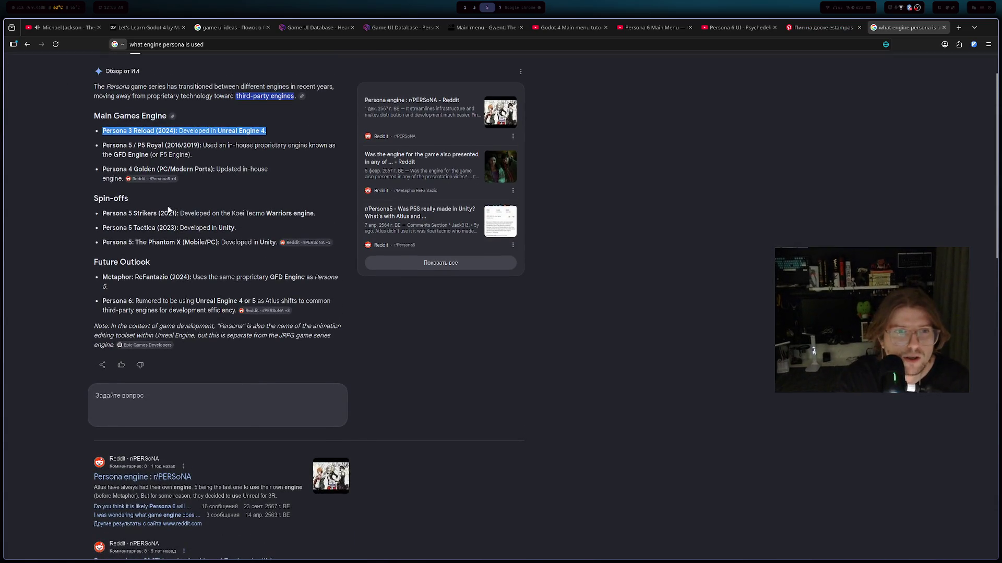
left_click(118, 154)
triple_click(166, 157)
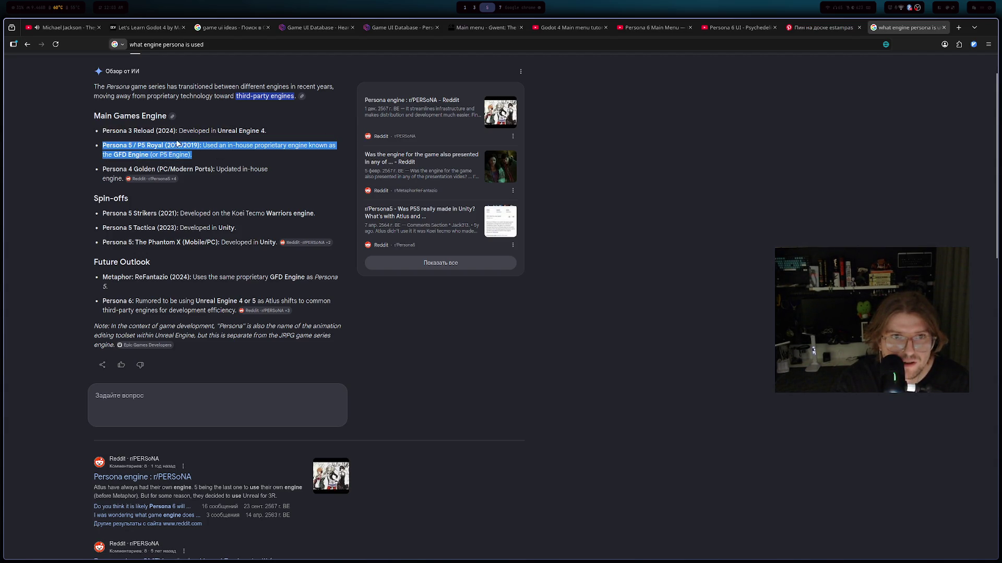
double_click(177, 154)
double_click(223, 146)
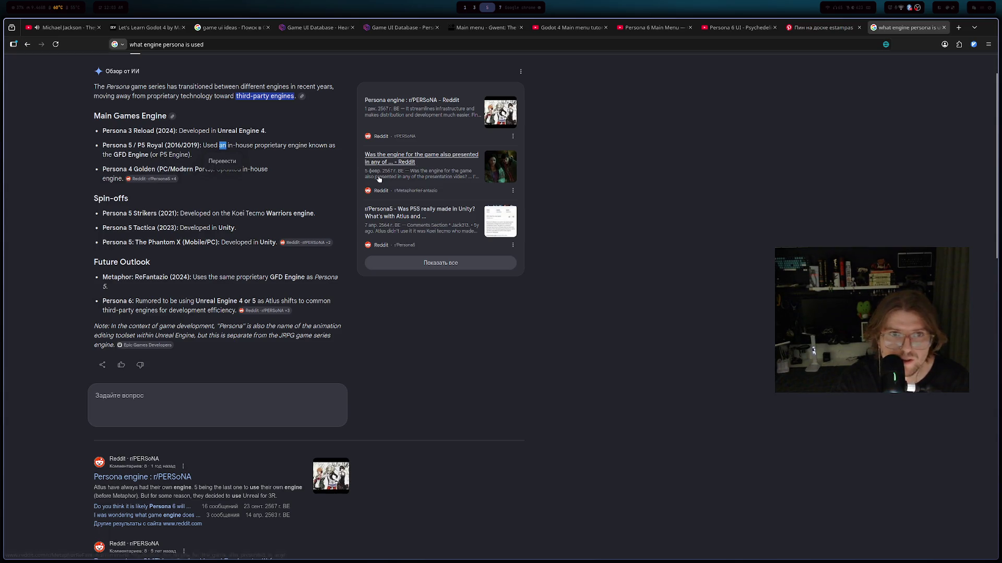
key("ctrl+shift+Right")
key("ctrl+shift+Right")
key("ctrl+shift+Right")
key("ctrl+w")
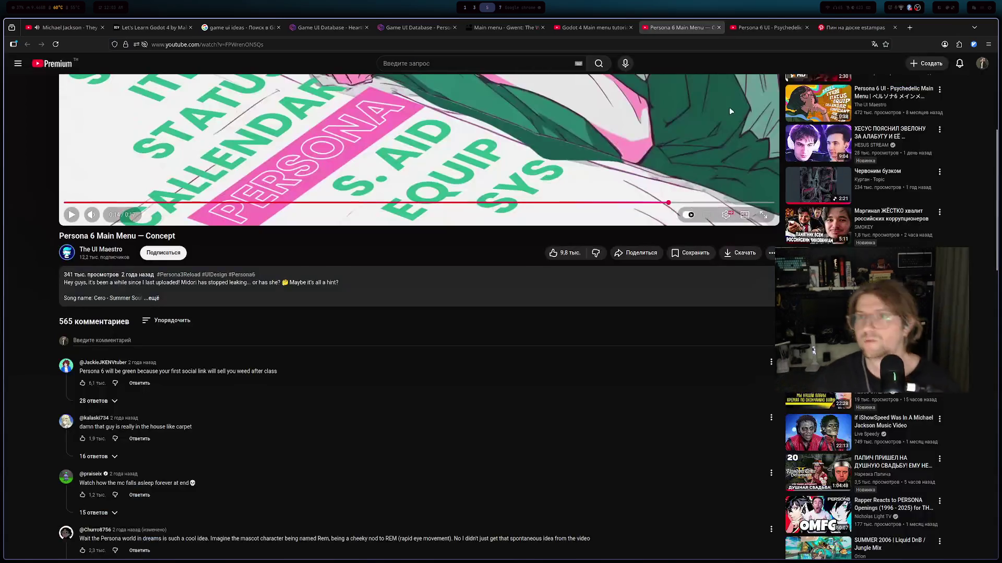
- Scroll the concept video page back to the top and move on to the Pinterest tab
scroll(734, 112, "up", 5)
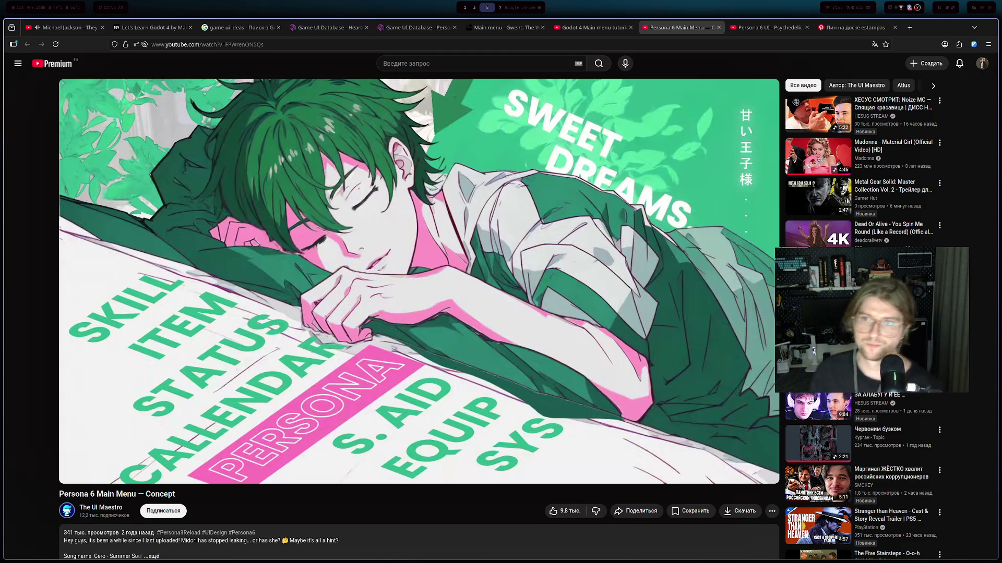
scroll(351, 217, "down", 8)
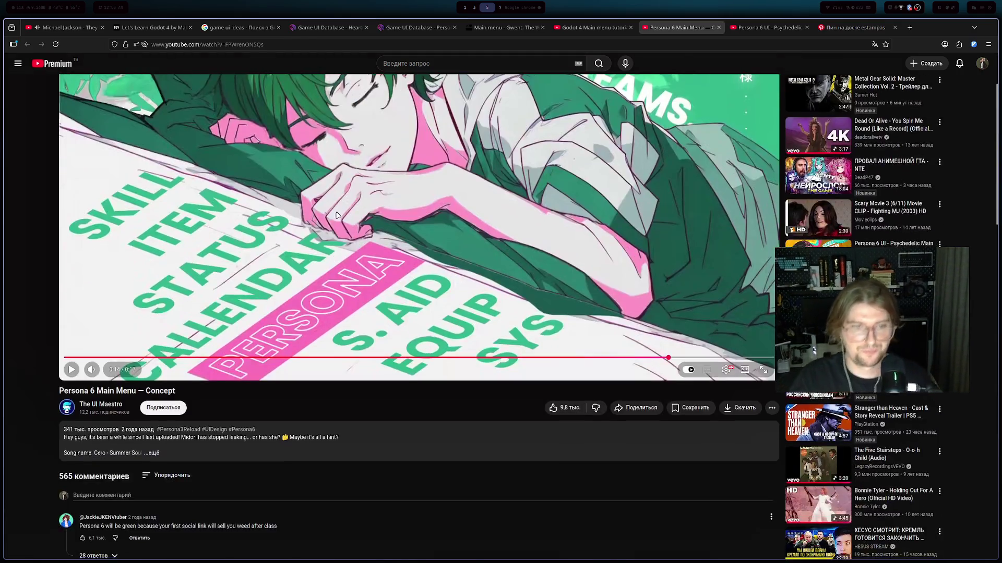
scroll(351, 216, "up", 8)
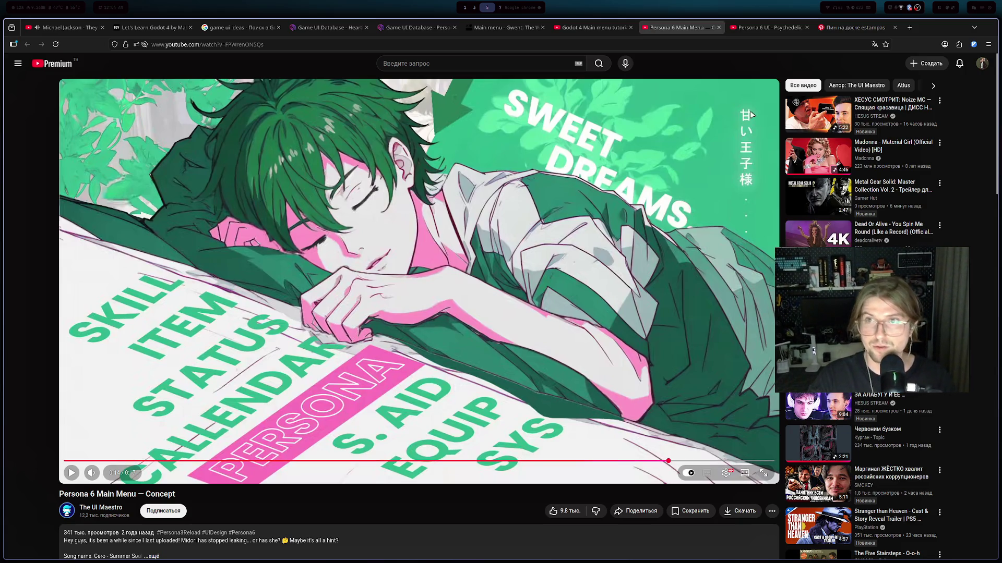
key("ctrl+Tab")
key("ctrl+Tab")
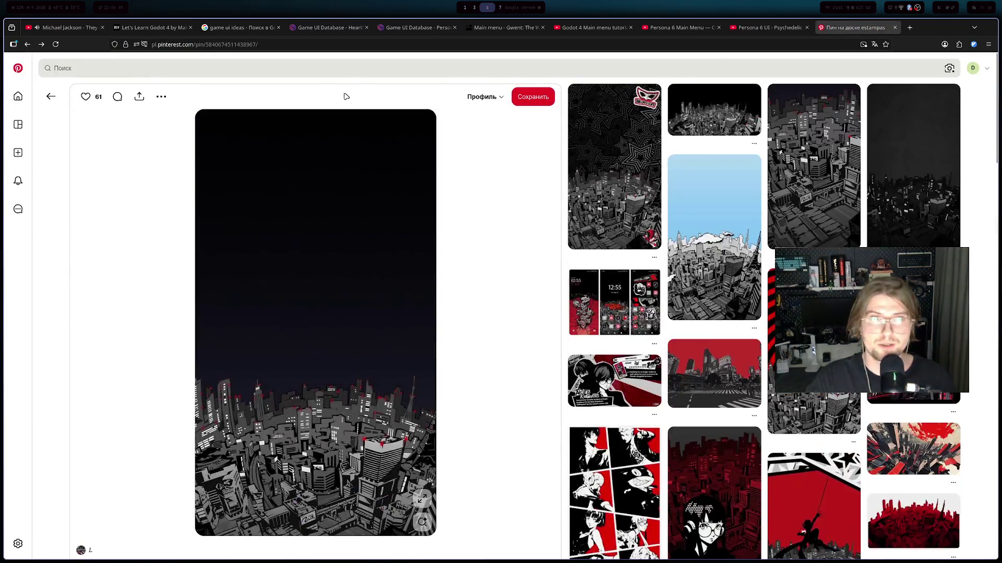
- Search Pinterest for 'persona 6 ui'
left_click(353, 68)
type("persona 6 ui")
key("Return")
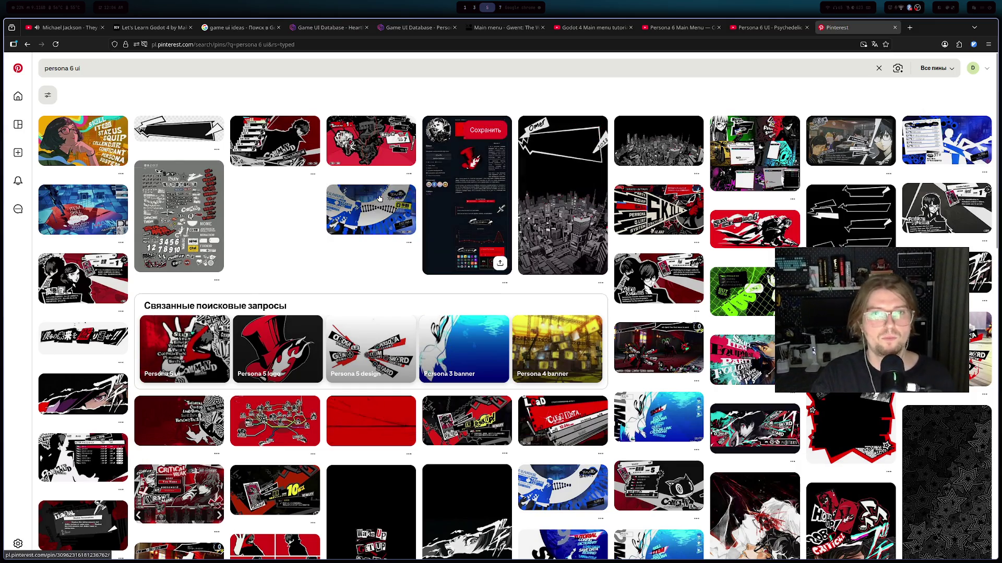
- Browse far down the red-and-black Persona-style menu, icon and poster pins
scroll(374, 201, "down", 2)
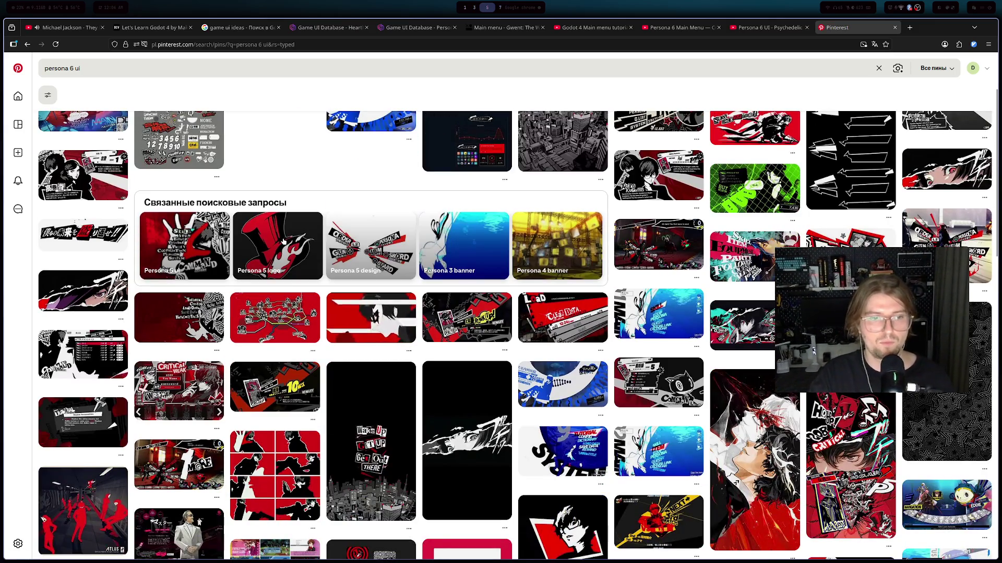
scroll(269, 255, "down", 4)
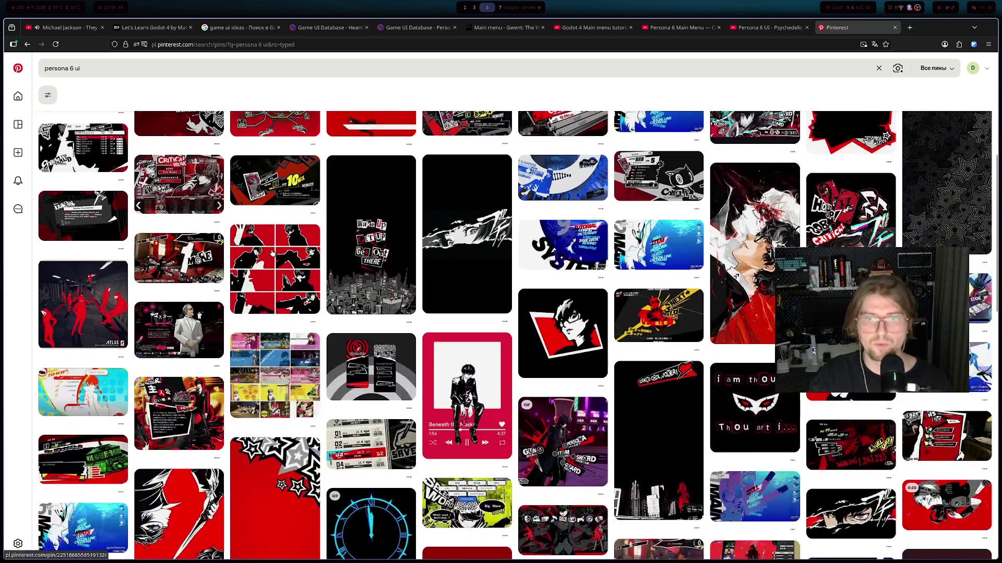
scroll(271, 254, "down", 2)
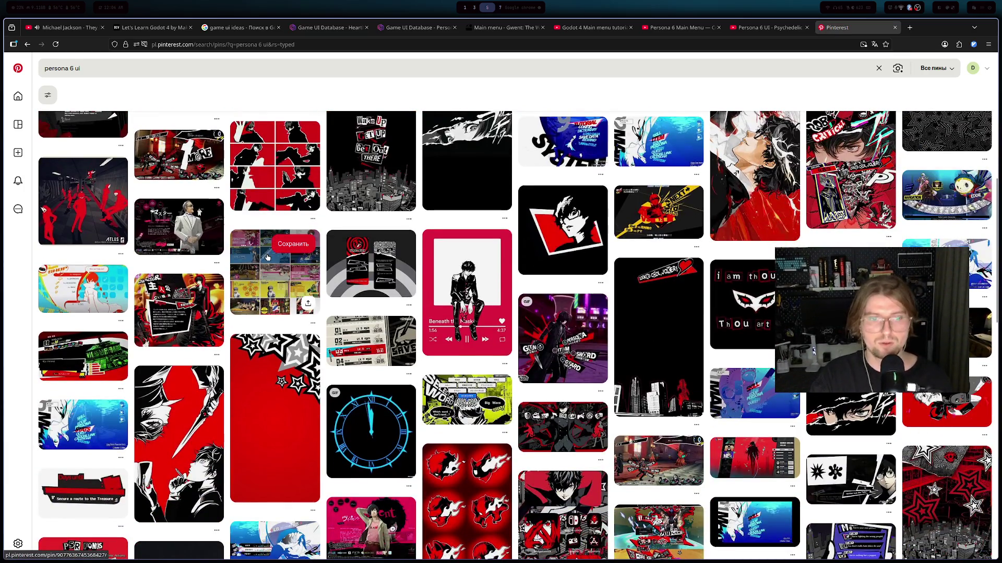
scroll(264, 260, "down", 3)
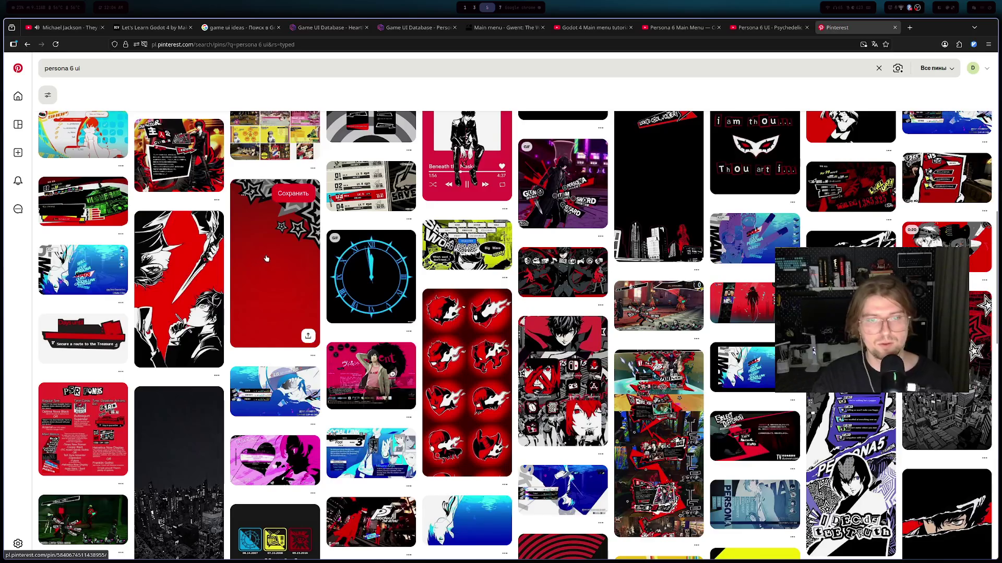
scroll(272, 256, "down", 2)
scroll(273, 256, "down", 3)
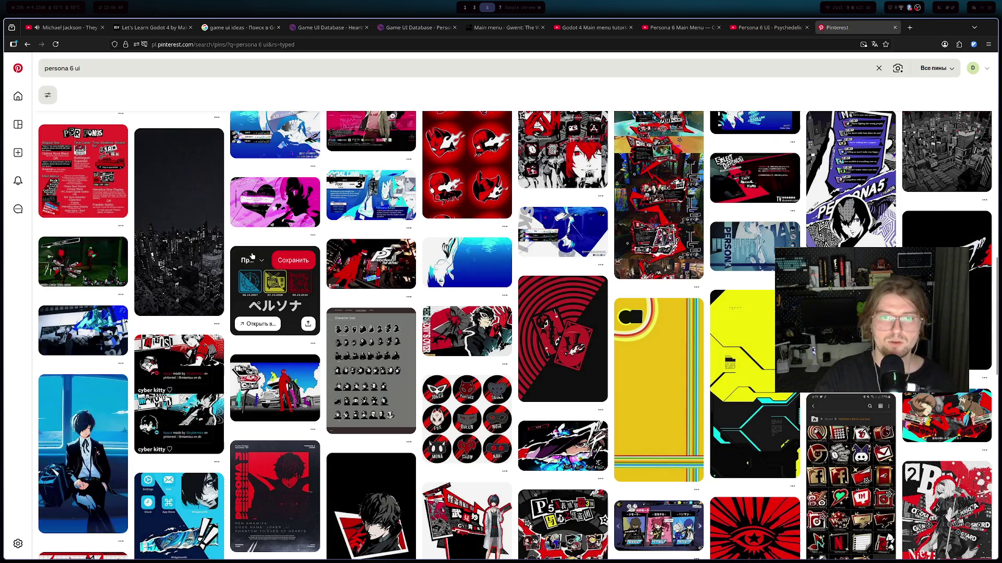
scroll(236, 252, "down", 2)
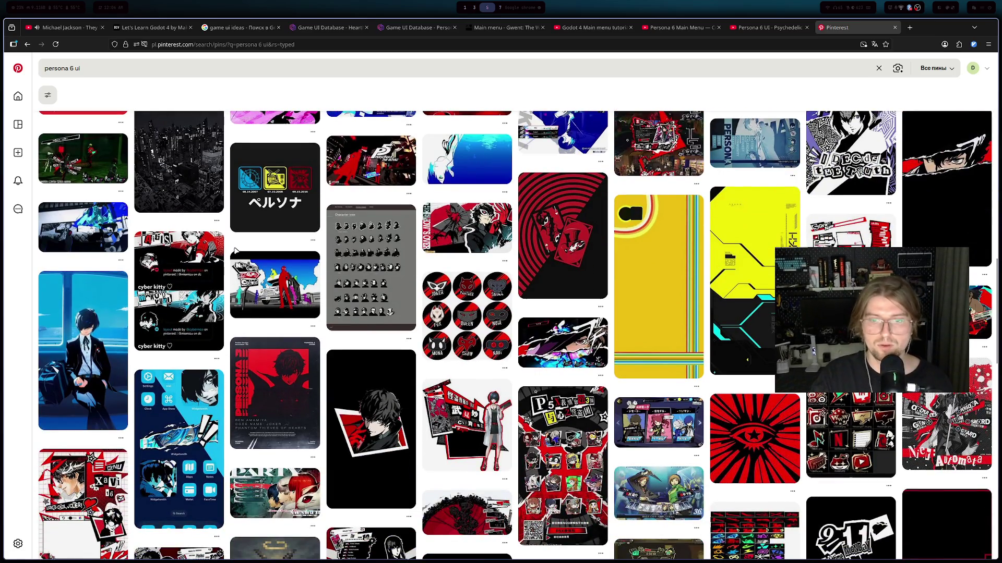
scroll(236, 252, "down", 4)
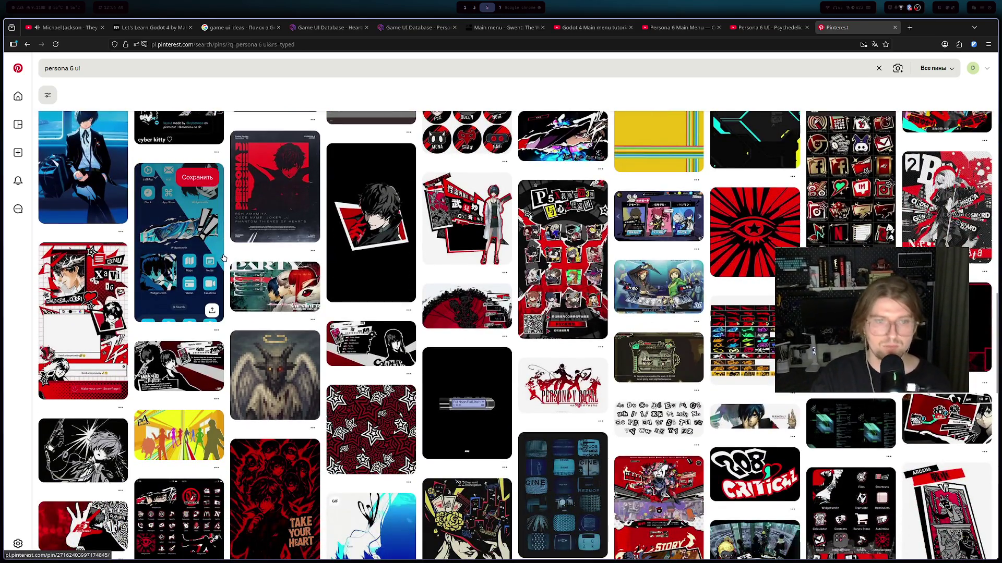
scroll(223, 257, "down", 2)
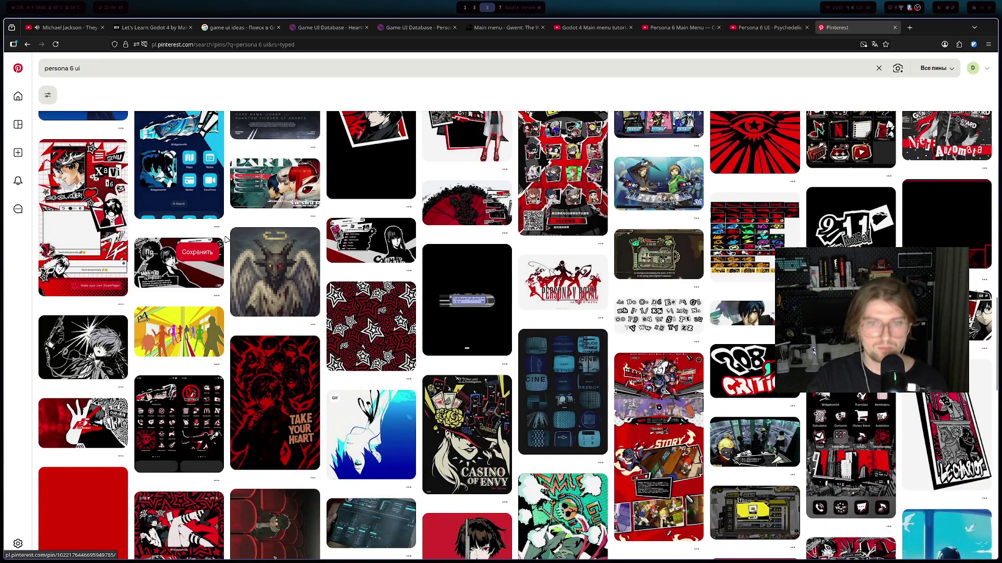
scroll(225, 239, "down", 3)
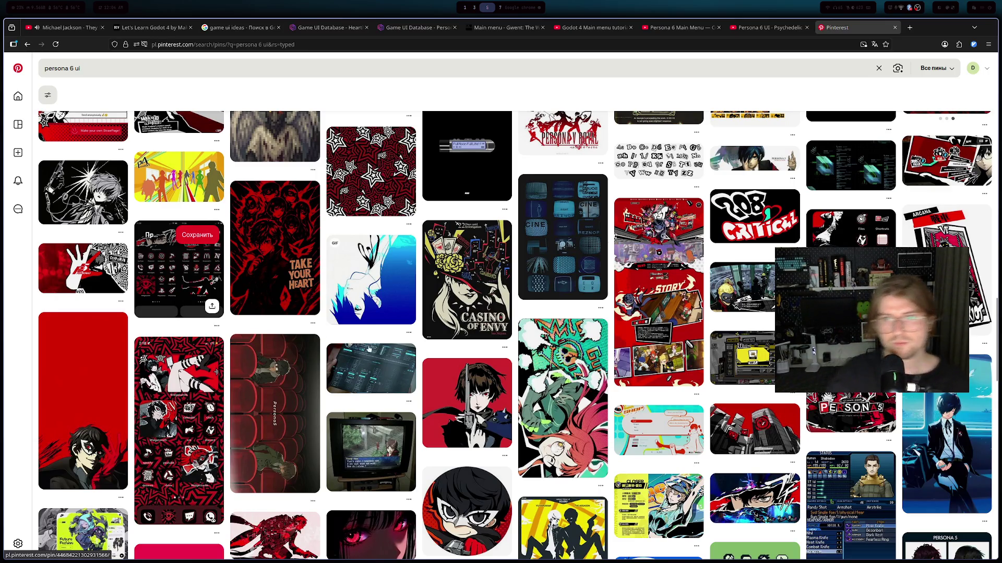
scroll(314, 351, "down", 5)
scroll(314, 351, "down", 1)
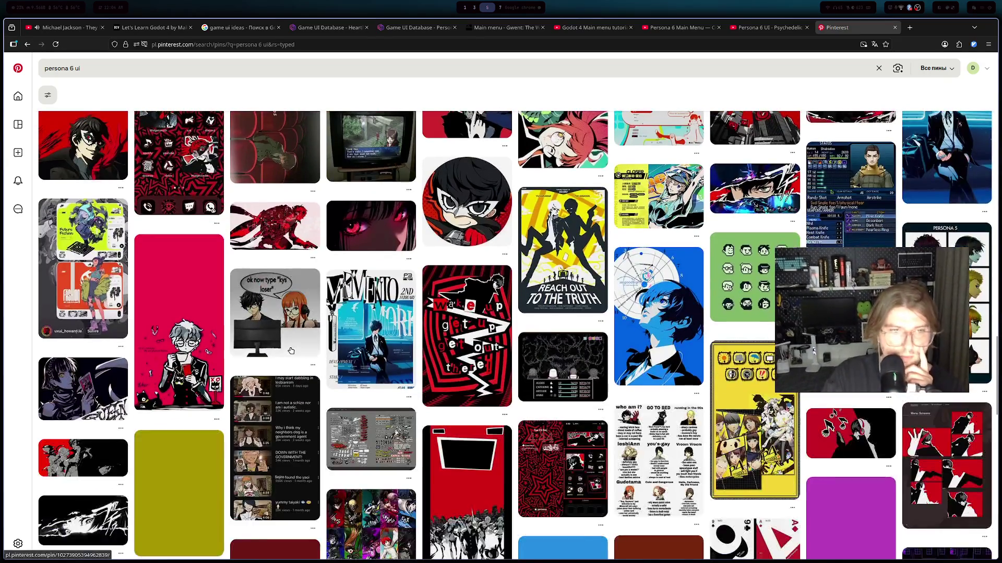
scroll(275, 369, "down", 5)
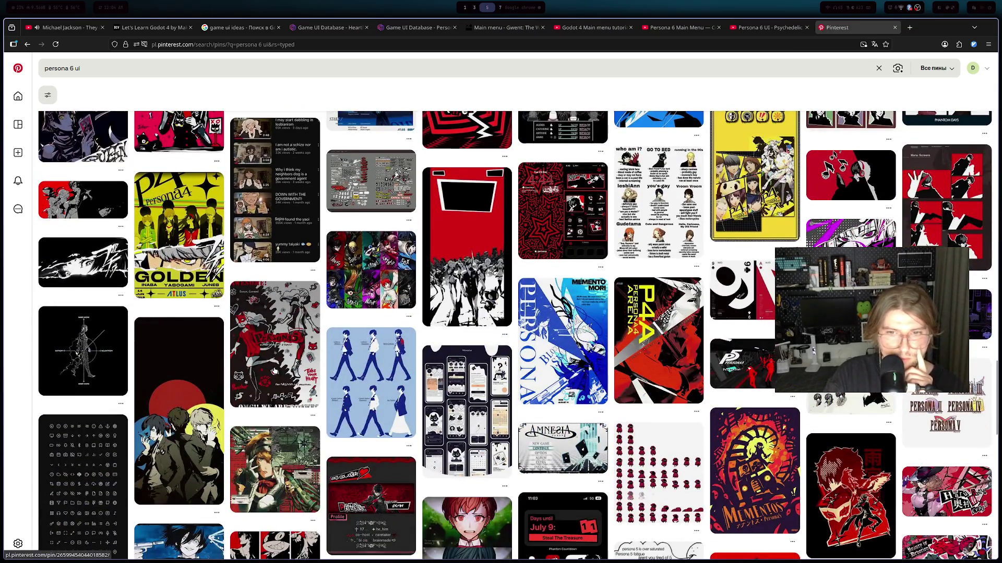
scroll(275, 369, "down", 4)
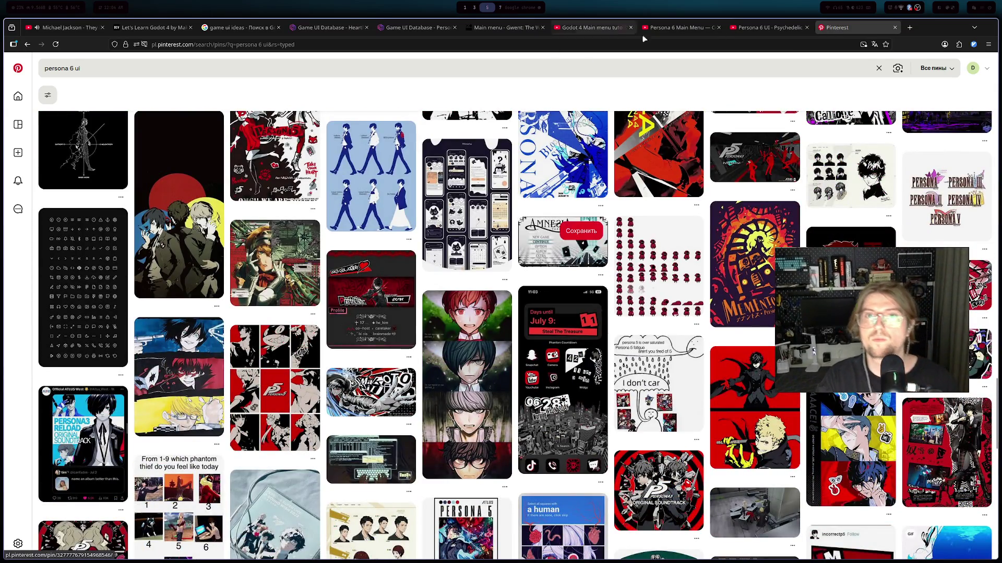
left_click(679, 27)
- Look over the Persona 4 page, then view Hearthstone's HUD & Gameplay screenshots
left_click(402, 30)
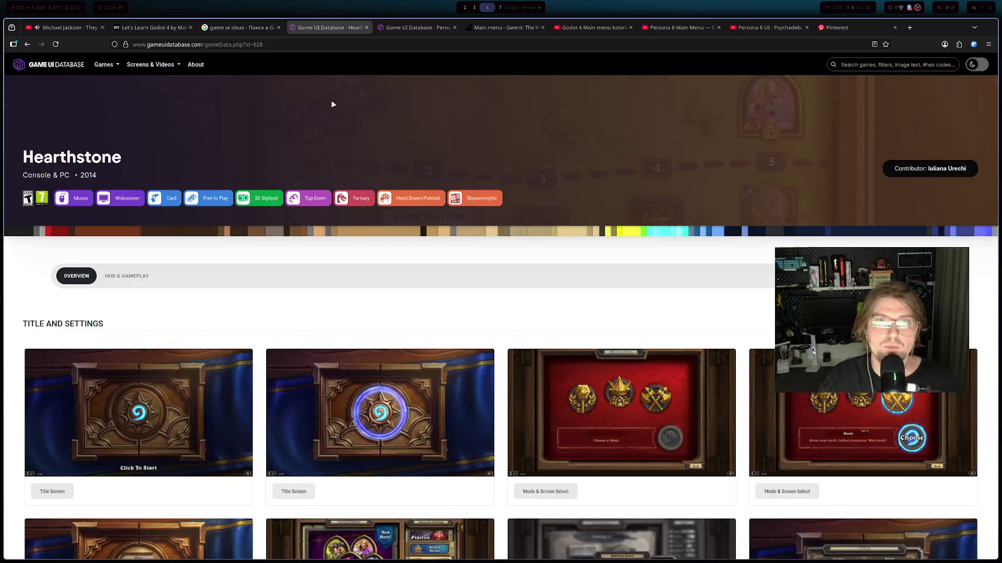
scroll(375, 211, "up", 5)
scroll(375, 211, "up", 5)
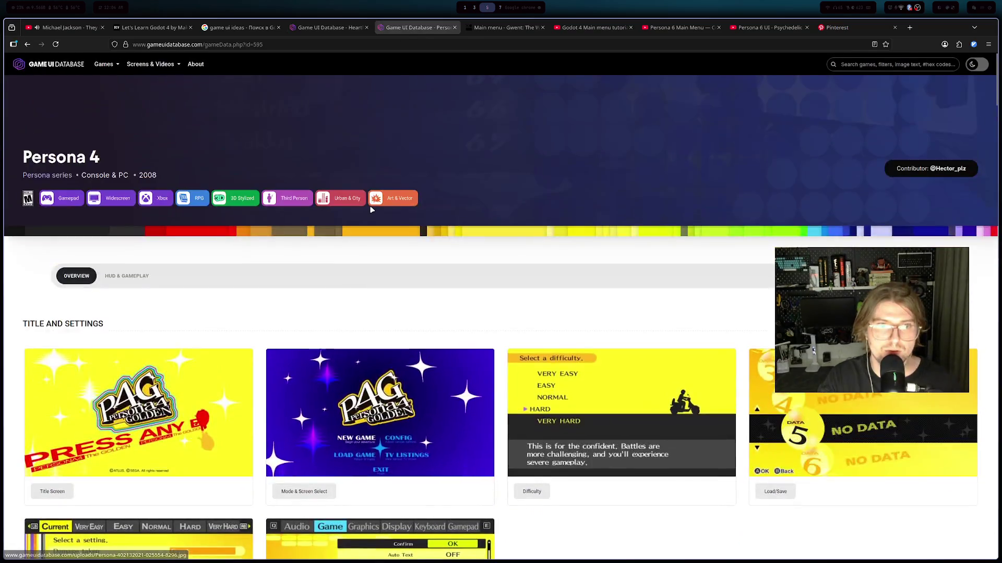
left_click(334, 27)
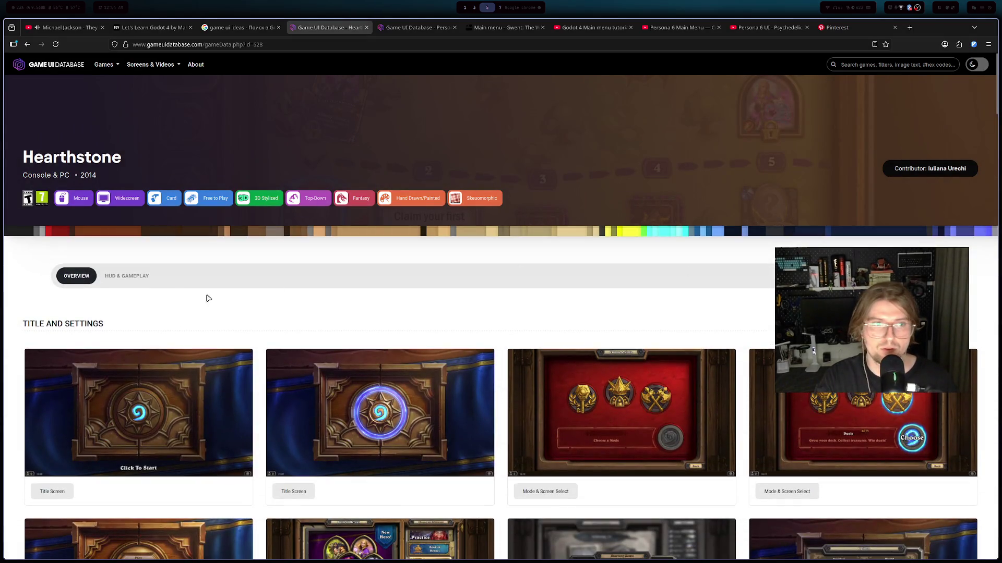
left_click(128, 276)
scroll(271, 375, "down", 3)
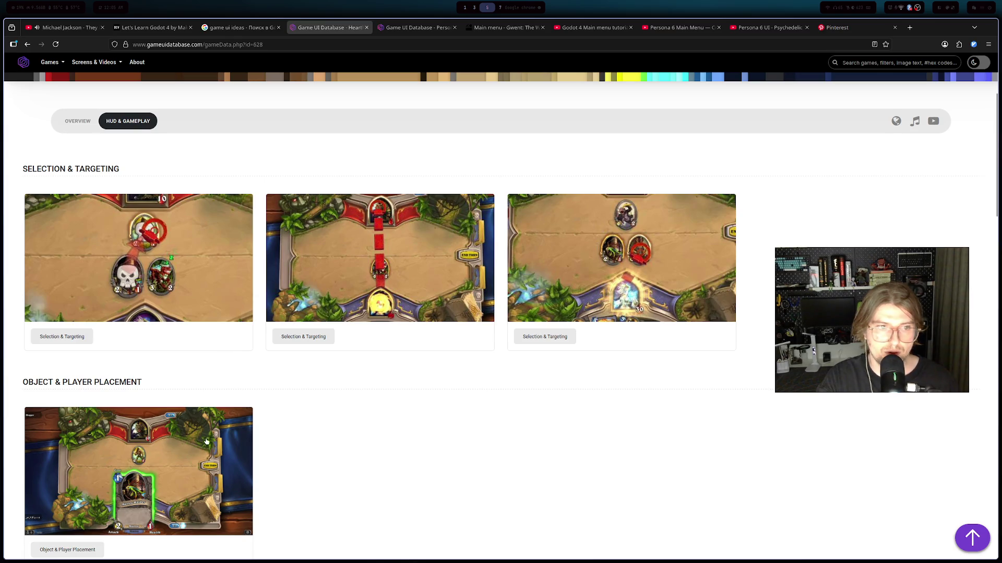
scroll(151, 307, "up", 3)
- Search Game UI Database for 'persona 5' and open its Title and Settings screenshots page
left_click(887, 64)
type("persona 5")
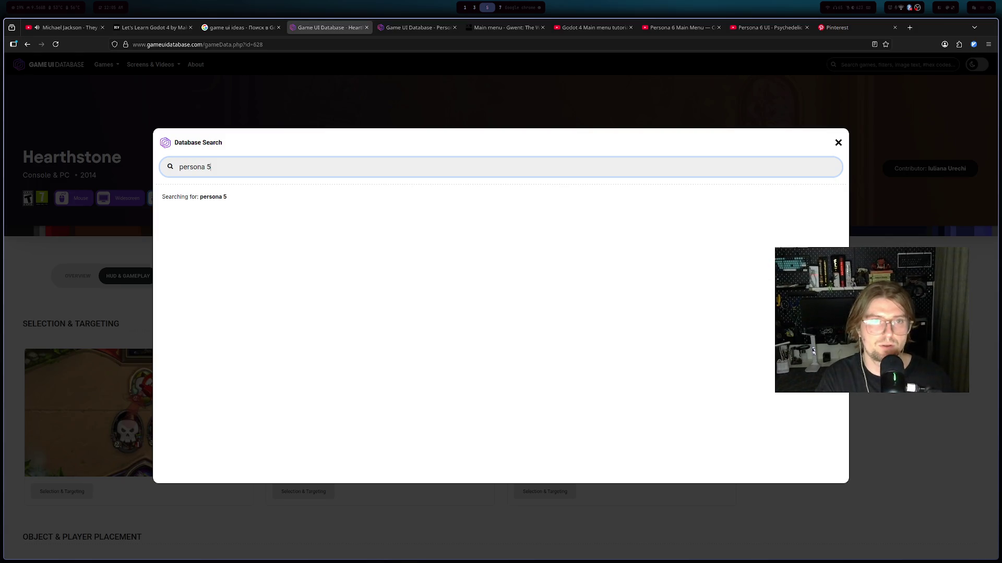
left_click(347, 209)
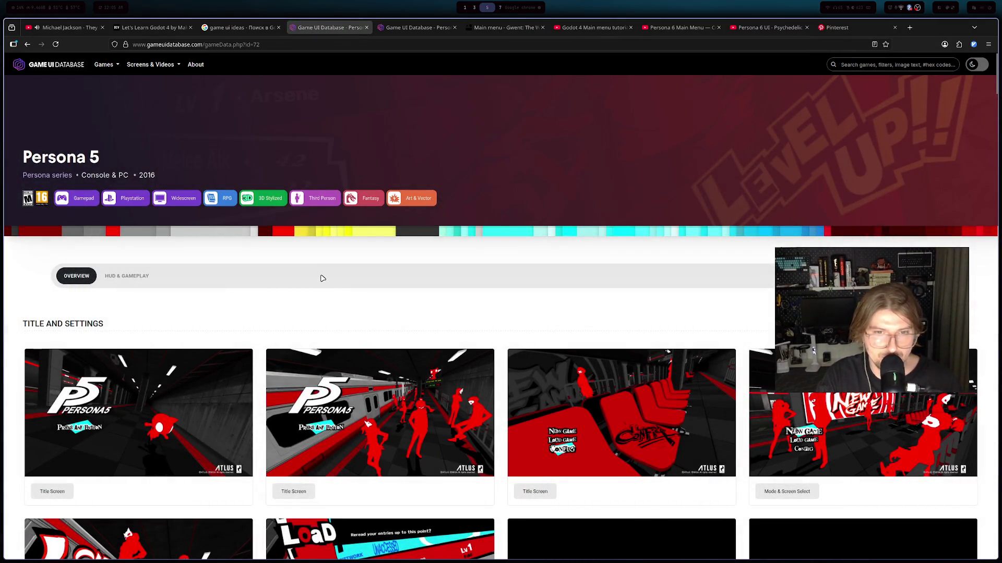
scroll(322, 279, "down", 1)
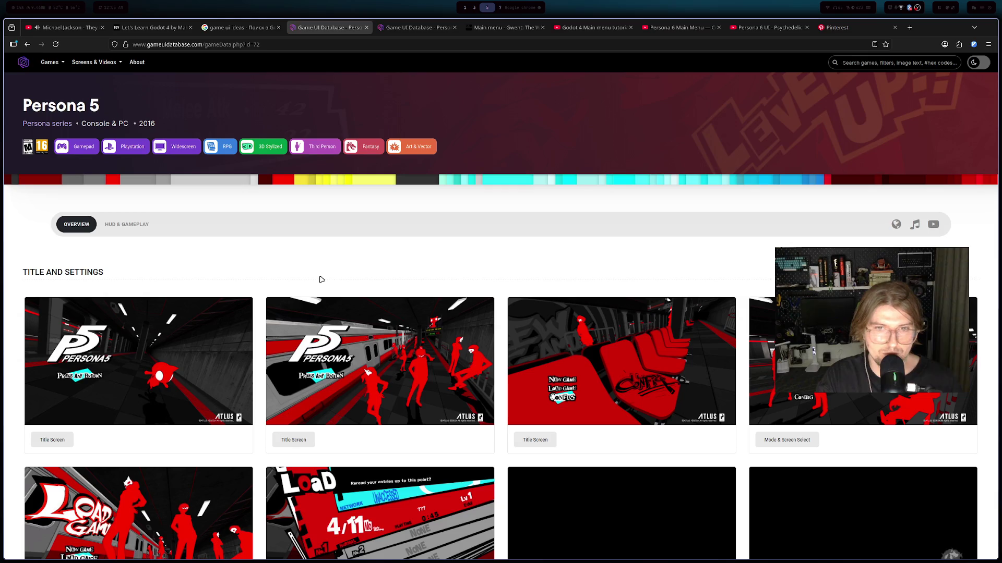
scroll(322, 280, "down", 2)
scroll(209, 235, "up", 3)
left_click(146, 198)
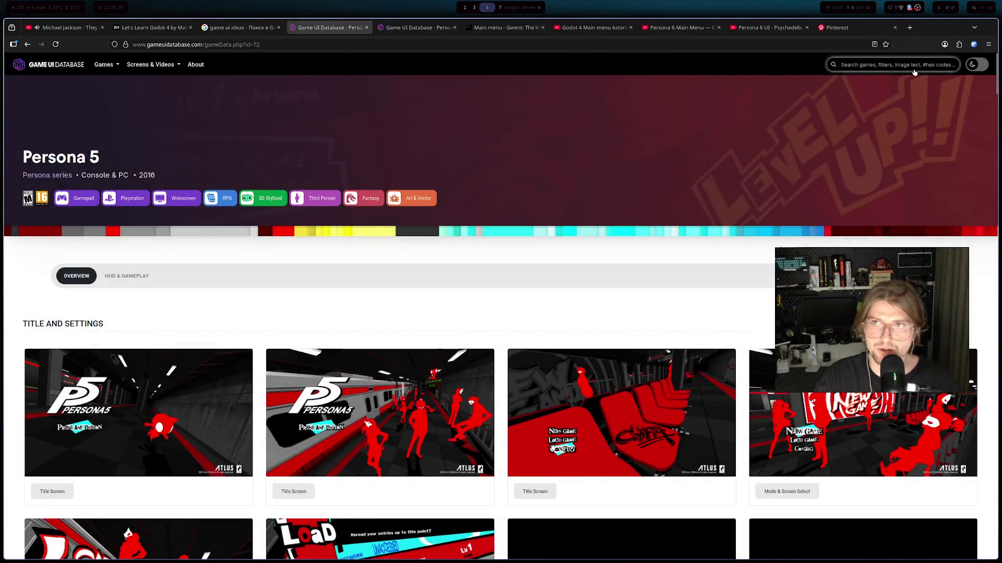
- Search Game UI Database for 'persona 5 royal' and open its game page
left_click(907, 65)
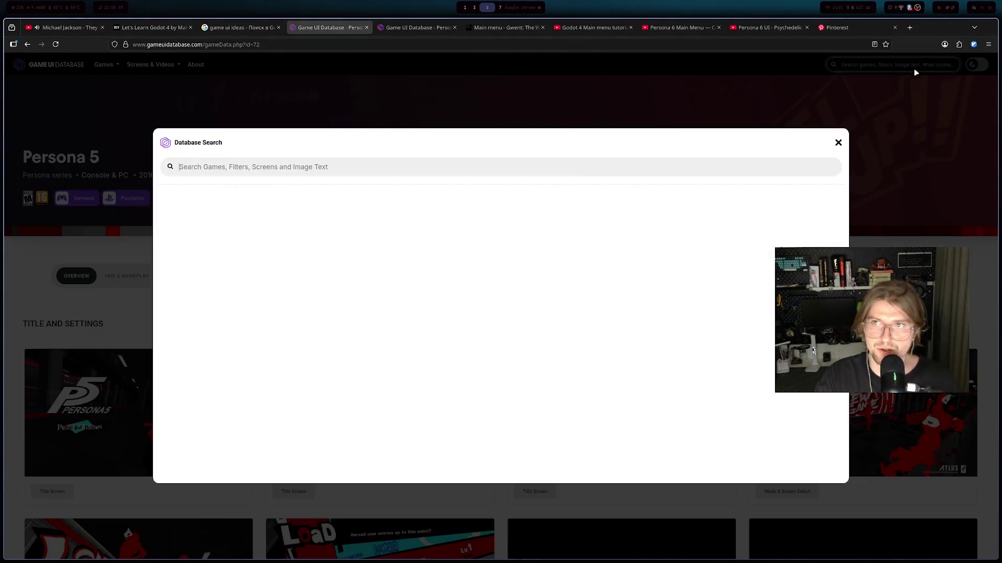
type("persona 5 roay")
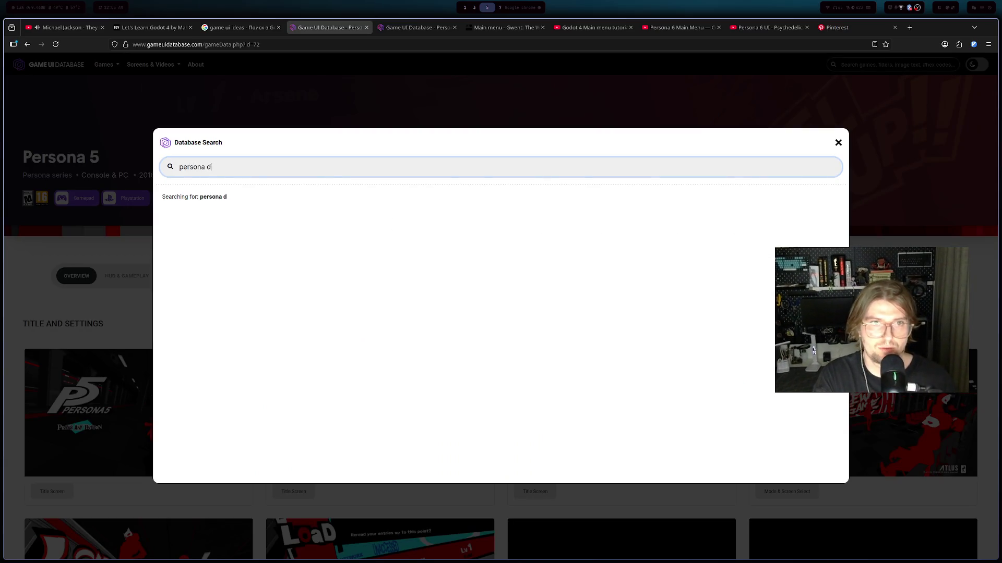
key("BackSpace")
key("BackSpace")
type("yal")
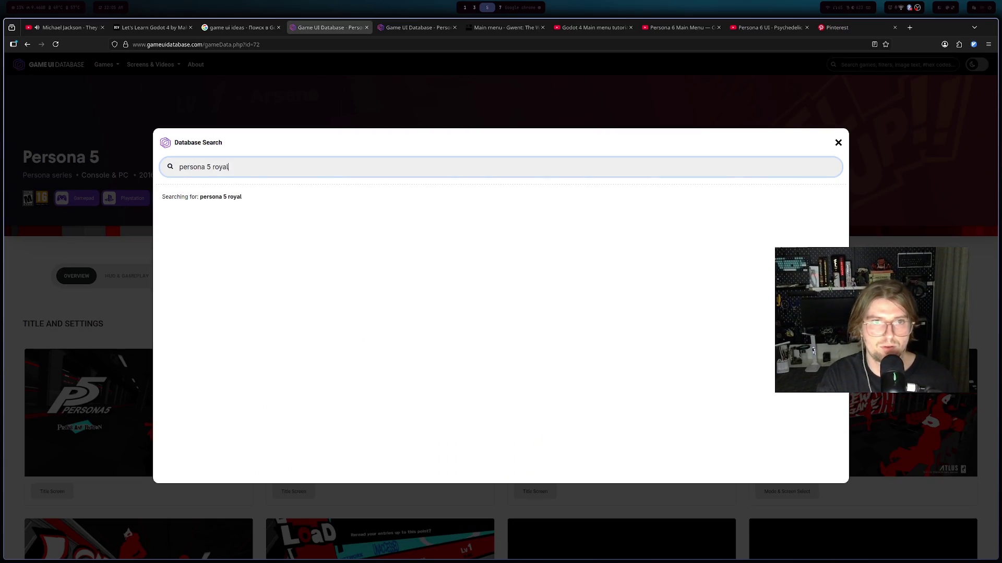
left_click(230, 208)
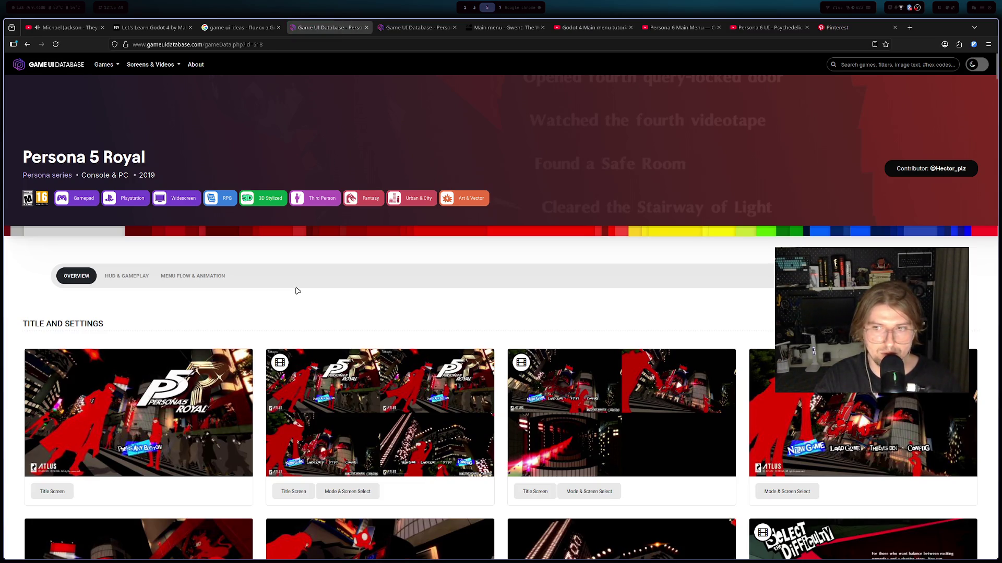
- Scroll the Persona 5 Royal screenshots and briefly enlarge the NEW GAME mode select image
scroll(295, 290, "down", 3)
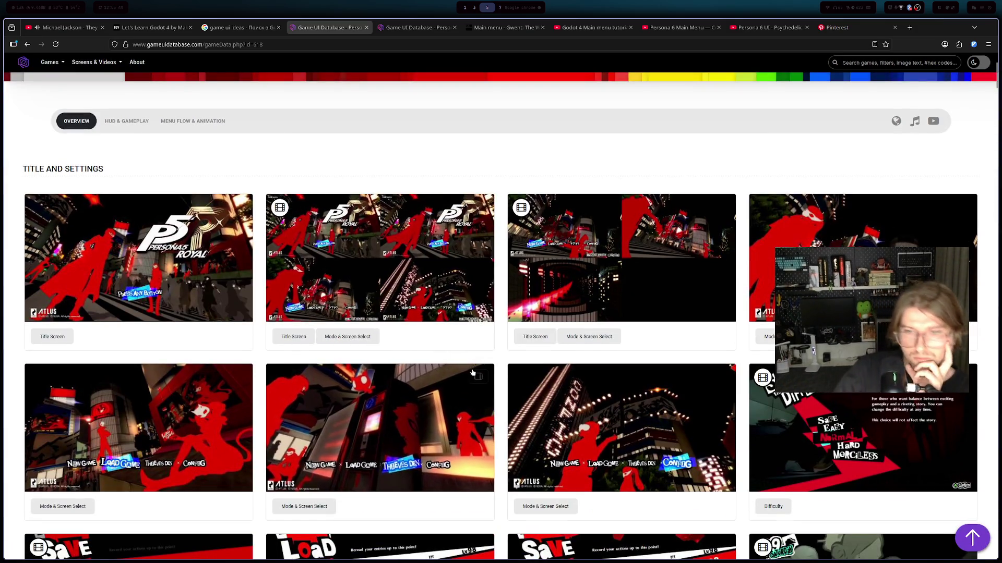
scroll(476, 373, "down", 3)
scroll(470, 386, "down", 3)
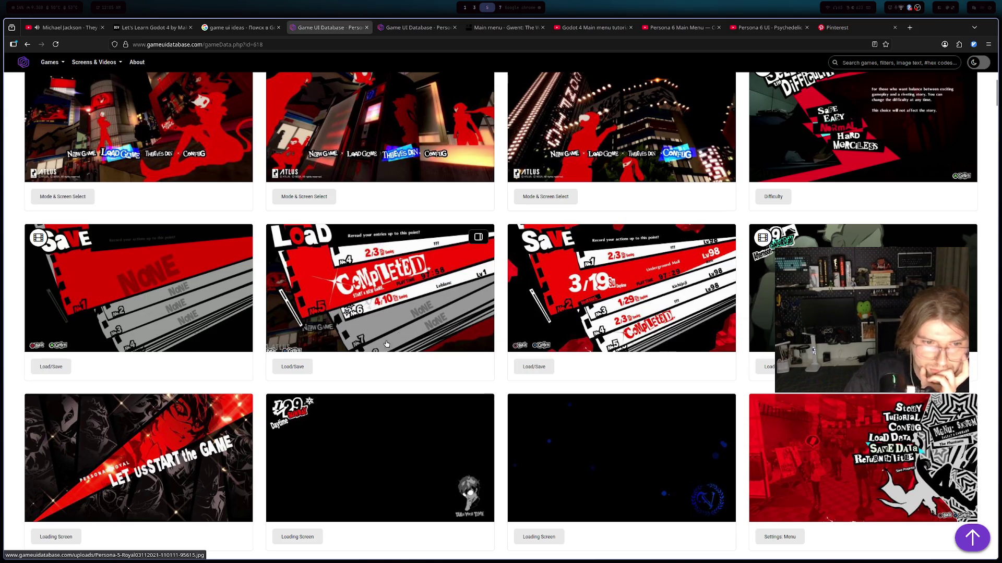
scroll(392, 339, "down", 1)
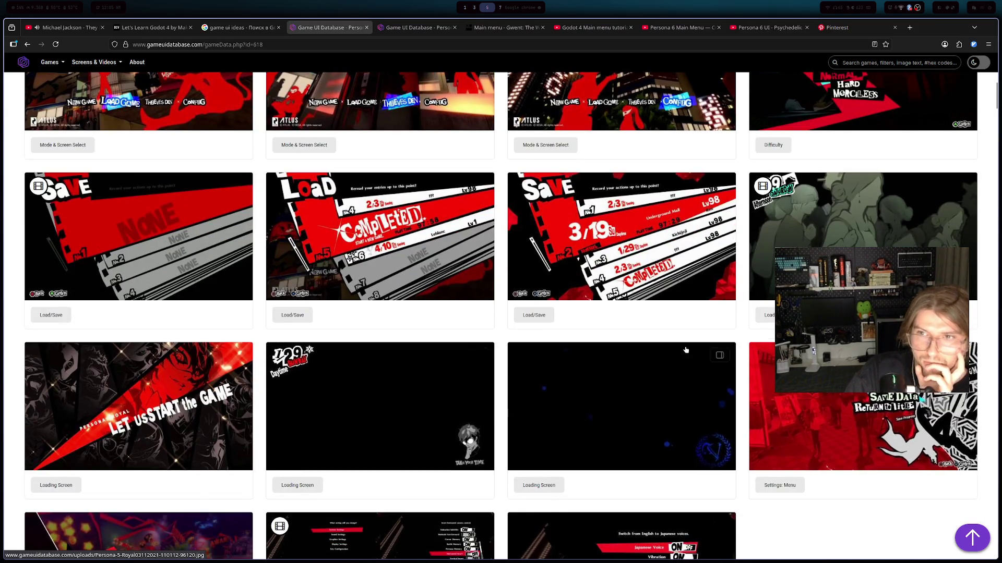
scroll(614, 312, "up", 5)
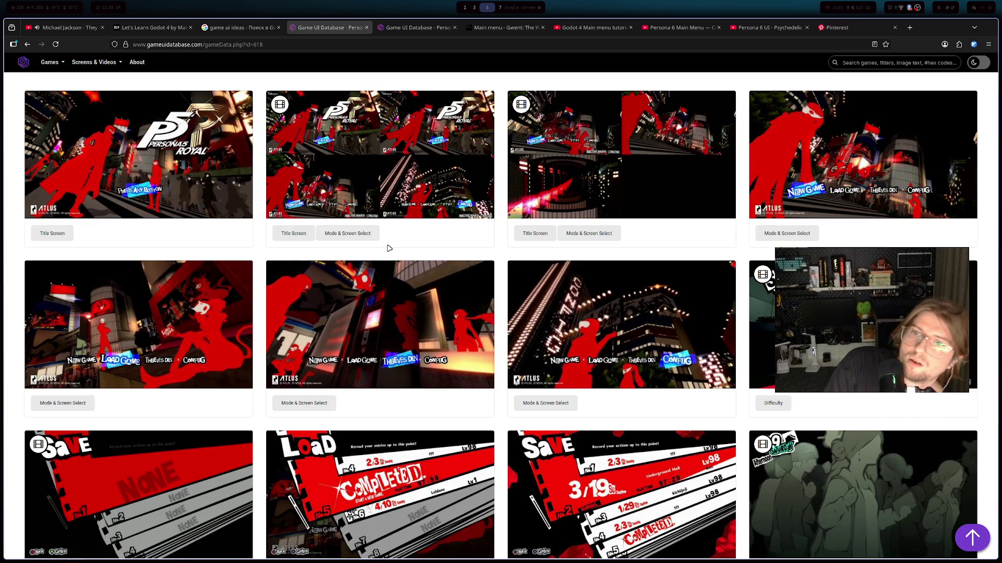
left_click(772, 198)
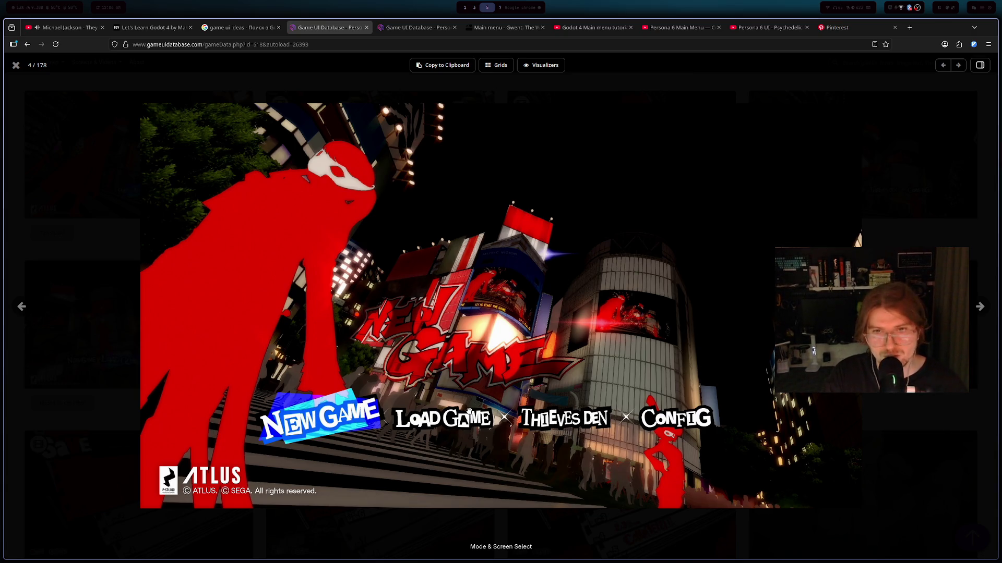
key("Escape")
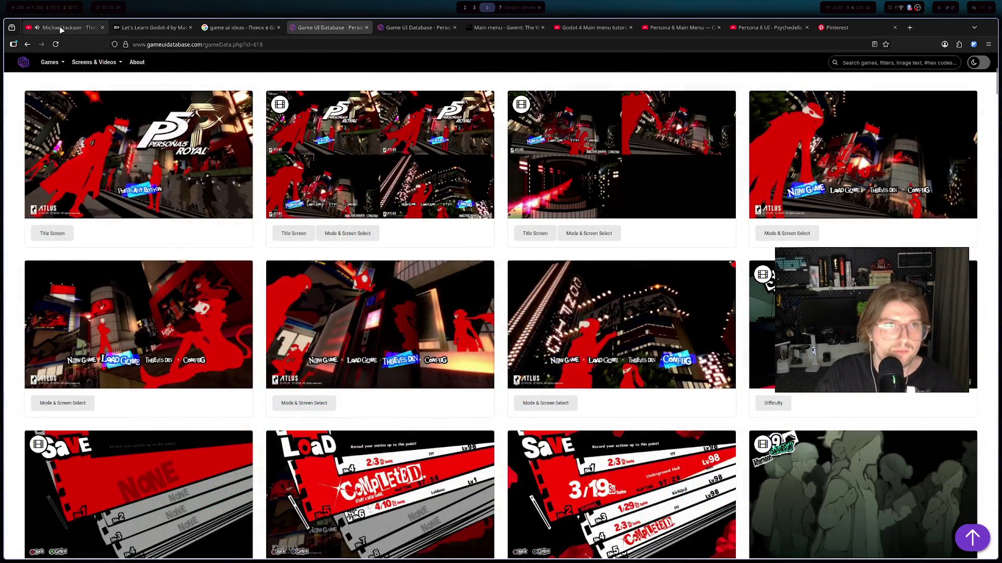
left_click(668, 28)
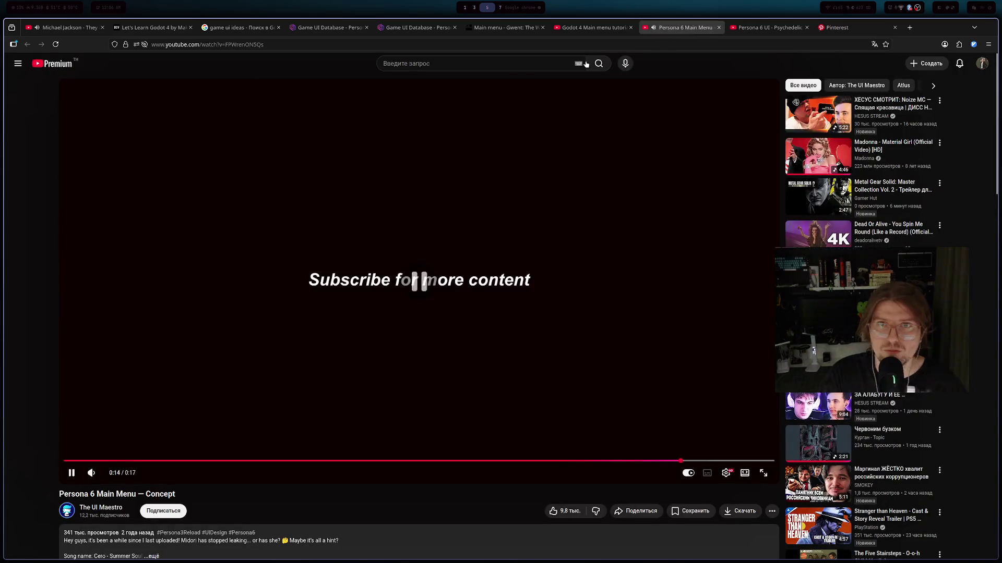
- Rewind the Godot 4 main menu tutorial to about 1:34, play briefly at double speed, then pause
key("ctrl+shift+Tab")
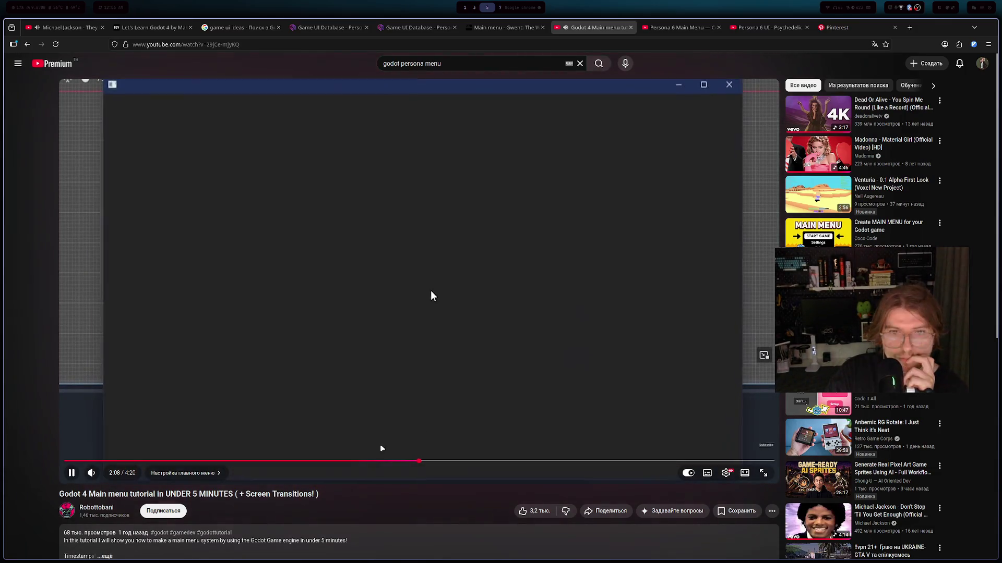
left_click_drag(381, 461, 297, 460)
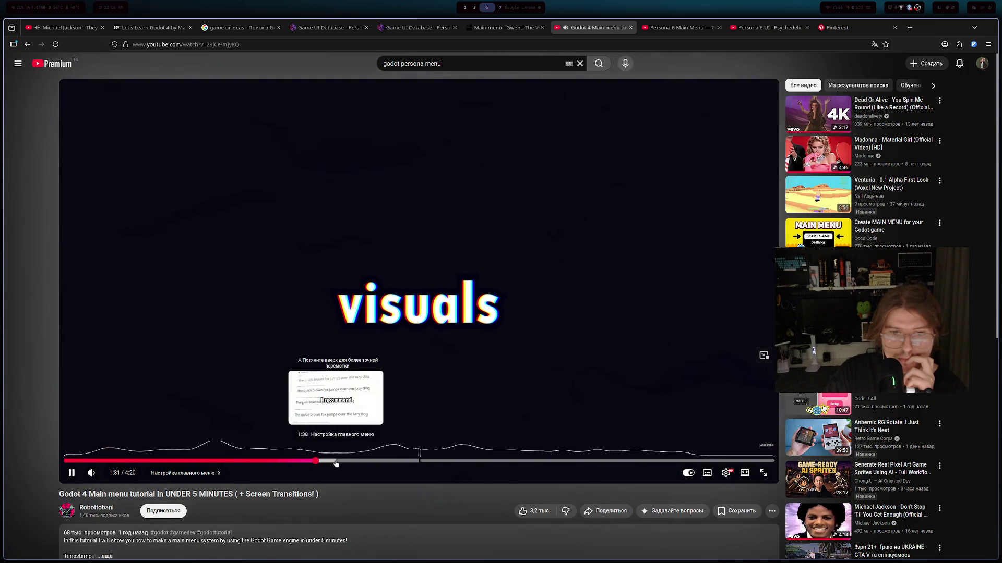
left_click_drag(347, 386, 346, 385)
left_click(381, 369)
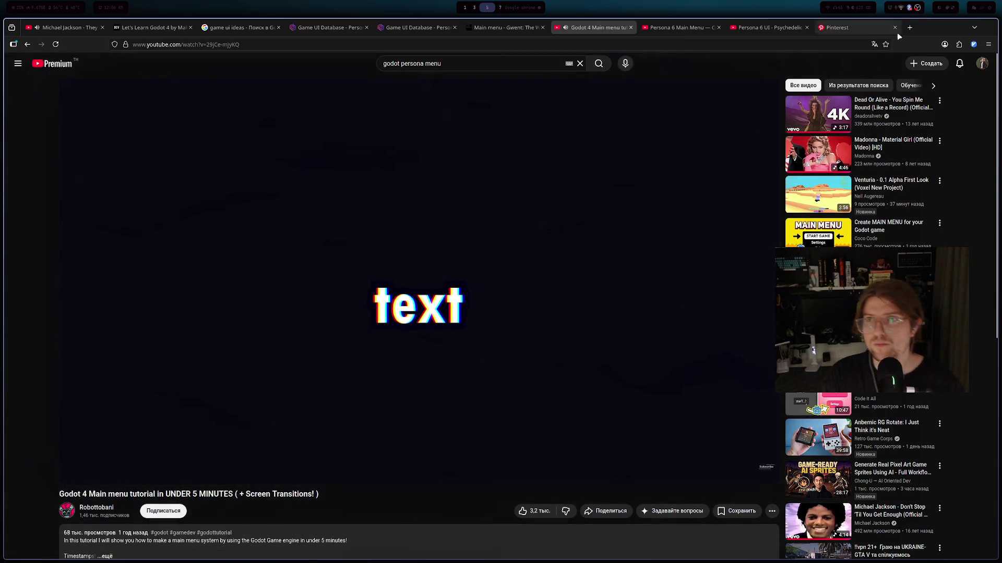
left_click(882, 27)
- Search Google for 'texture menu buttons' and skim the results
left_click(909, 27)
type("te")
key("BackSpace")
key("BackSpace")
key("BackSpace")
type("tur")
type("p")
key("BackSpace")
type("m")
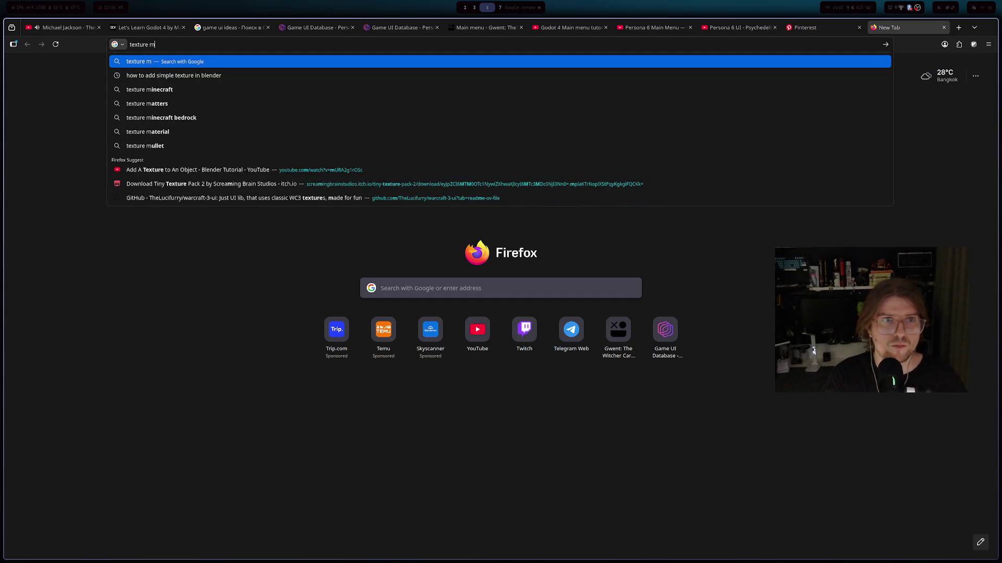
type("enbuttons")
key("Return")
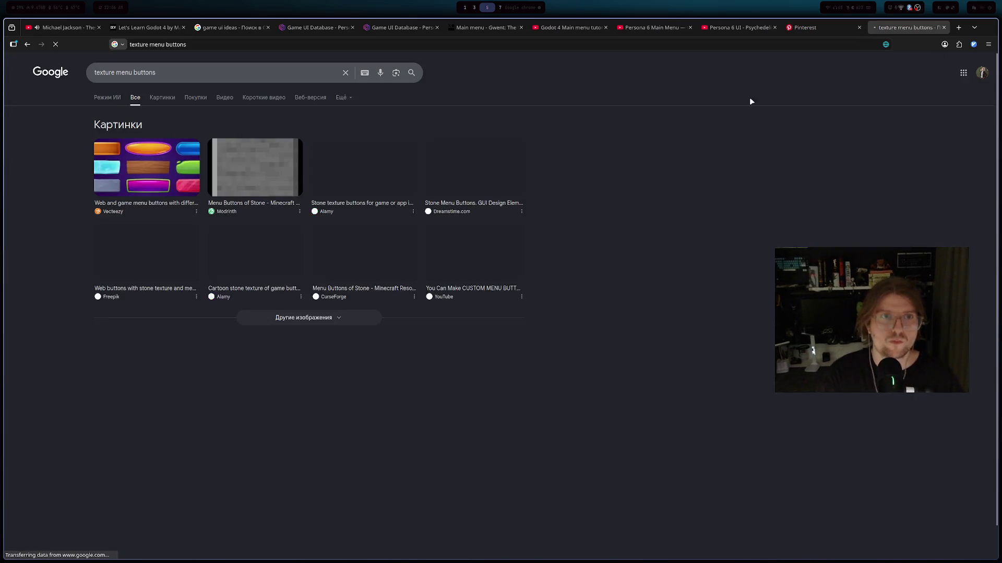
scroll(261, 202, "down", 3)
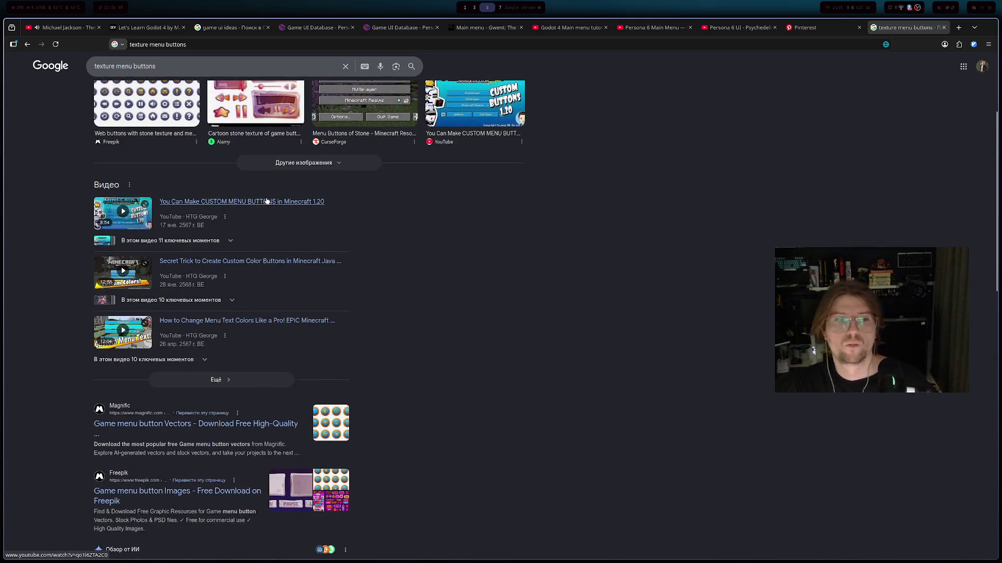
scroll(267, 191, "down", 3)
scroll(266, 196, "up", 3)
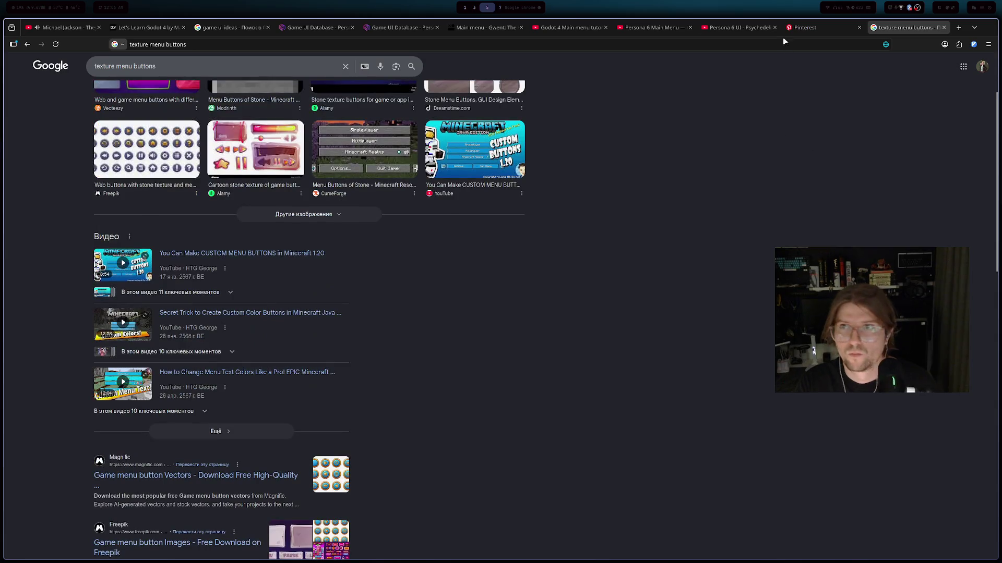
- Open the Pinterest home page in a new tab from the existing Pinterest tab
left_click(806, 27)
double_click(77, 69)
left_click(18, 68)
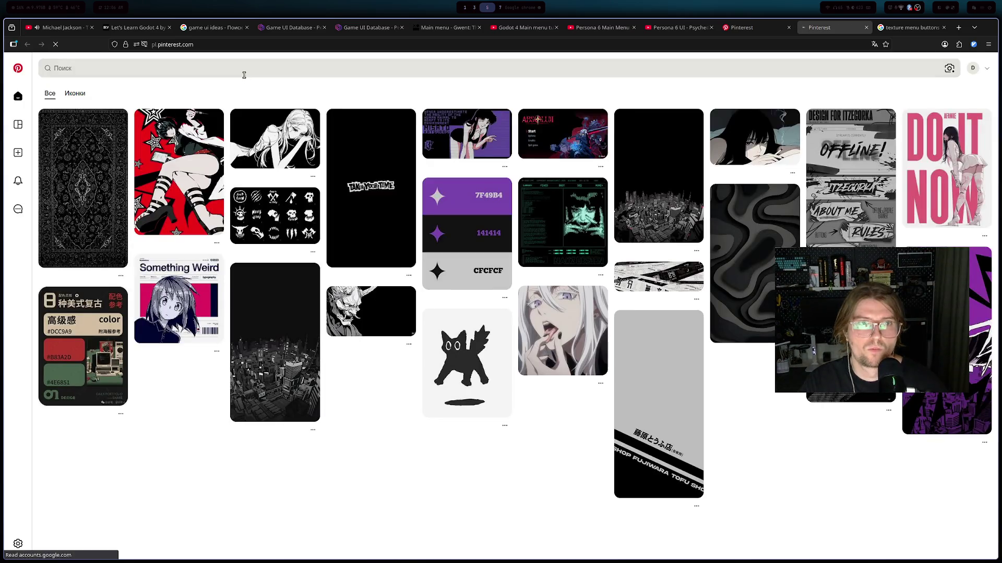
- Preview a pin in a separate tab and the sketched anime girl pin, returning to the home feed
left_click(244, 73)
type("t")
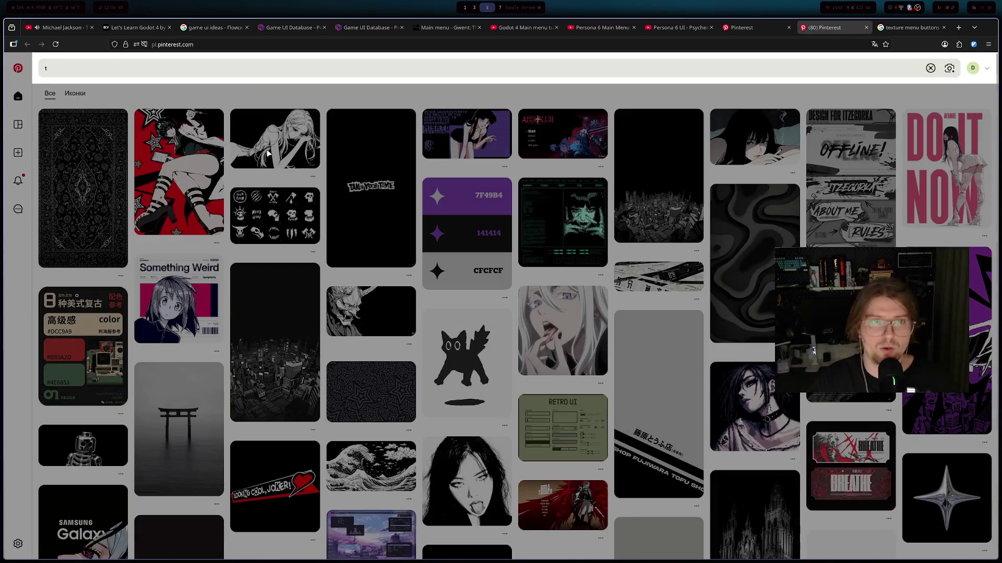
left_click(856, 80)
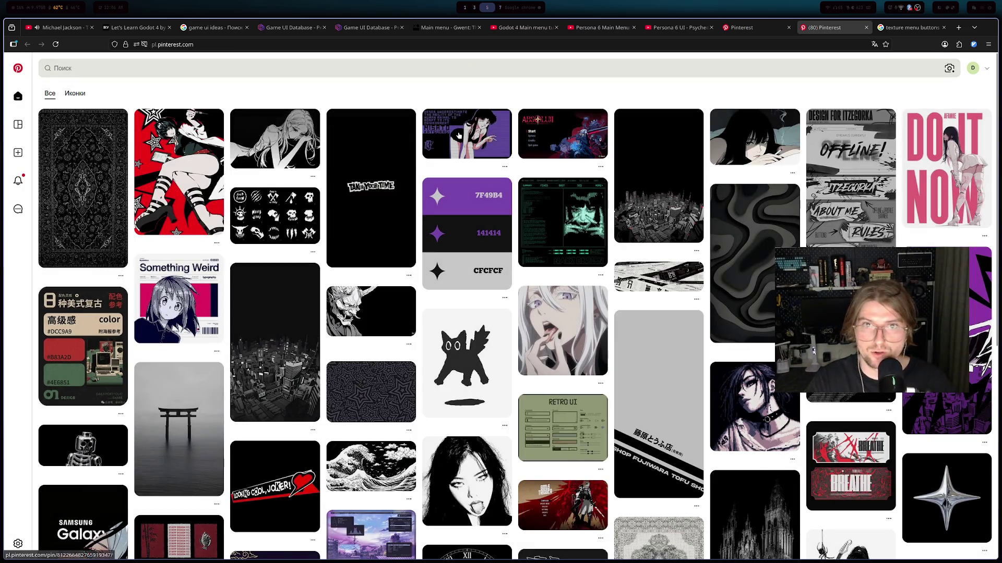
key("ctrl+Tab")
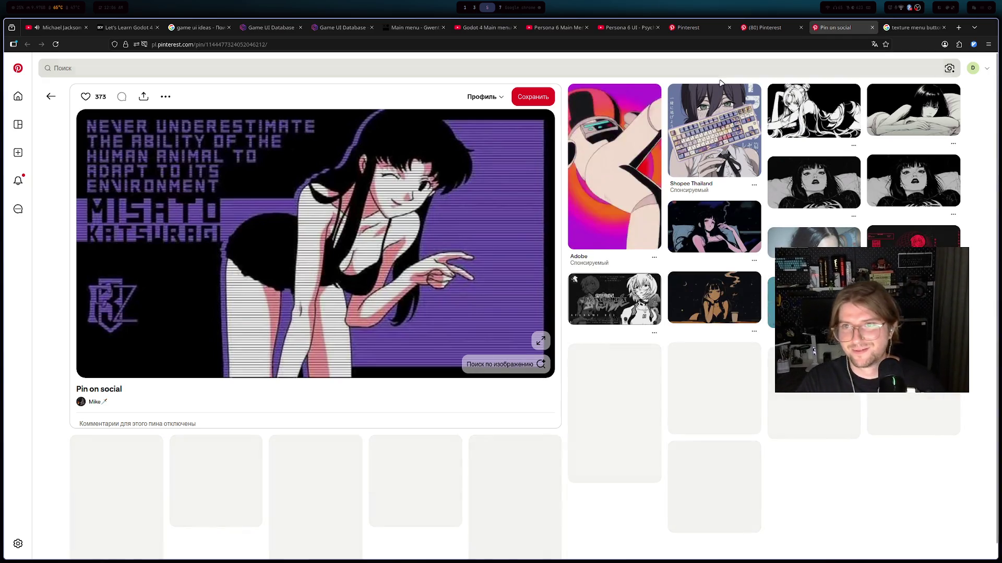
key("ctrl+w")
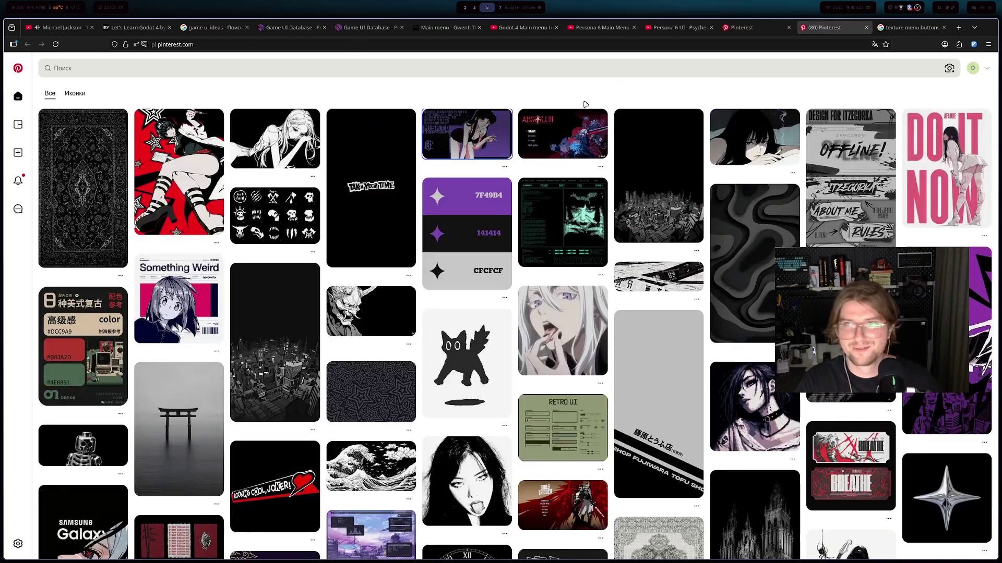
left_click(269, 141)
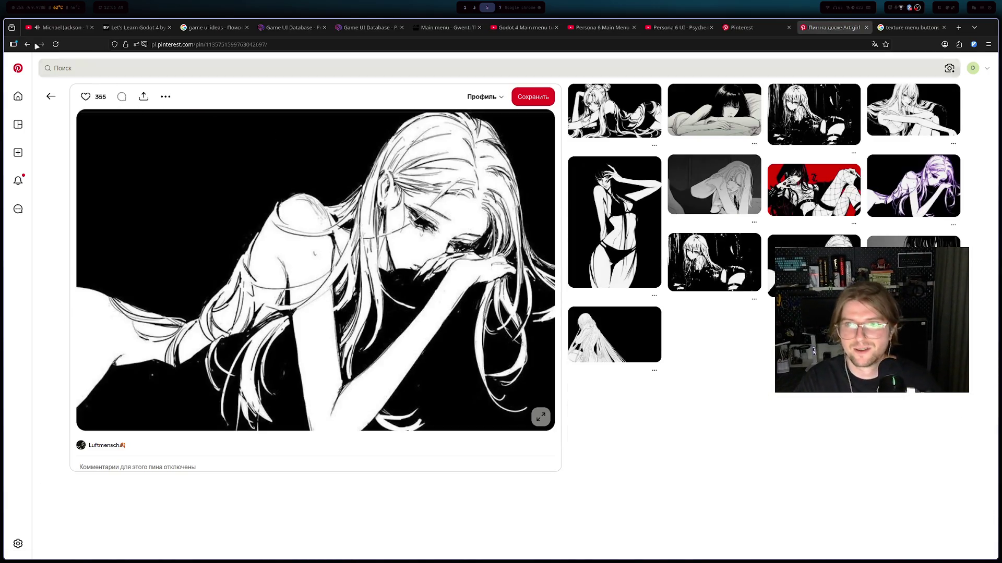
left_click(27, 45)
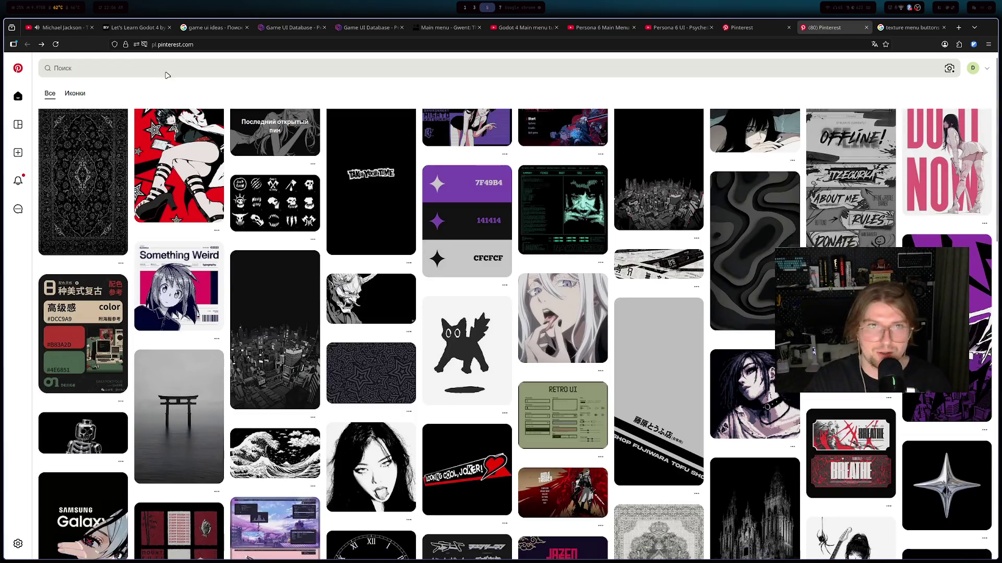
left_click(175, 74)
- Search Pinterest for 'texture buttons menu ui'
type("tex")
key("BackSpace")
key("BackSpace")
key("BackSpace")
type("t")
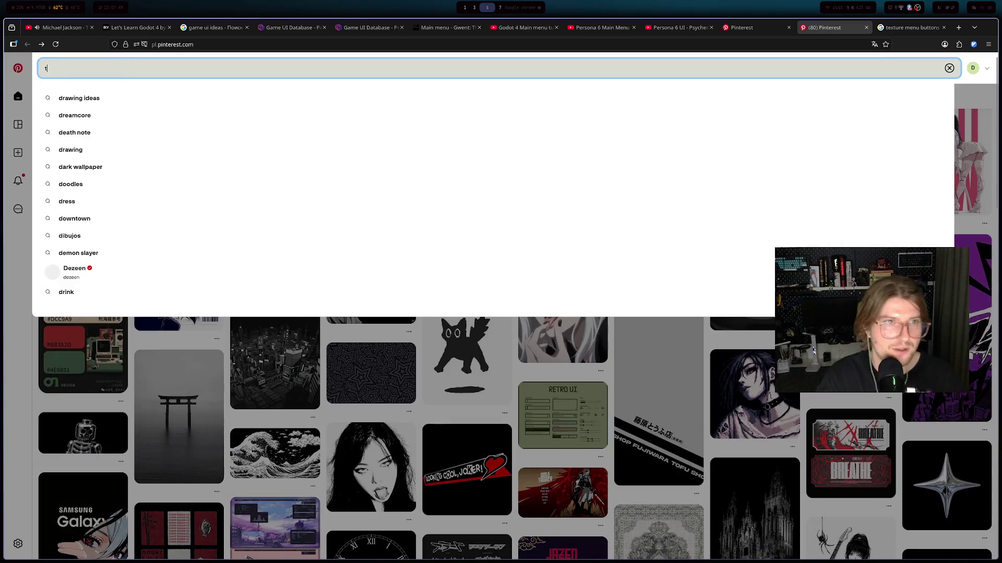
type("exture buttons d")
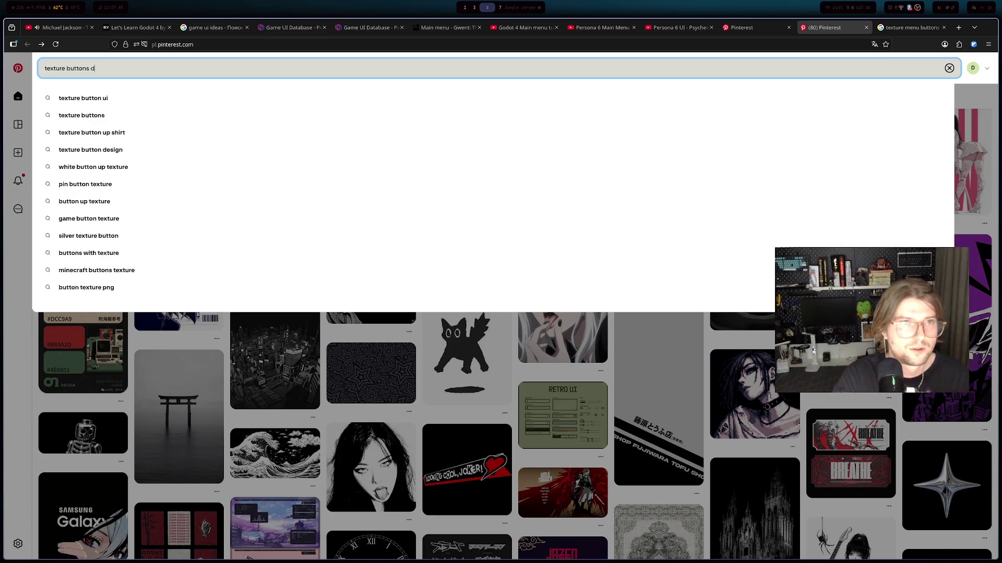
key("BackSpace")
type("enu ui")
key("Return")
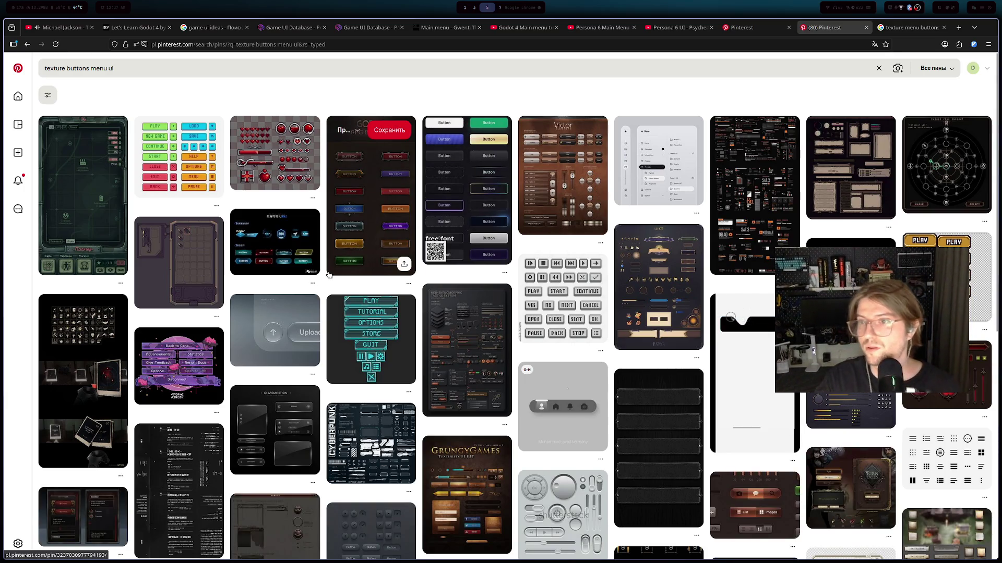
- Scroll the results and briefly open the Stargate battle-report pin
scroll(329, 275, "down", 8)
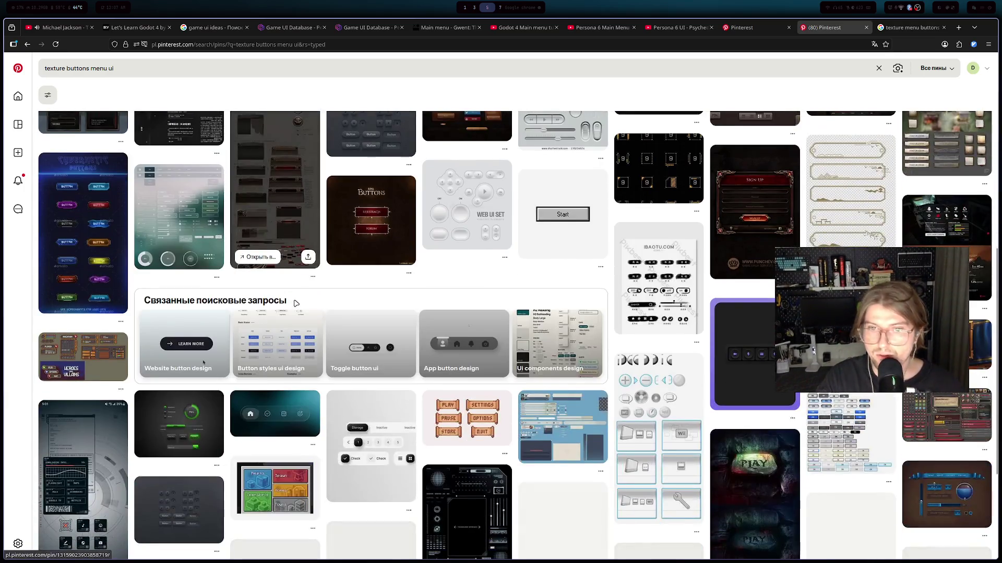
scroll(296, 303, "down", 8)
scroll(305, 307, "down", 2)
scroll(304, 306, "down", 1)
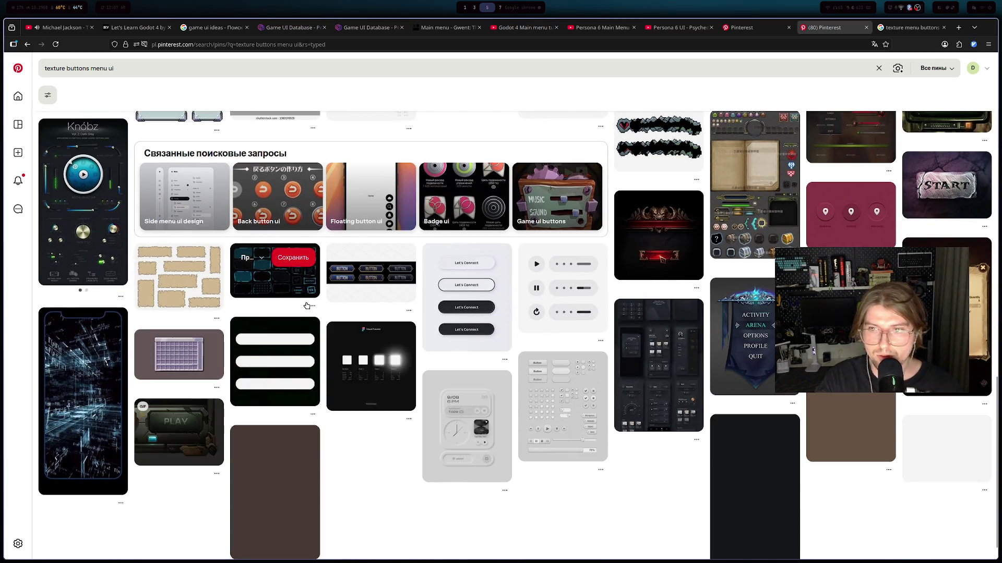
scroll(305, 306, "down", 3)
scroll(305, 307, "down", 2)
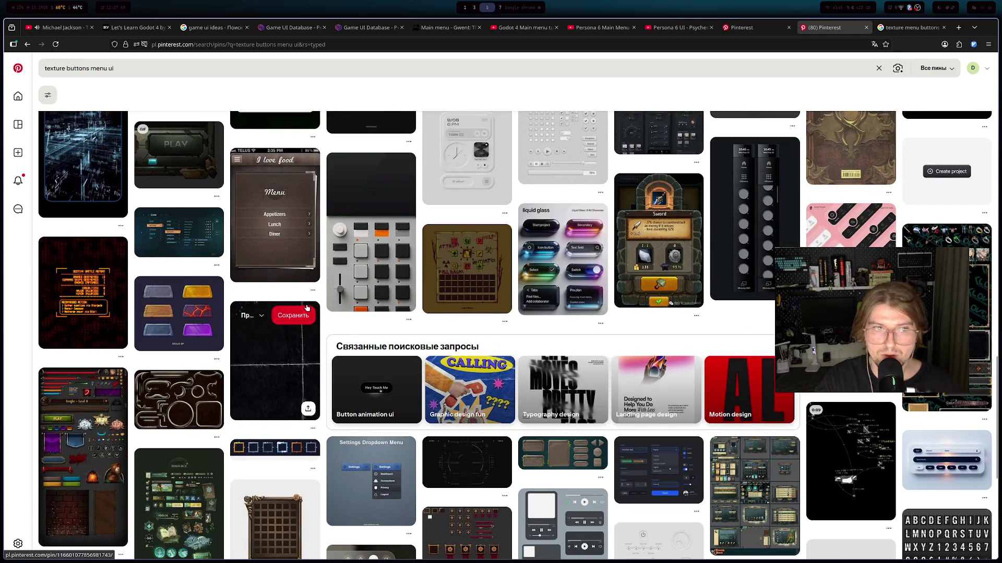
left_click(101, 306)
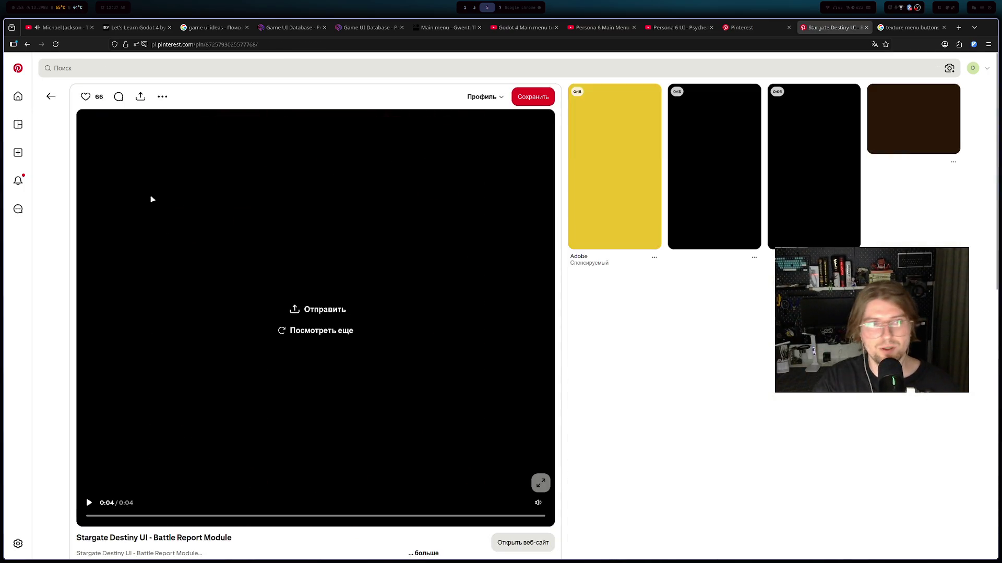
left_click(33, 45)
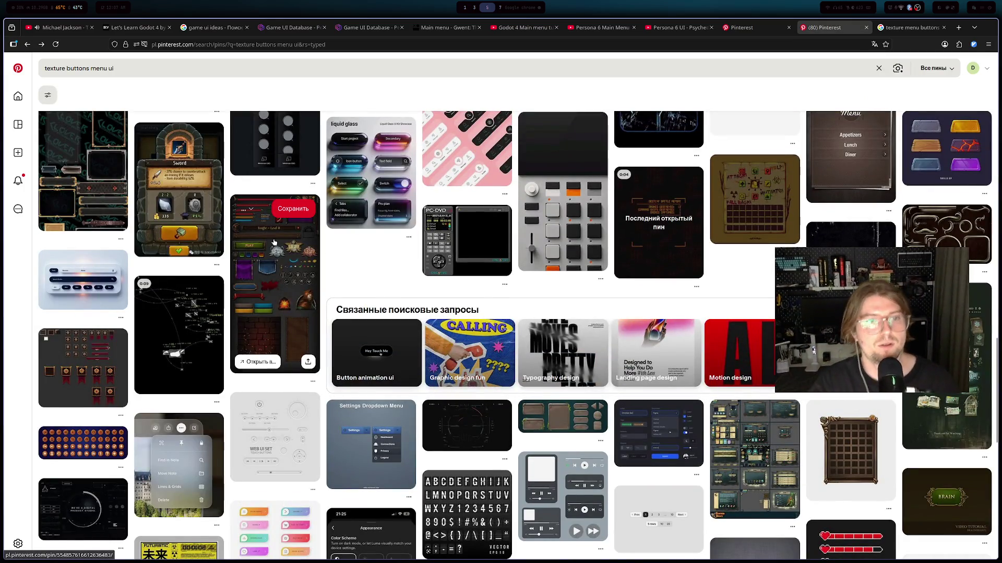
- Keep scrolling through the textured game button and menu pins
scroll(264, 239, "down", 5)
scroll(446, 264, "down", 3)
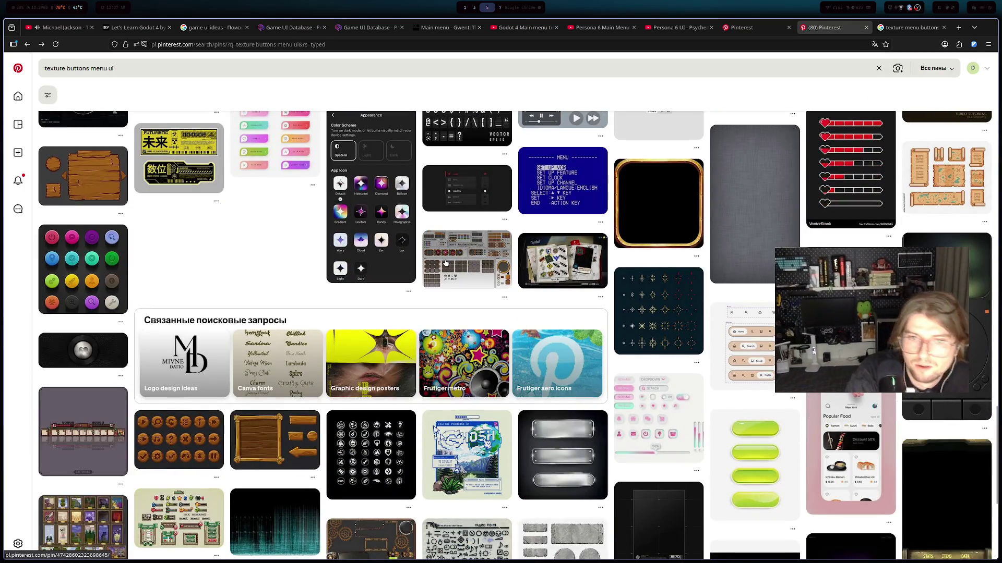
scroll(452, 259, "down", 5)
scroll(495, 274, "up", 2)
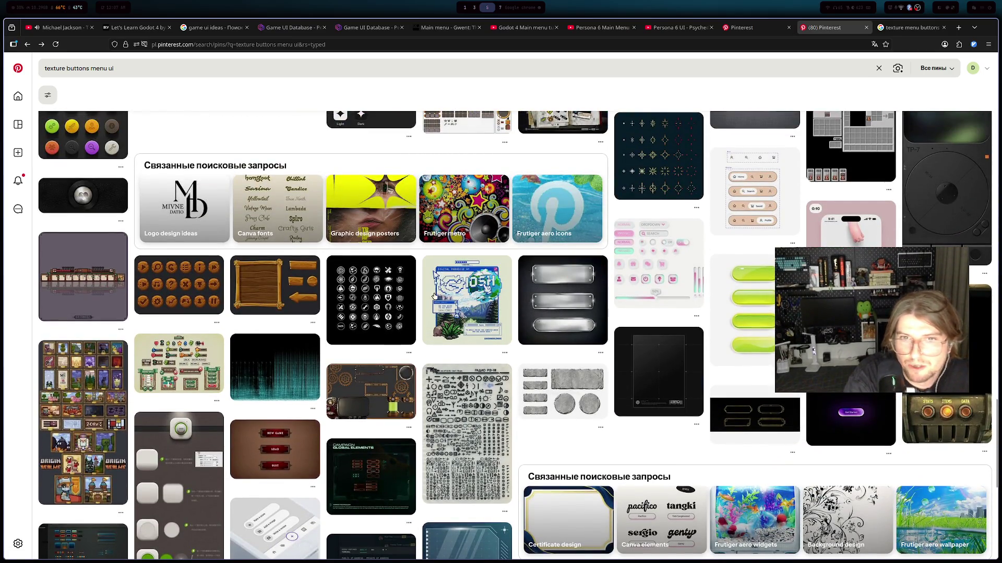
scroll(432, 295, "down", 4)
scroll(477, 278, "down", 4)
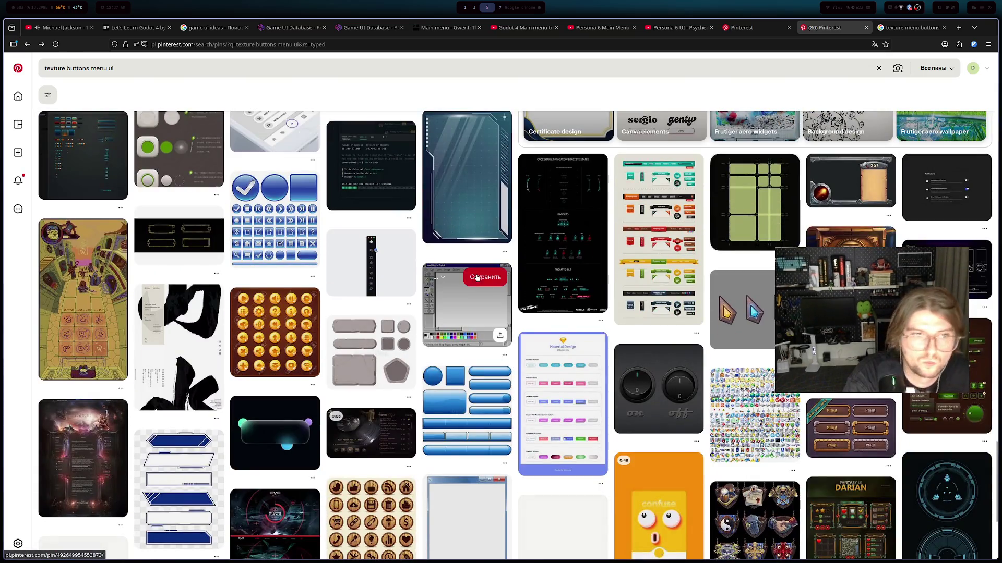
scroll(469, 278, "down", 4)
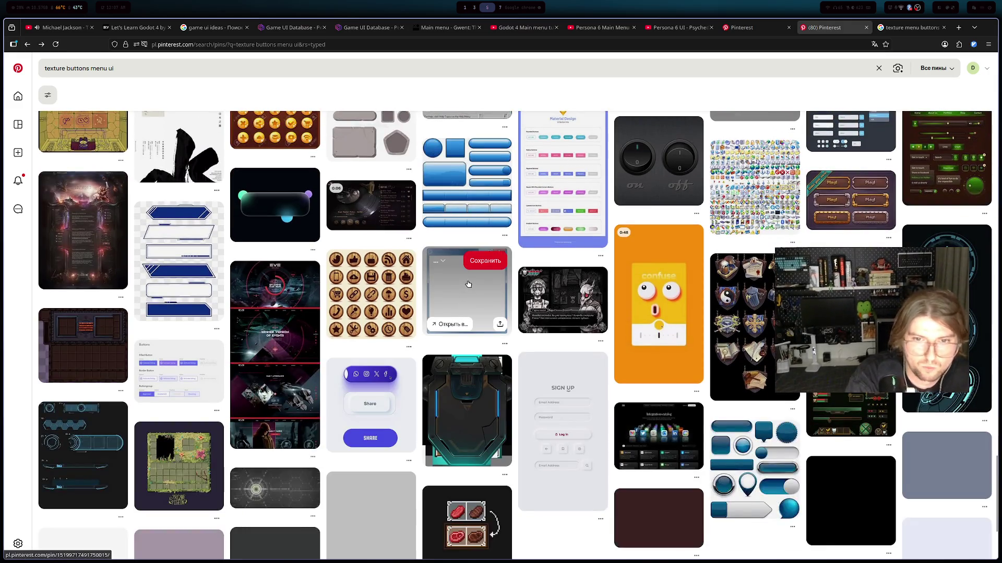
scroll(467, 282, "down", 3)
scroll(466, 283, "down", 2)
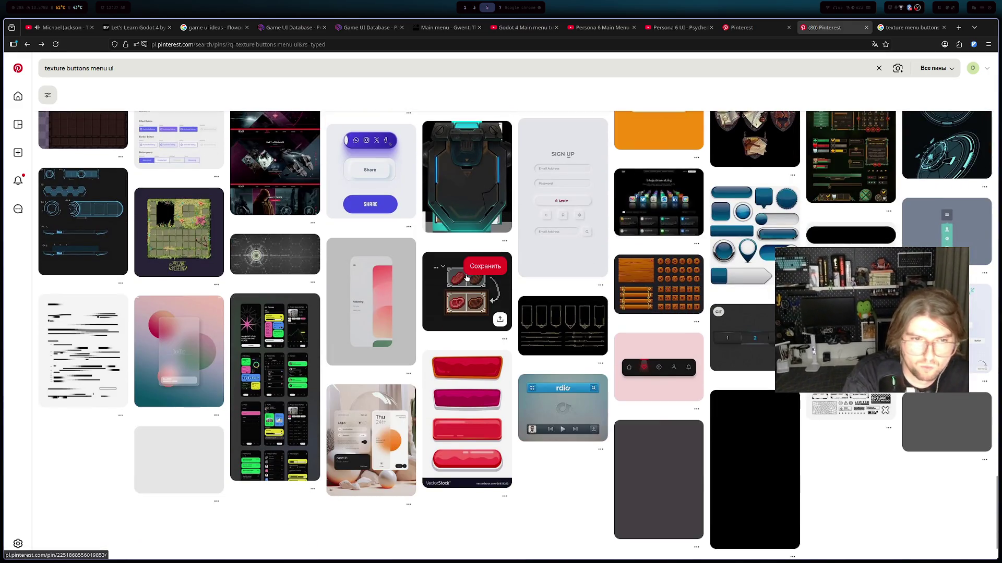
scroll(466, 278, "down", 3)
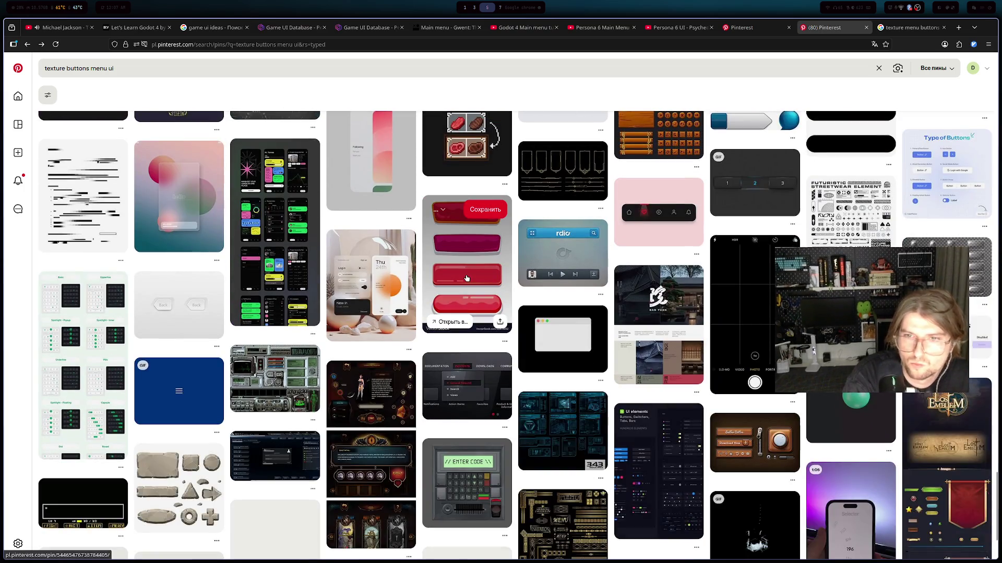